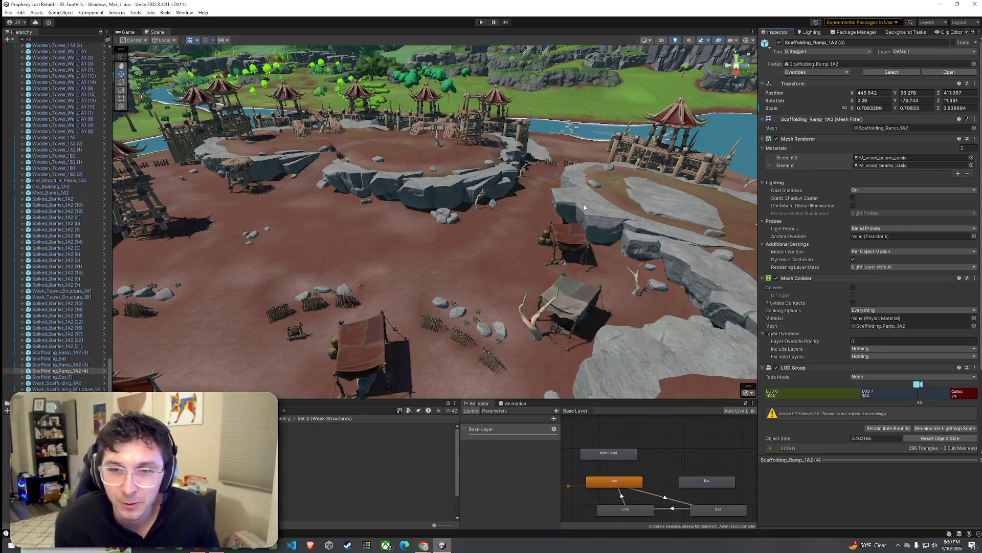
# Step: Save the 03_Foothills scene from a wide camp overview, then move the view back toward the tents
pyautogui.moveTo(642, 252)
pyautogui.mouseDown()
pyautogui.moveTo(592, 285)
pyautogui.moveTo(475, 240)
pyautogui.moveTo(158, 85)
pyautogui.mouseUp()
pyautogui.click(9, 12)
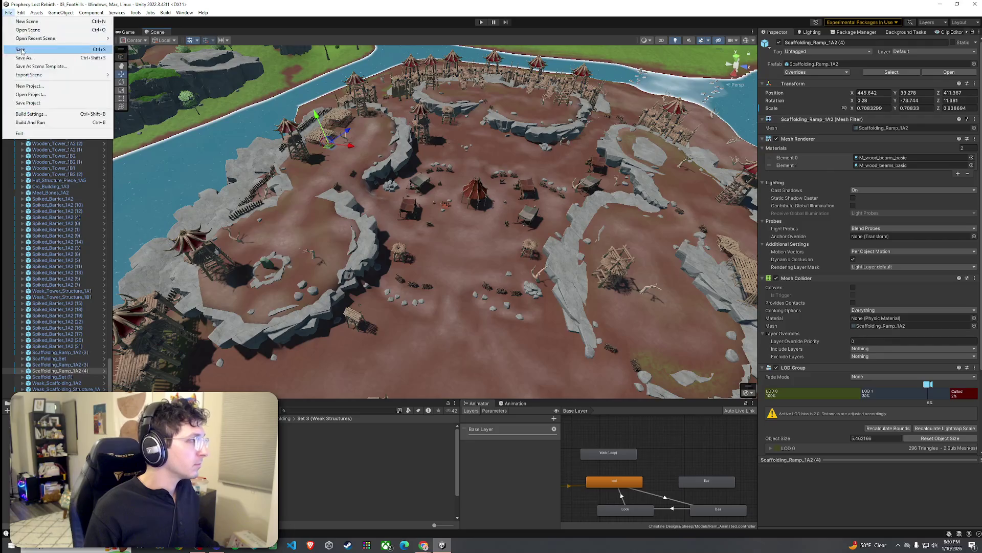
pyautogui.press('Escape')
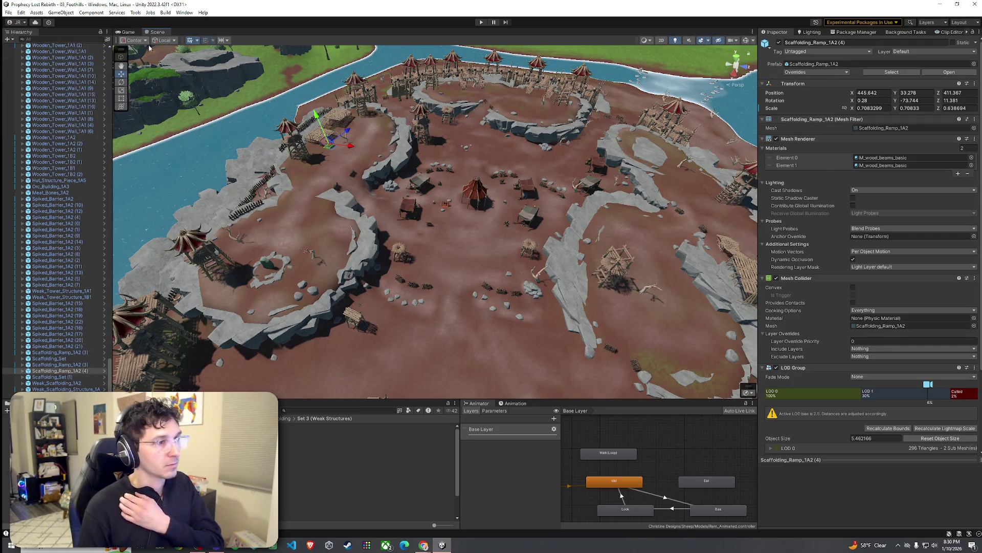
pyautogui.moveTo(328, 163)
pyautogui.mouseDown()
pyautogui.moveTo(338, 172)
pyautogui.moveTo(338, 118)
pyautogui.moveTo(495, 83)
pyautogui.moveTo(398, 67)
pyautogui.moveTo(79, 102)
pyautogui.moveTo(121, 152)
pyautogui.moveTo(500, 176)
pyautogui.moveTo(491, 179)
pyautogui.mouseUp()
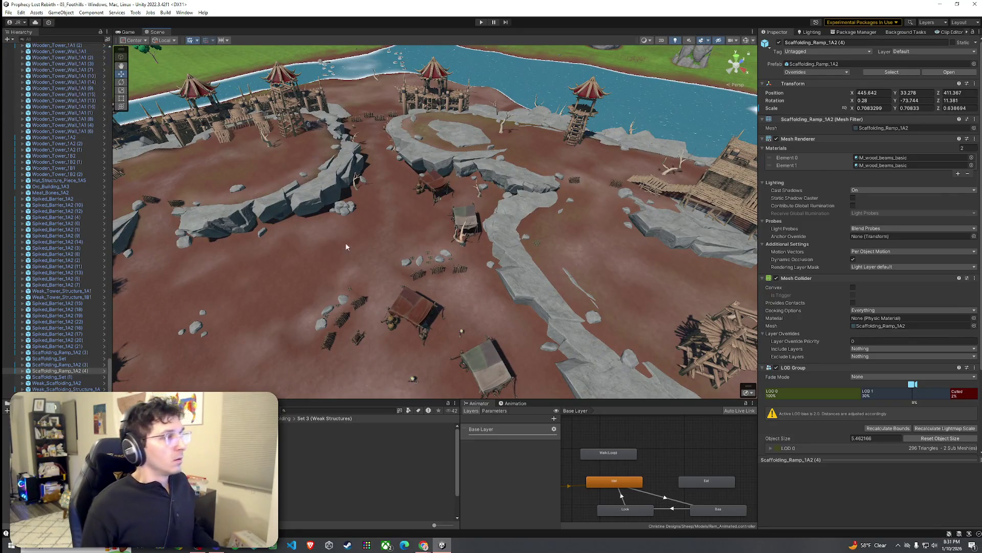
# Step: Preview the Weak_Scaffolding_Stairs and Scaffolding_2B prefabs, then select the four riverside scaffolds
pyautogui.press('Down')
pyautogui.press('Down')
pyautogui.press('Down')
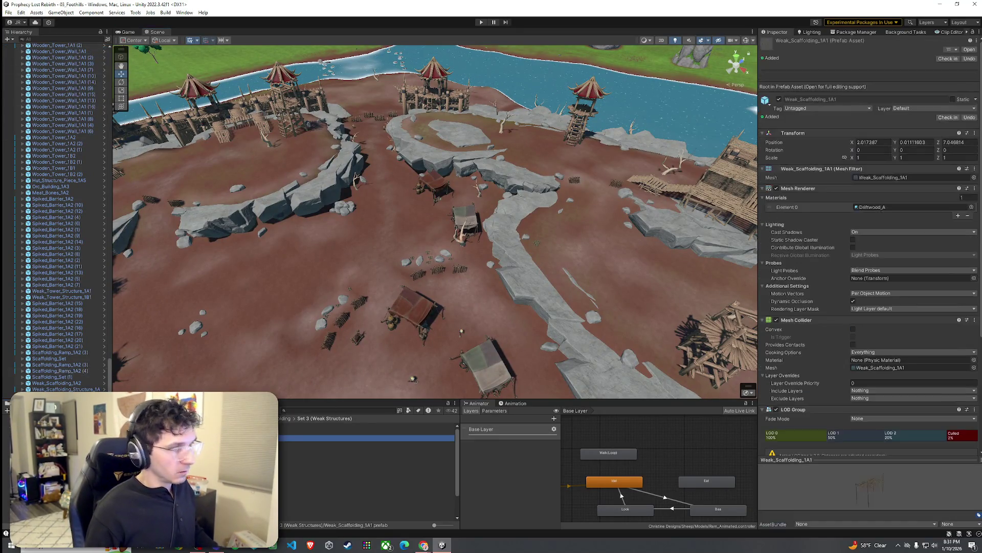
pyautogui.press('Down')
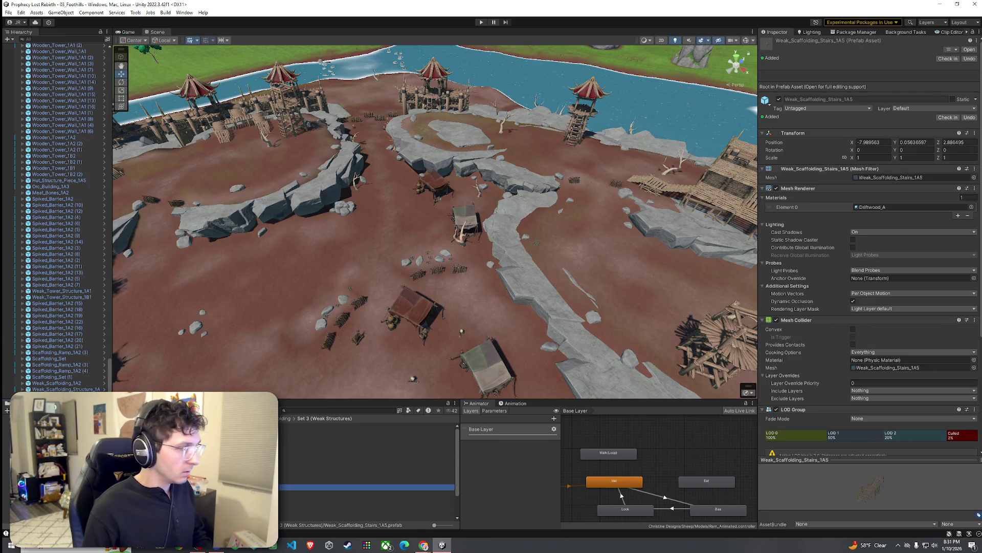
pyautogui.press('Up')
pyautogui.press('Up')
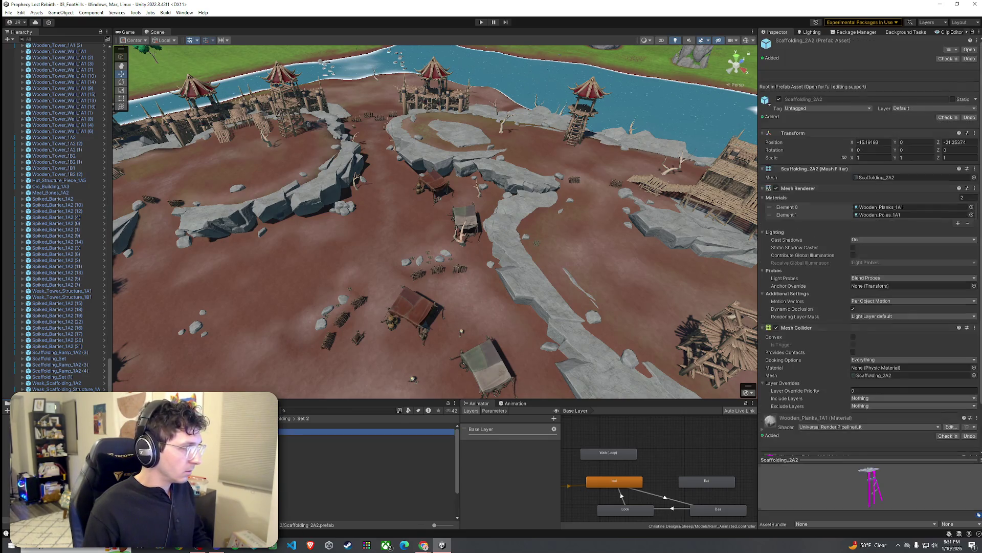
pyautogui.press('Down')
pyautogui.press('Down')
pyautogui.press('Down')
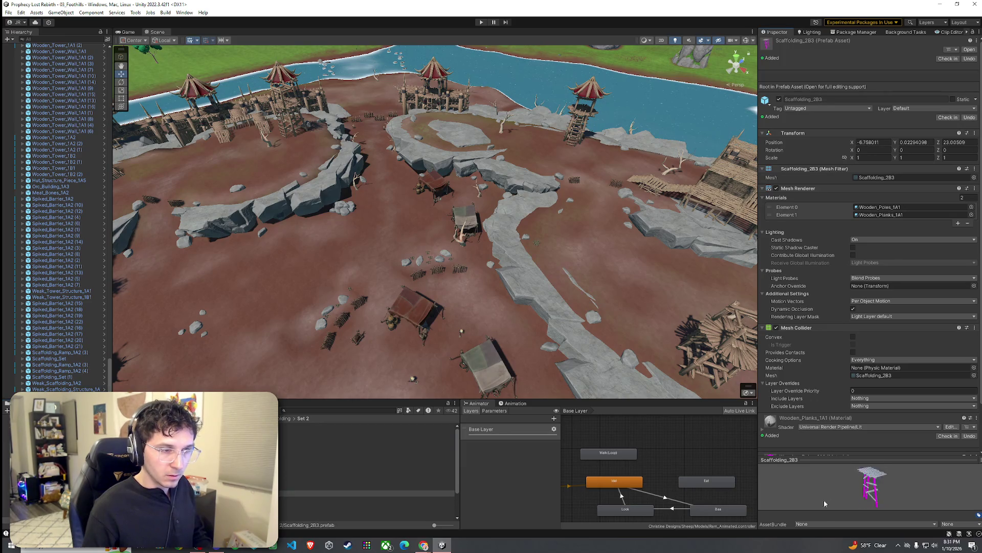
pyautogui.press('Down')
pyautogui.press('Down')
pyautogui.press('Down')
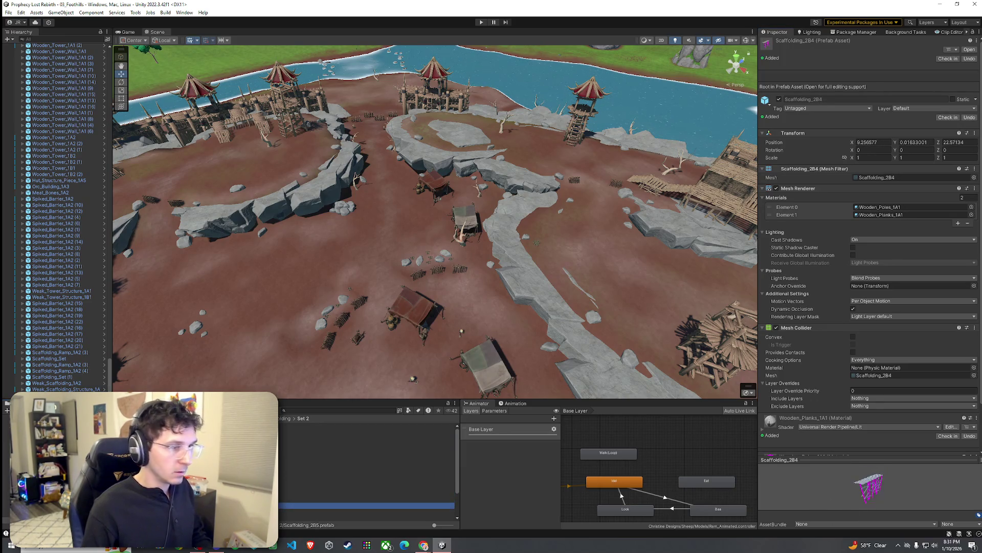
pyautogui.moveTo(403, 360)
pyautogui.mouseDown()
pyautogui.moveTo(156, 337)
pyautogui.moveTo(346, 341)
pyautogui.moveTo(409, 240)
pyautogui.mouseUp()
pyautogui.keyDown('shift'); pyautogui.click(489, 166); pyautogui.keyUp('shift')
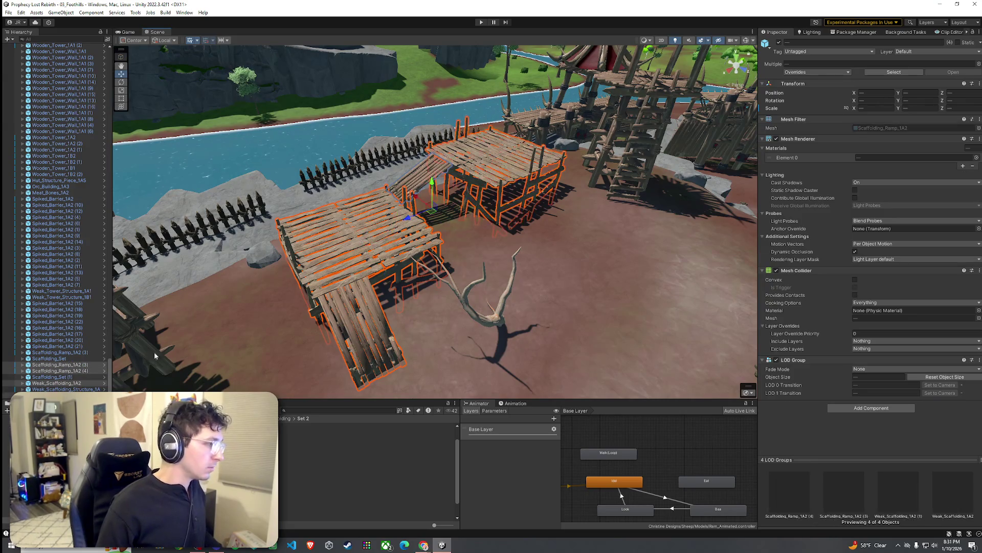
# Step: Duplicate the four selected scaffolds and move the copies onto the rock plateau
pyautogui.moveTo(489, 169)
pyautogui.mouseDown()
pyautogui.moveTo(500, 334)
pyautogui.moveTo(461, 307)
pyautogui.mouseUp()
pyautogui.scroll(-5, 499, 334)
pyautogui.hotkey('ctrl', 'd')
pyautogui.moveTo(367, 232)
pyautogui.mouseDown()
pyautogui.moveTo(483, 220)
pyautogui.moveTo(629, 140)
pyautogui.moveTo(604, 146)
pyautogui.moveTo(639, 143)
pyautogui.moveTo(584, 135)
pyautogui.moveTo(653, 63)
pyautogui.moveTo(557, 173)
pyautogui.moveTo(561, 183)
pyautogui.mouseUp()
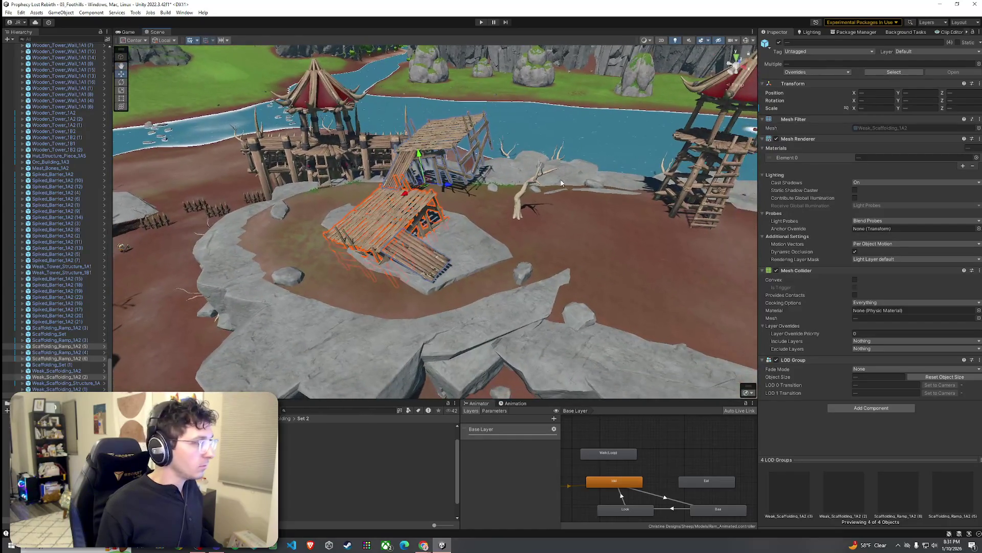
pyautogui.moveTo(418, 188)
pyautogui.mouseDown()
pyautogui.moveTo(403, 199)
pyautogui.moveTo(418, 176)
pyautogui.mouseUp()
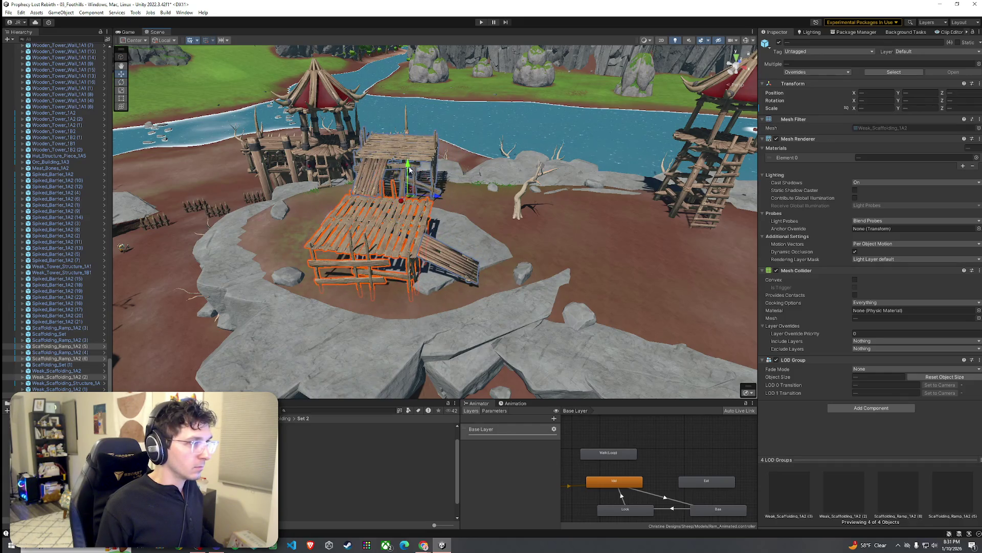
# Step: Rotate the scaffold copies into place and inspect the new platforms from several angles
pyautogui.moveTo(409, 176); pyautogui.dragTo(241, 179)
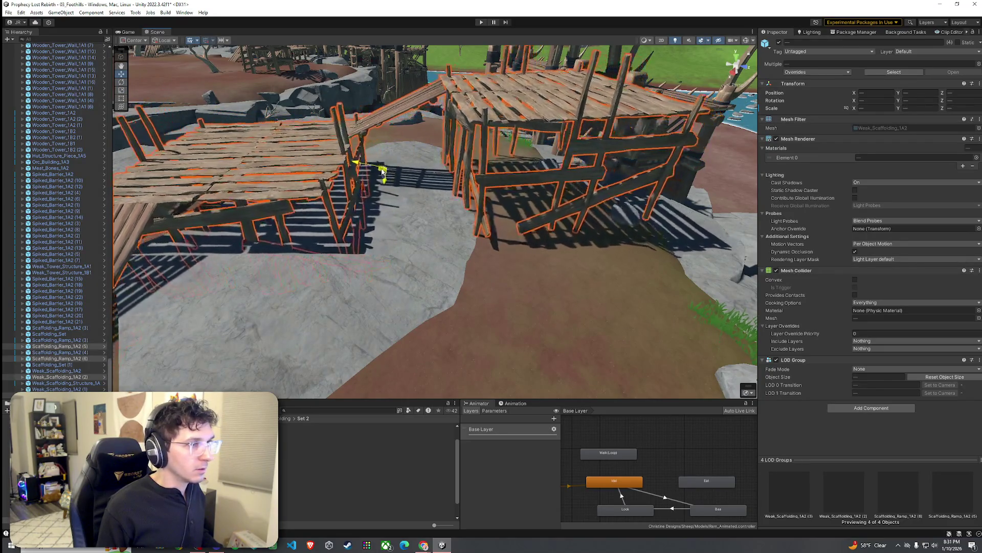
pyautogui.moveTo(382, 171); pyautogui.dragTo(360, 160)
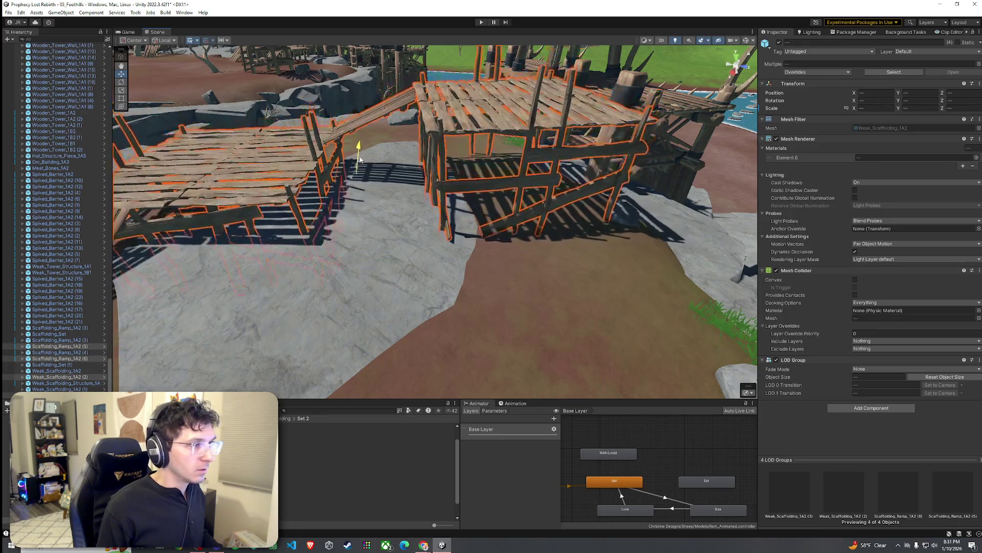
pyautogui.scroll(10, 360, 161)
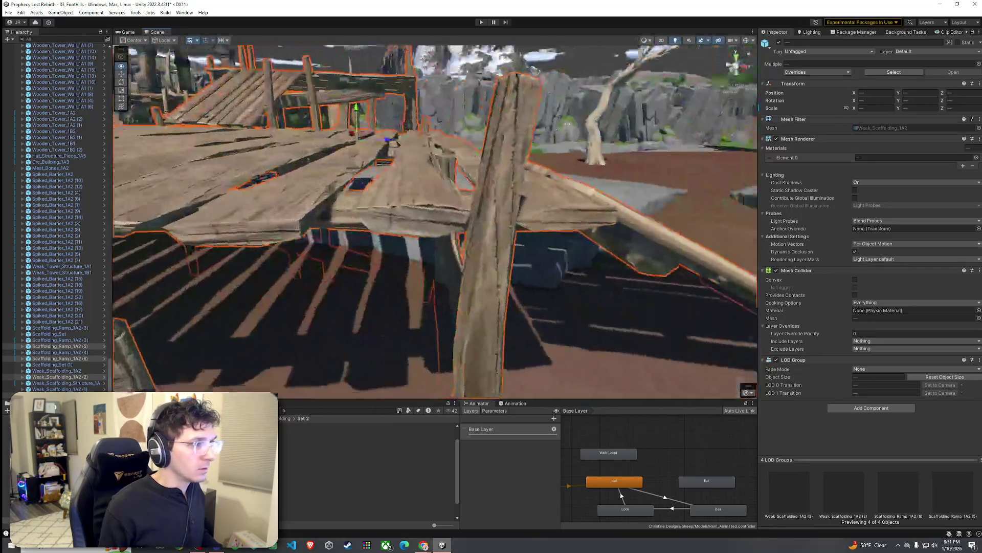
pyautogui.moveTo(567, 123)
pyautogui.mouseDown()
pyautogui.moveTo(532, 119)
pyautogui.moveTo(474, 157)
pyautogui.moveTo(266, 164)
pyautogui.moveTo(448, 151)
pyautogui.mouseUp()
pyautogui.press('e')
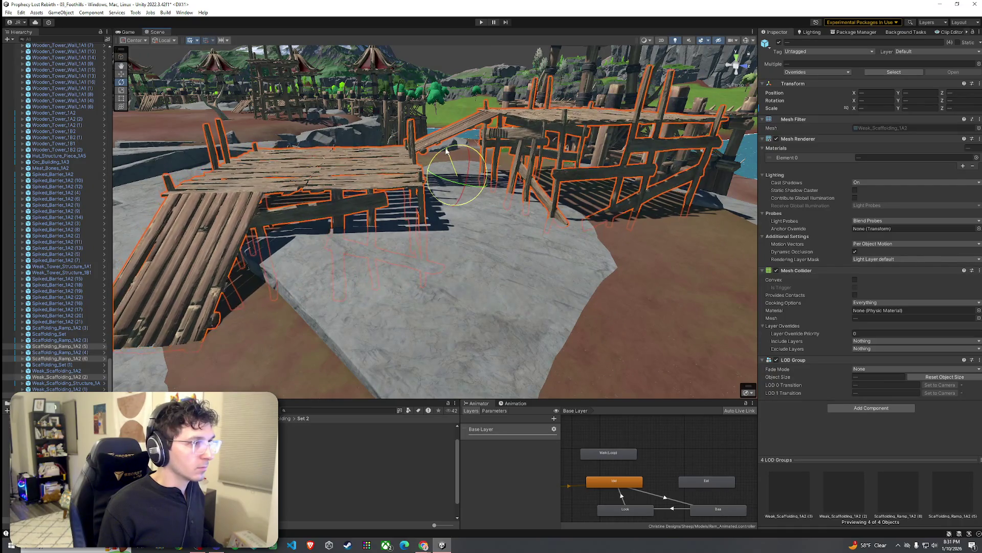
pyautogui.press('w')
pyautogui.click(430, 245)
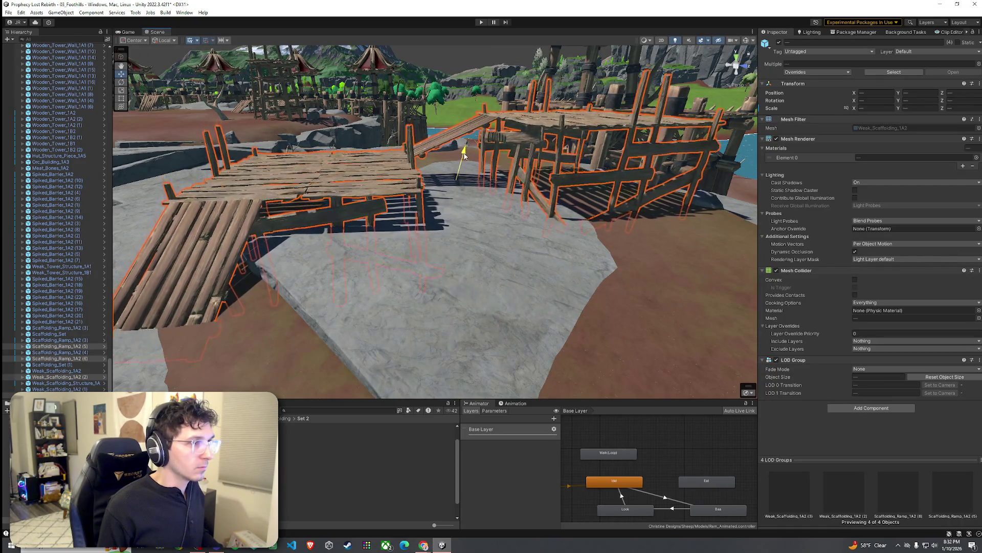
pyautogui.moveTo(414, 253)
pyautogui.mouseDown()
pyautogui.moveTo(757, 251)
pyautogui.moveTo(576, 244)
pyautogui.moveTo(441, 257)
pyautogui.mouseUp()
pyautogui.press('Up')
pyautogui.scroll(-6, 440, 257)
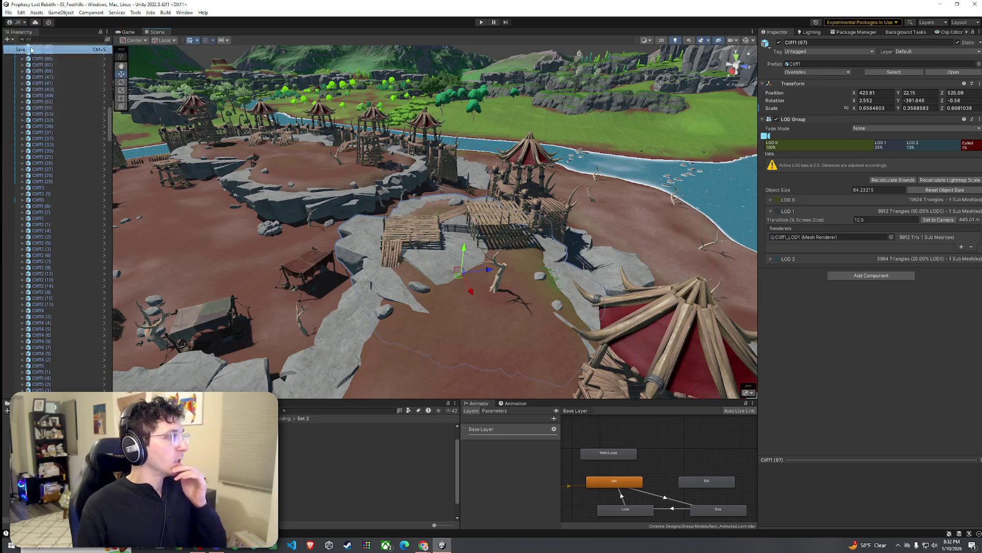
# Step: Save the 03_Foothills scene with the copied scaffold platforms and clear the selection
pyautogui.moveTo(108, 118); pyautogui.dragTo(109, 51)
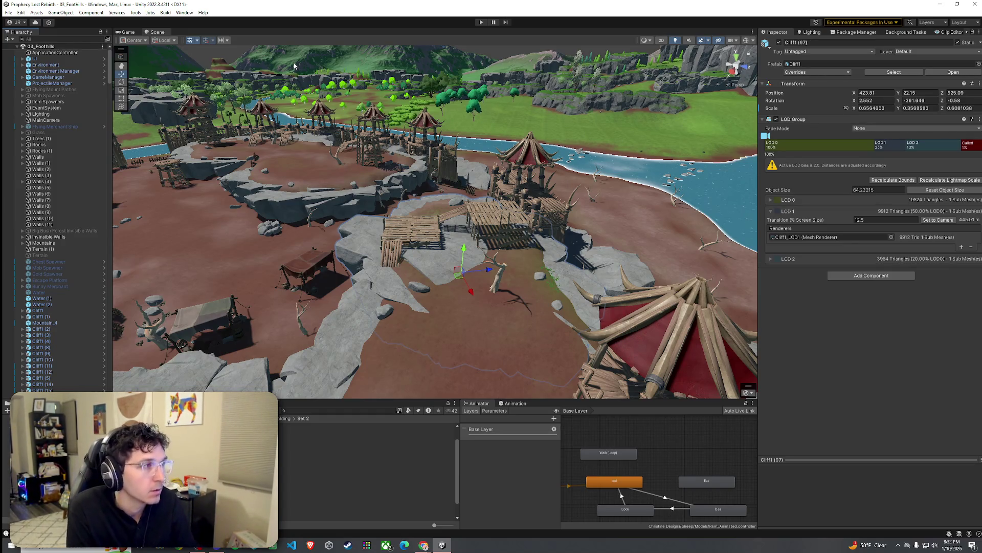
pyautogui.click(8, 12)
pyautogui.press('Escape')
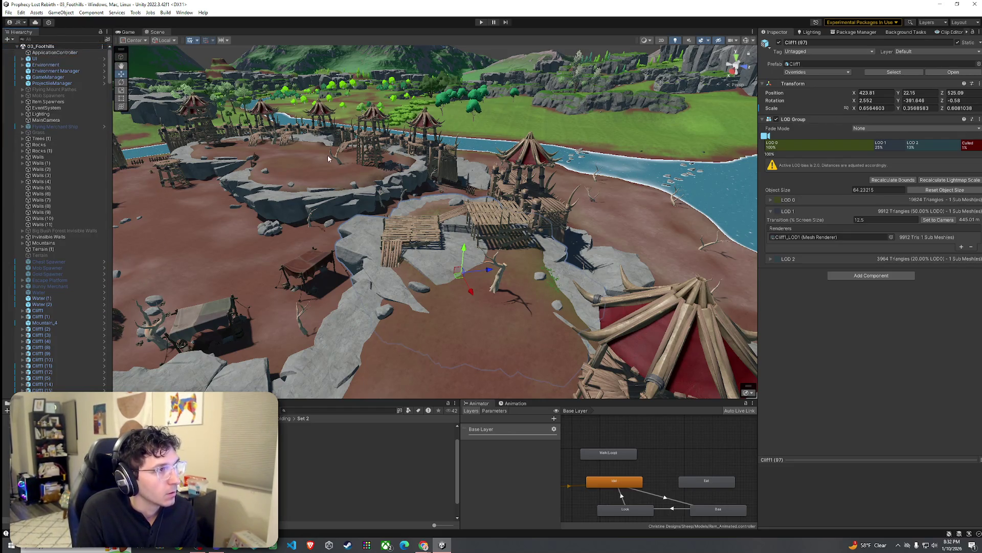
pyautogui.click(506, 61)
pyautogui.click(21, 12)
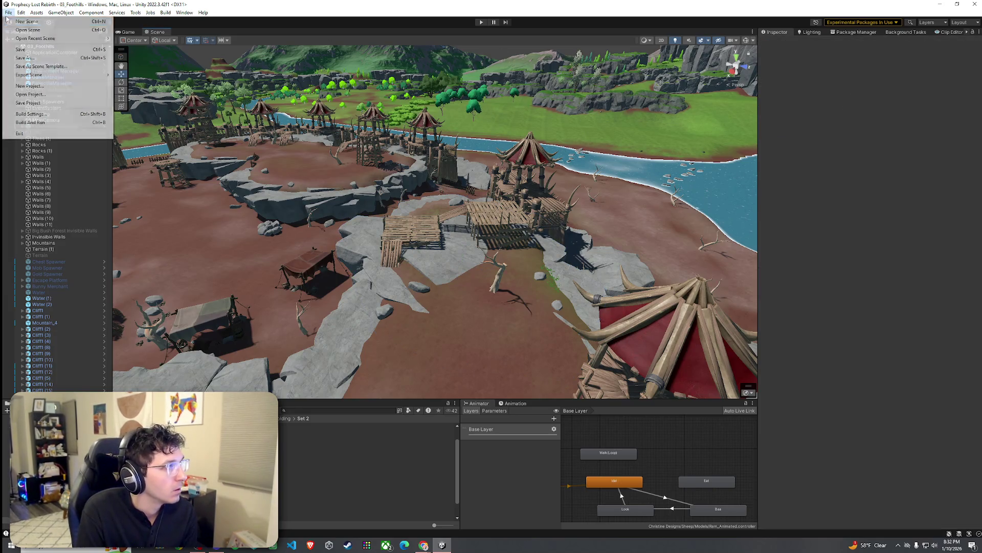
pyautogui.press('Escape')
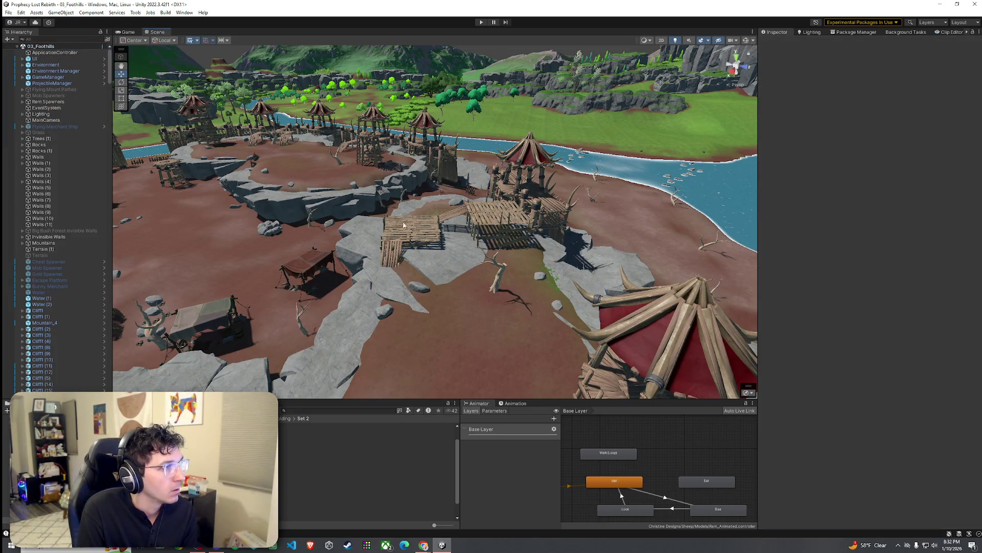
pyautogui.moveTo(404, 225)
pyautogui.mouseDown()
pyautogui.moveTo(286, 247)
pyautogui.moveTo(281, 257)
pyautogui.mouseUp()
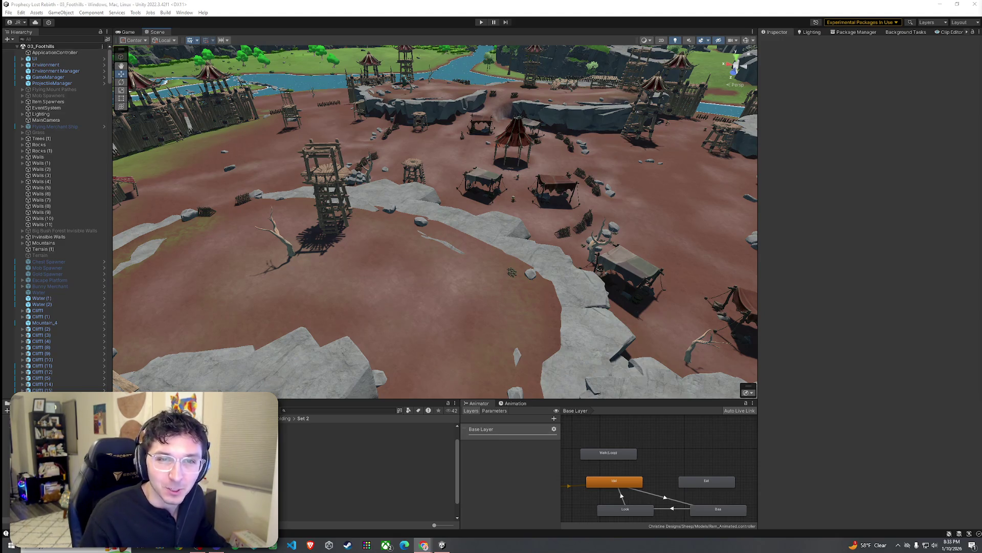
# Step: Switch to the browser showing the Unity Manual's 'Event function execution order' page
pyautogui.hotkey('alt', 'Tab')
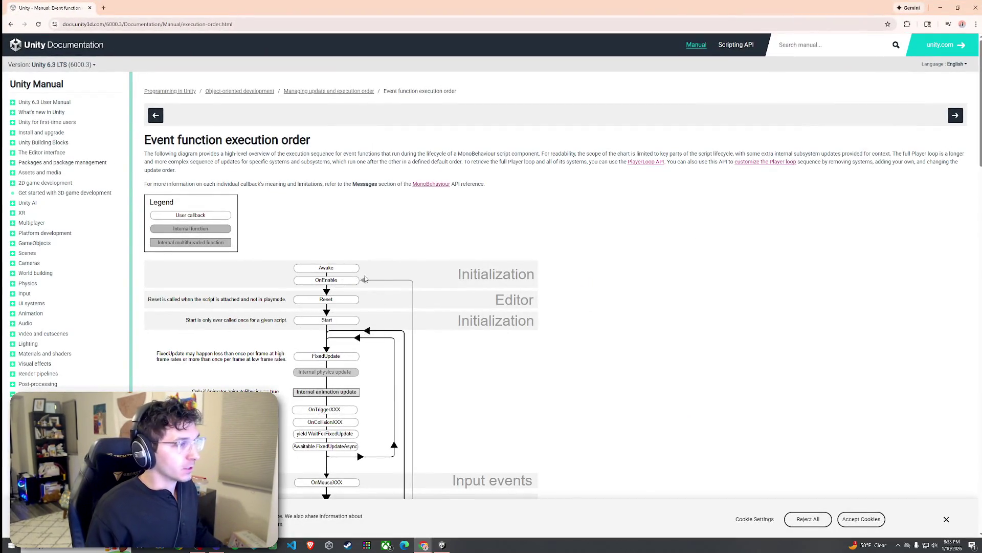
# Step: Read through the 'Event function execution order' manual page, then close the browser window
pyautogui.scroll(-2, 354, 281)
pyautogui.scroll(2, 304, 206)
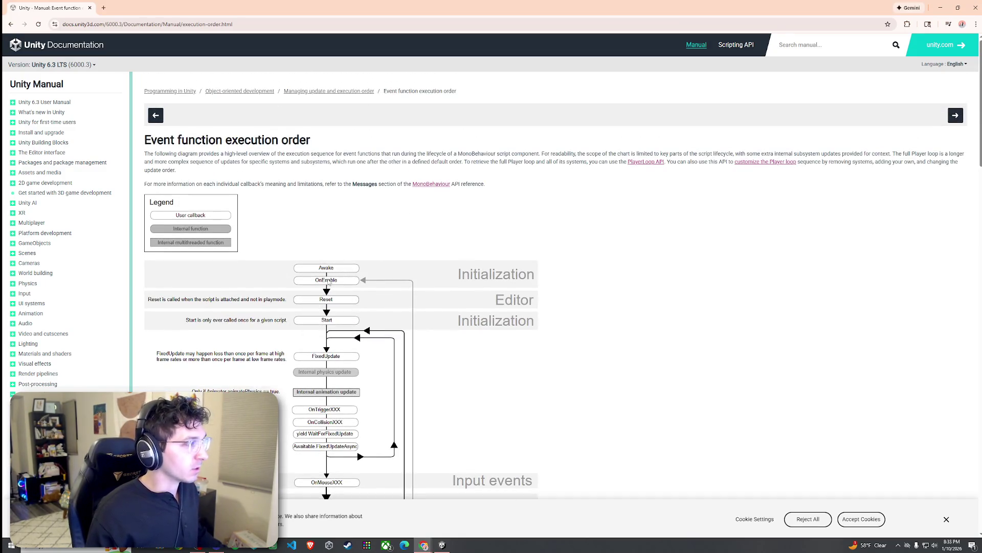
pyautogui.scroll(-2, 351, 296)
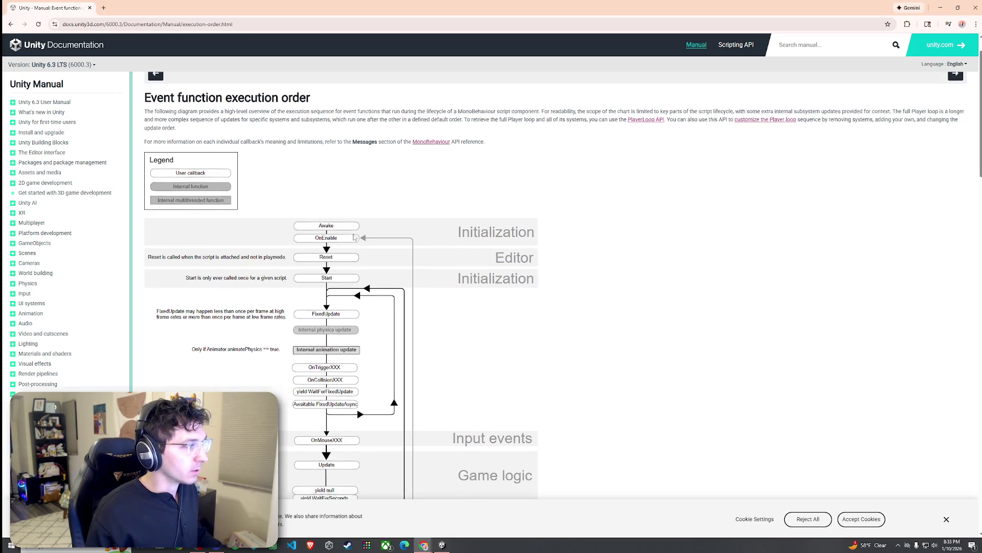
pyautogui.scroll(-8, 335, 274)
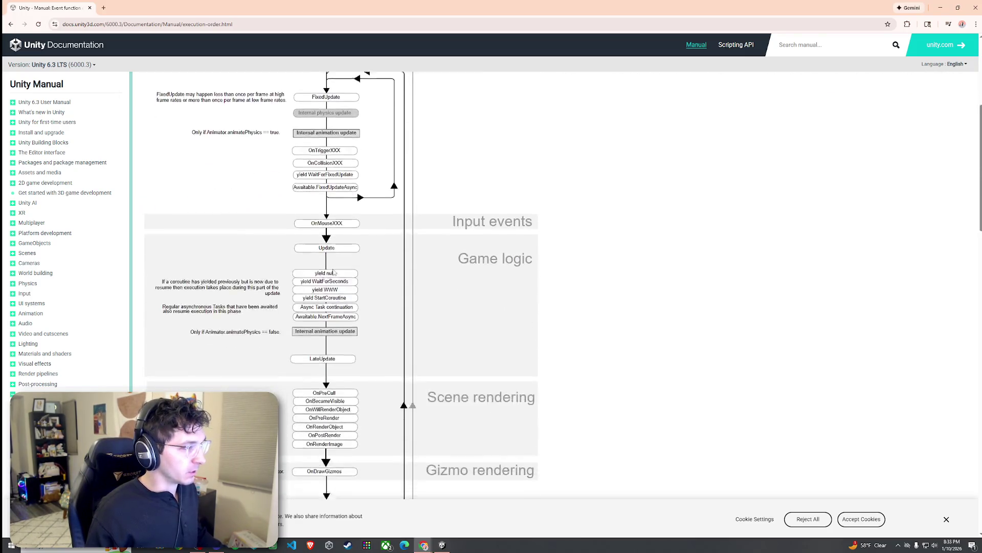
pyautogui.scroll(10, 338, 330)
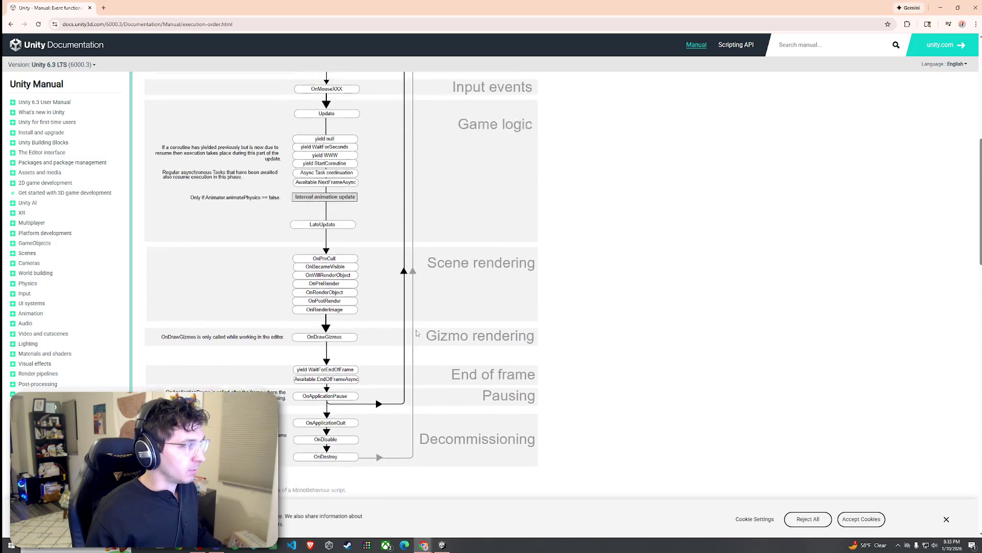
pyautogui.scroll(-6, 328, 323)
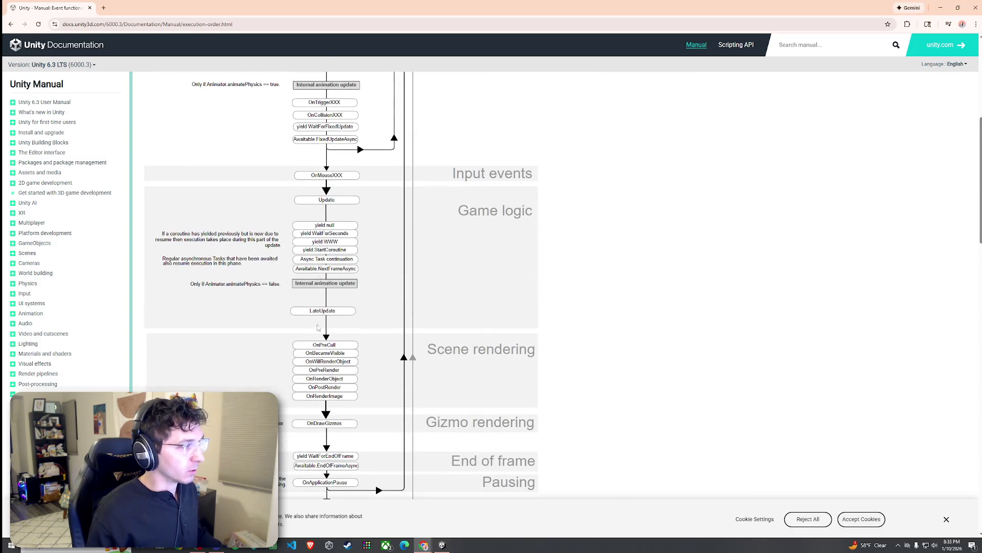
pyautogui.scroll(3, 330, 320)
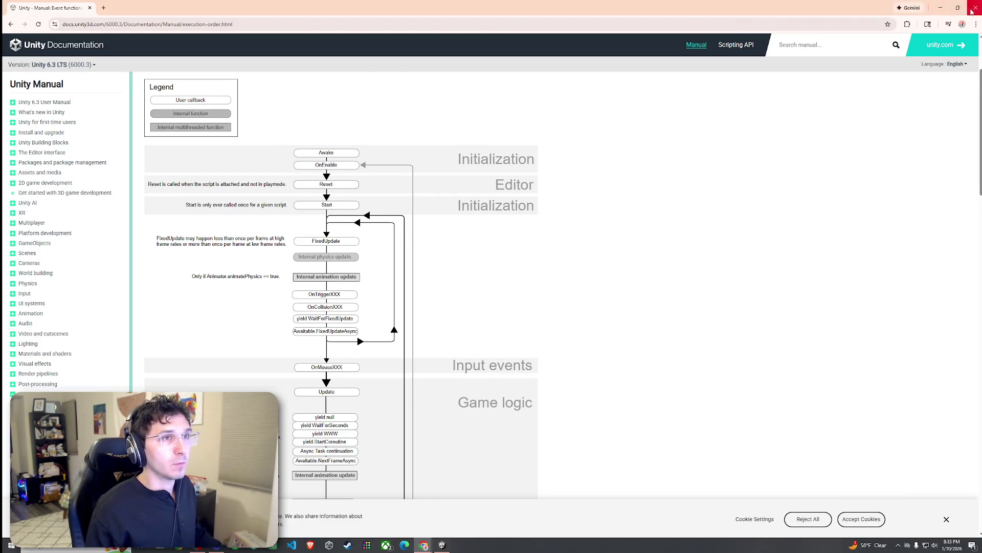
pyautogui.scroll(-5, 440, 215)
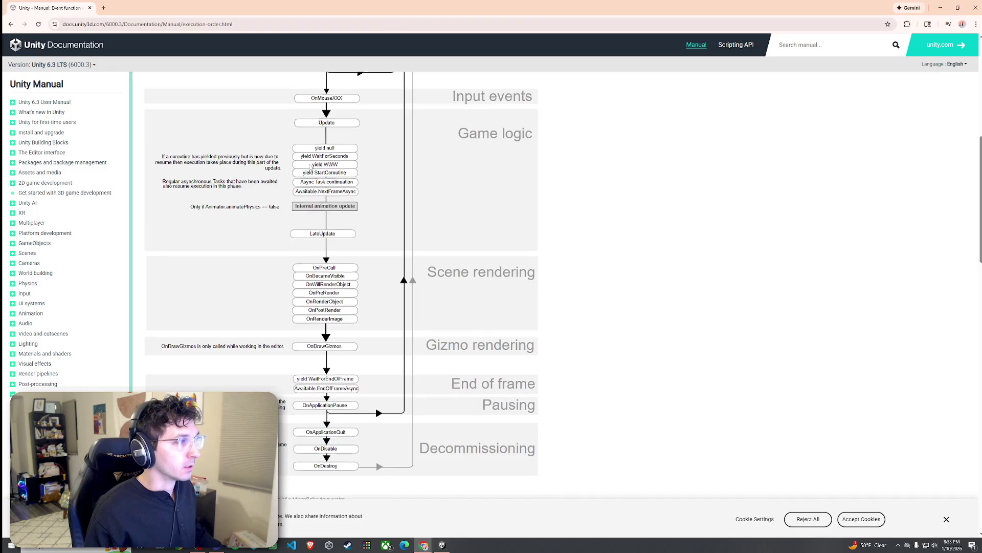
pyautogui.scroll(1, 337, 252)
pyautogui.scroll(2, 341, 247)
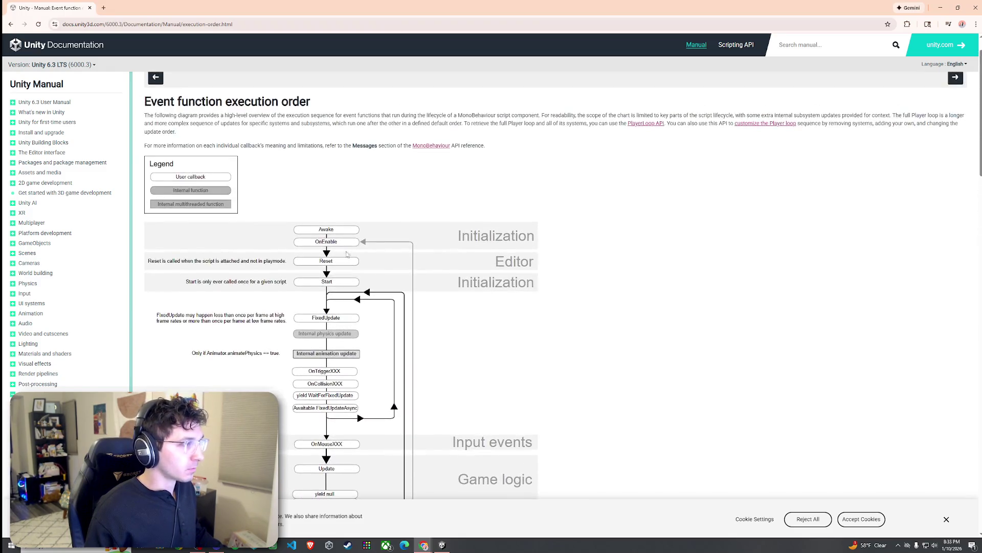
pyautogui.scroll(-3, 337, 284)
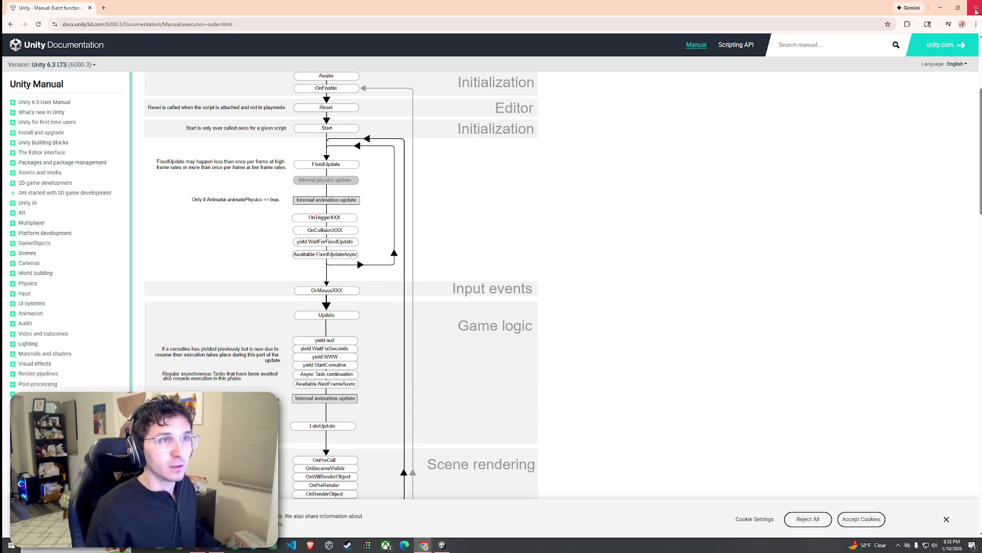
pyautogui.click(975, 10)
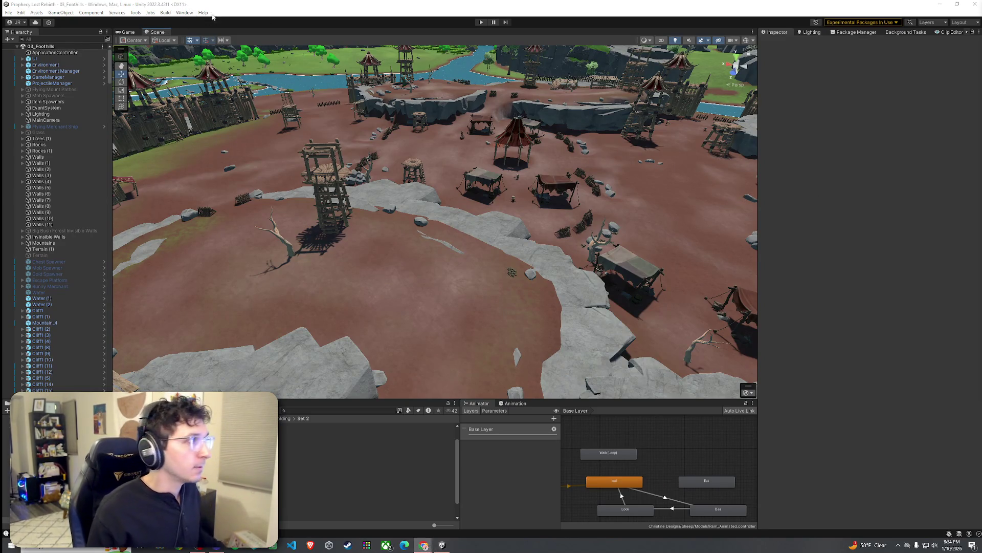
# Step: Save 03_Foothills, fly to the open riverside ground, and inspect the Scaffolding_2B1 prefab
pyautogui.click(8, 12)
pyautogui.click(27, 50)
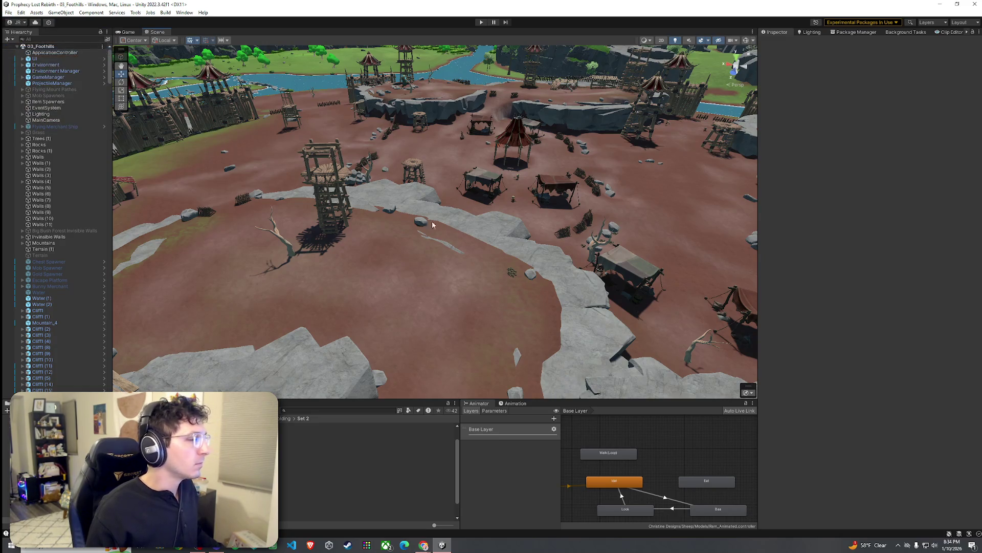
pyautogui.moveTo(433, 225)
pyautogui.mouseDown()
pyautogui.moveTo(415, 223)
pyautogui.moveTo(574, 218)
pyautogui.moveTo(716, 194)
pyautogui.moveTo(693, 151)
pyautogui.mouseUp()
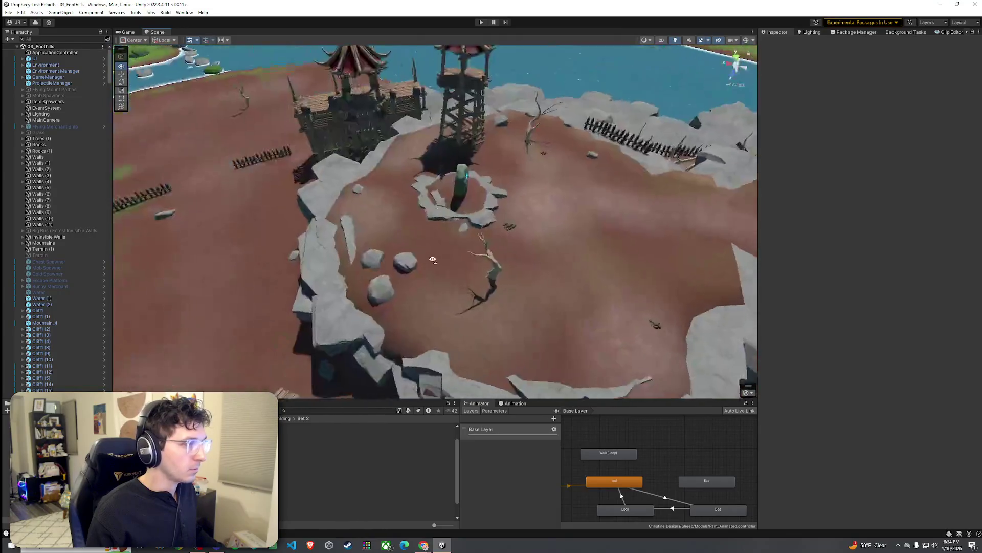
pyautogui.moveTo(433, 260); pyautogui.dragTo(594, 221)
pyautogui.click(358, 463)
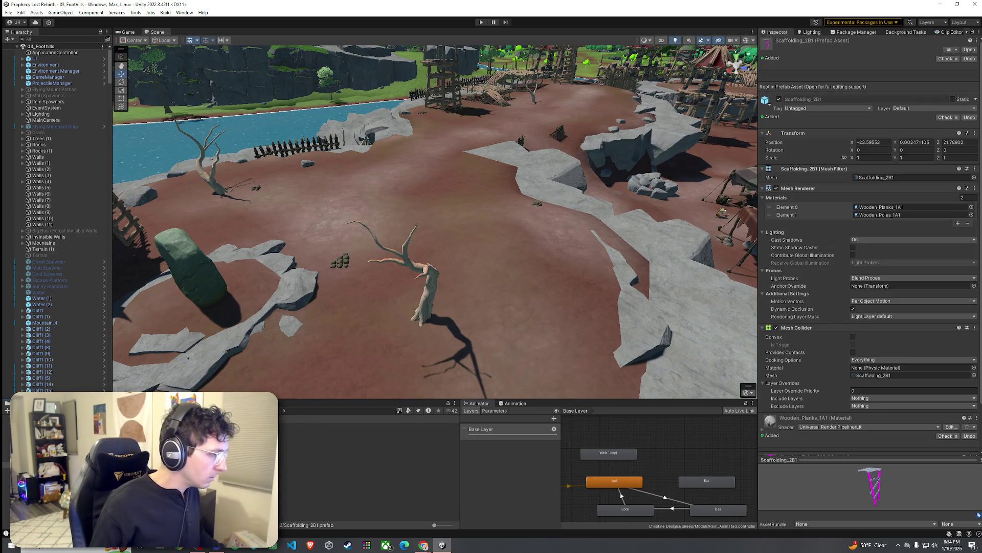
# Step: Open the Misc folder, preview Drum_1A2 and Drum_1A1, and drop a Drum_1A1 on the ground
pyautogui.click(286, 441)
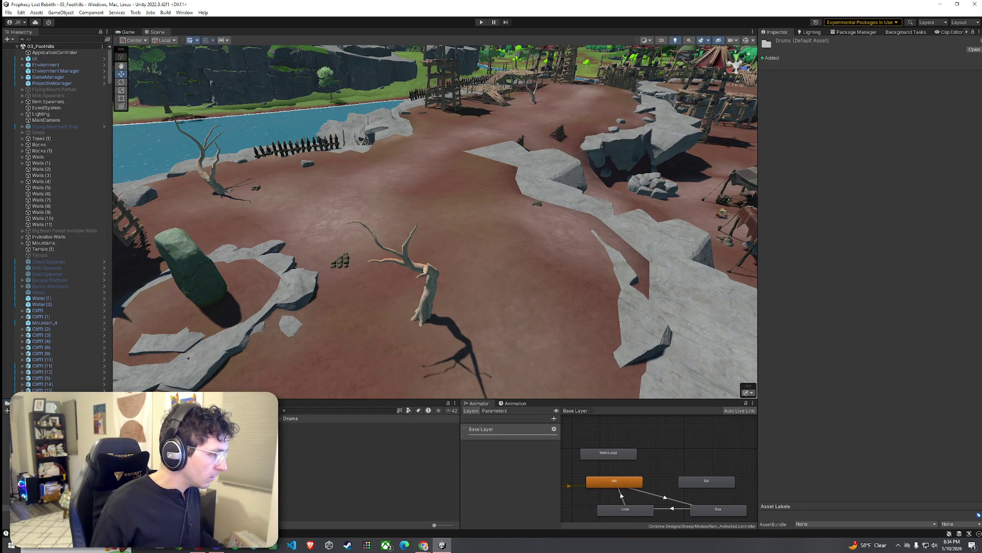
pyautogui.click(321, 431)
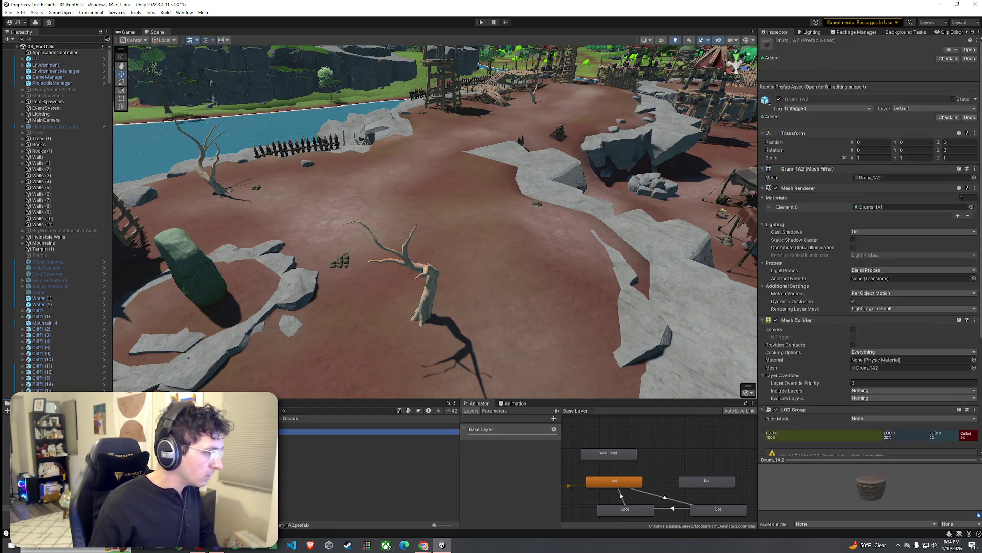
pyautogui.click(317, 425)
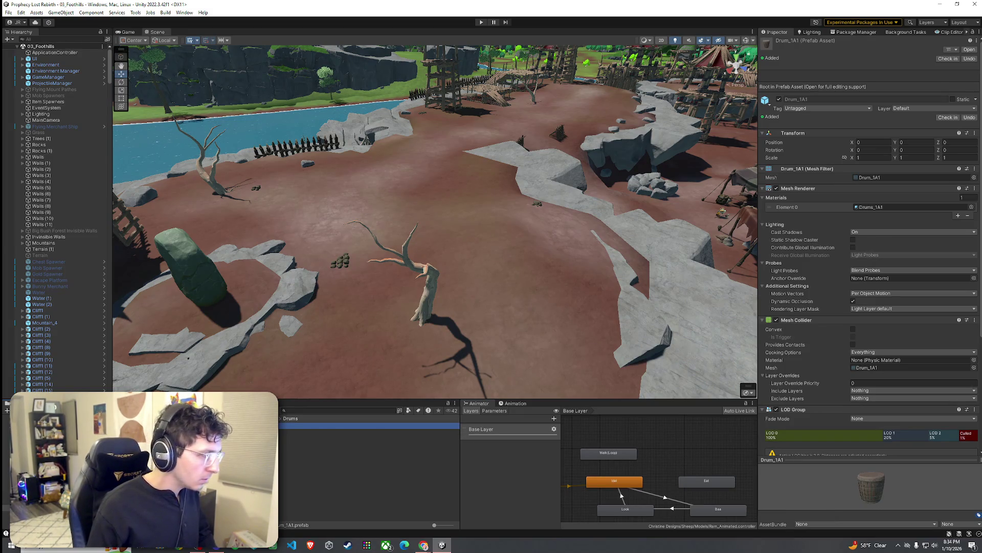
pyautogui.moveTo(317, 425)
pyautogui.mouseDown()
pyautogui.moveTo(477, 299)
pyautogui.moveTo(318, 469)
pyautogui.mouseUp()
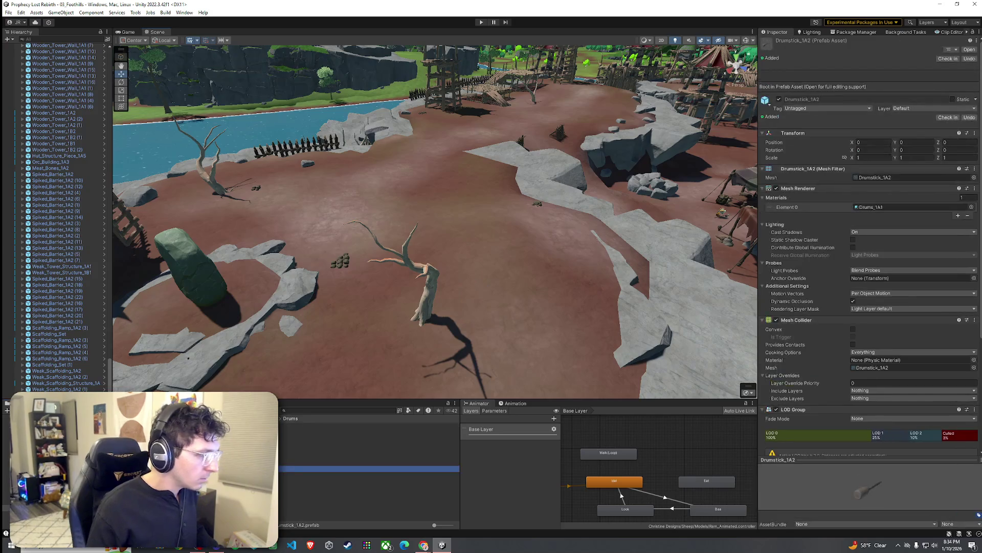
# Step: Place the Drum_Group_1A1 drums on the riverside ground, turned to about 124 degrees
pyautogui.press('Up')
pyautogui.press('Up')
pyautogui.press('Up')
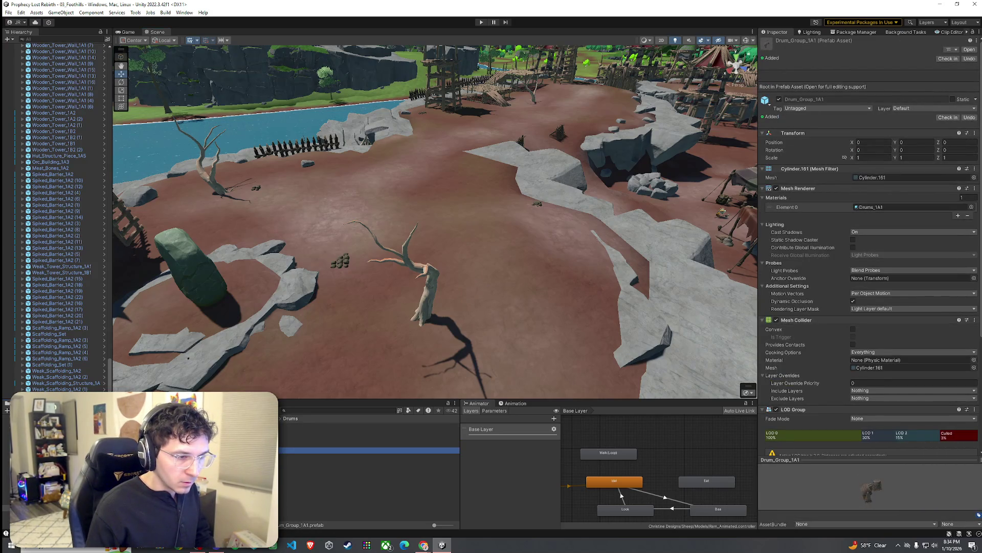
pyautogui.moveTo(358, 450)
pyautogui.mouseDown()
pyautogui.moveTo(417, 340)
pyautogui.moveTo(504, 300)
pyautogui.mouseUp()
pyautogui.scroll(3, 452, 317)
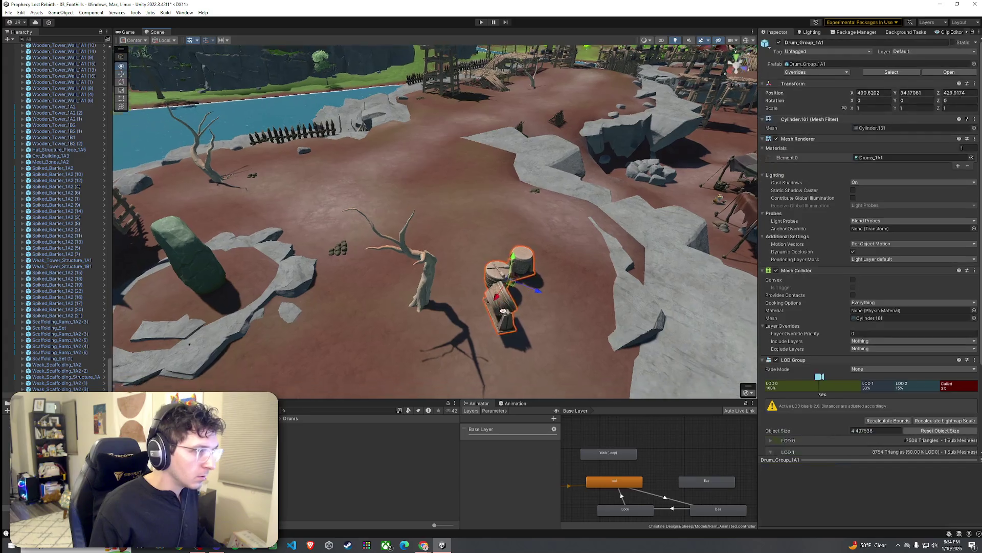
pyautogui.scroll(-3, 451, 318)
pyautogui.moveTo(259, 307)
pyautogui.mouseDown()
pyautogui.moveTo(466, 219)
pyautogui.moveTo(482, 237)
pyautogui.moveTo(363, 238)
pyautogui.moveTo(457, 234)
pyautogui.mouseUp()
pyautogui.press('w')
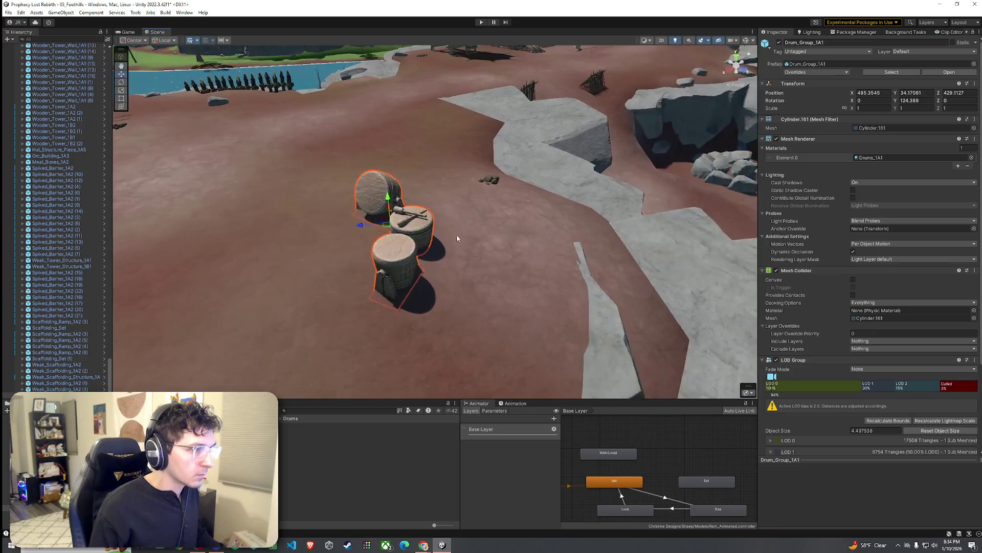
pyautogui.moveTo(388, 230)
pyautogui.mouseDown()
pyautogui.moveTo(480, 234)
pyautogui.moveTo(407, 217)
pyautogui.moveTo(441, 193)
pyautogui.mouseUp()
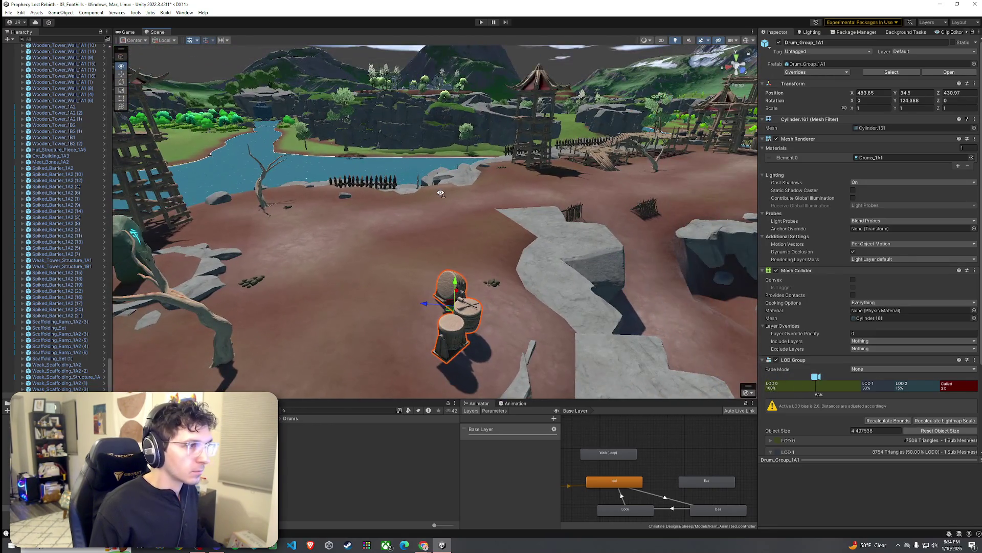
pyautogui.click(589, 153)
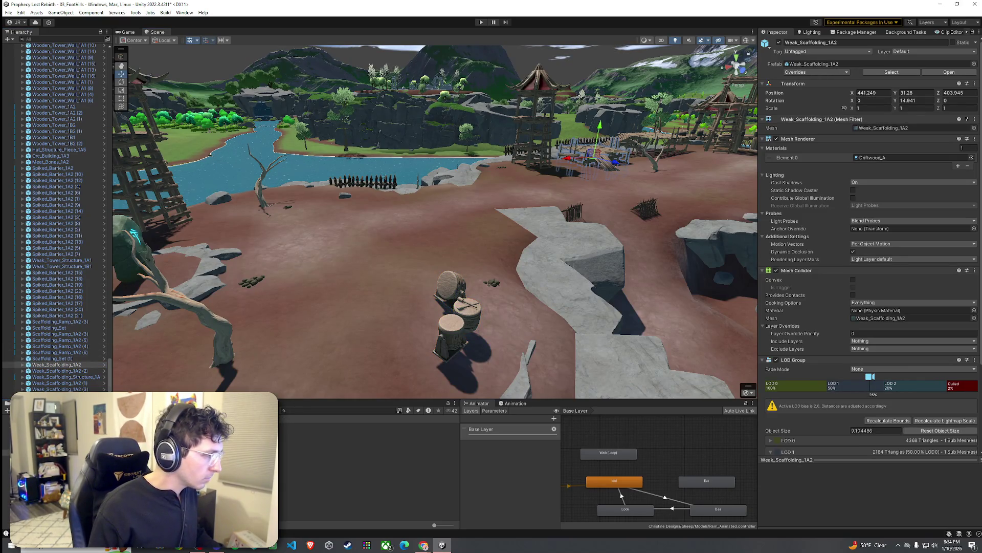
# Step: Open Structure > Buildings, Huts and preview the Orc_Hut and Orc_Building prefabs
pyautogui.click(307, 438)
pyautogui.doubleClick(368, 431)
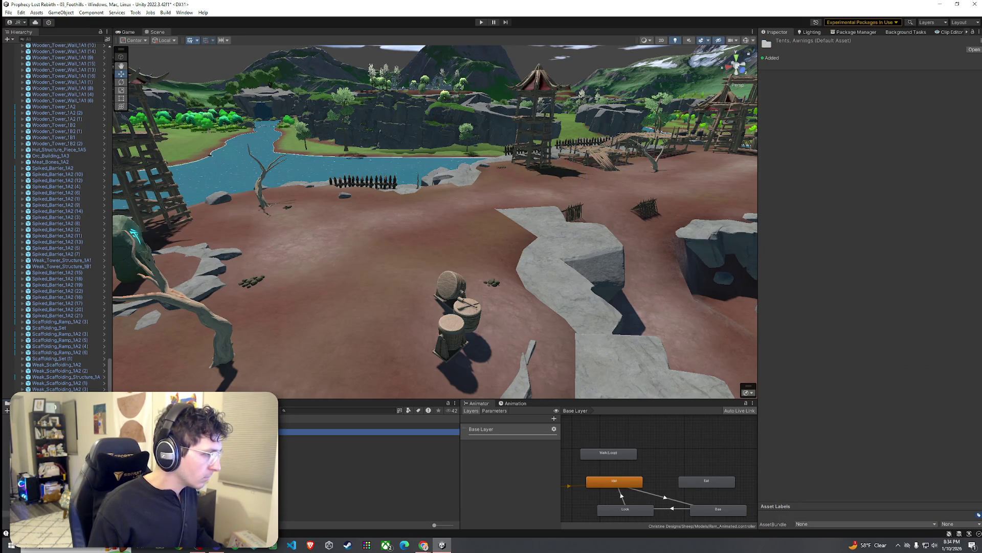
pyautogui.click(180, 450)
pyautogui.click(358, 462)
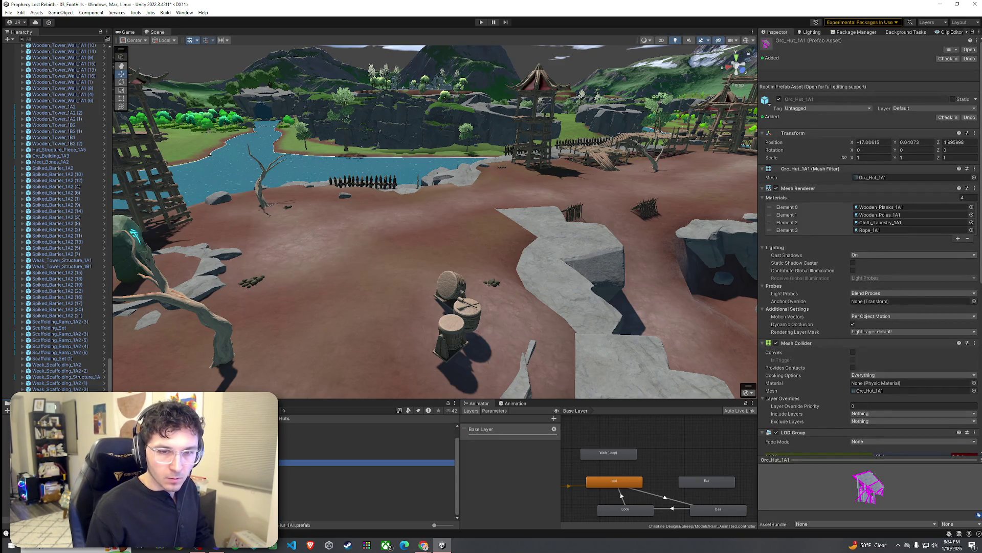
pyautogui.press('Down')
pyautogui.press('Down')
pyautogui.press('Down')
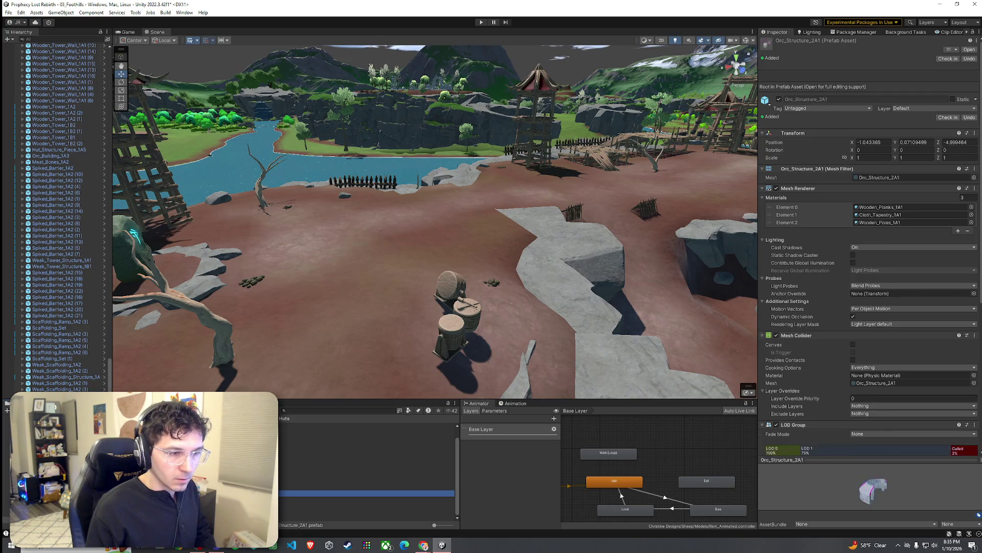
pyautogui.press('Up')
pyautogui.press('Up')
pyautogui.press('Up')
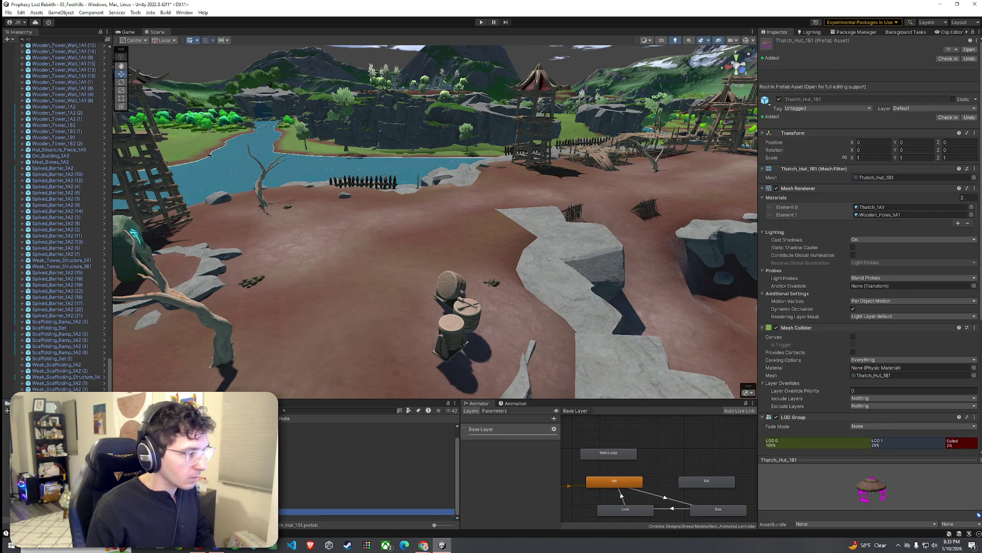
pyautogui.press('Up')
pyautogui.press('Up')
pyautogui.press('Up')
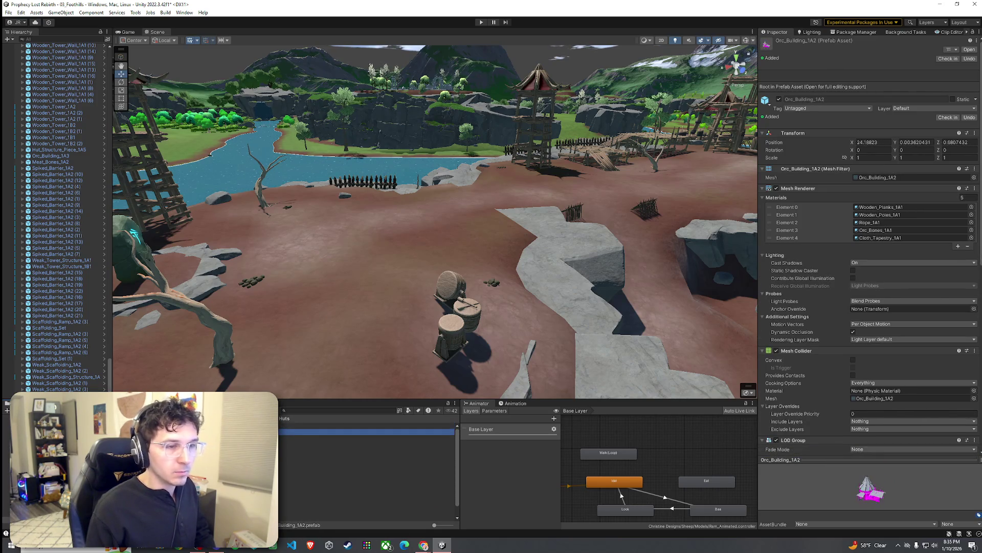
pyautogui.press('Down')
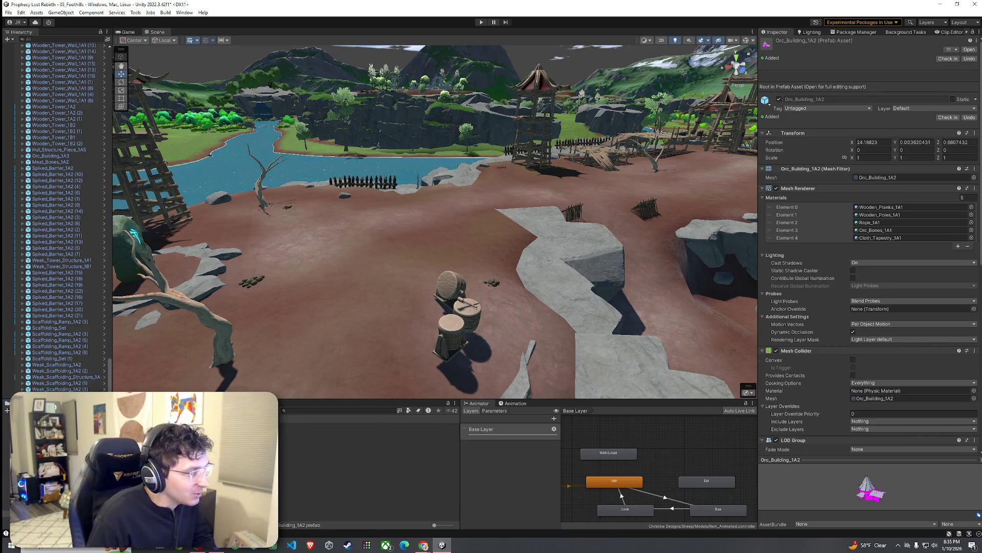
# Step: Browse the Towers and Tents, Awnings folders, then preview hut pieces through Thatch_Hut_1A1
pyautogui.click(368, 437)
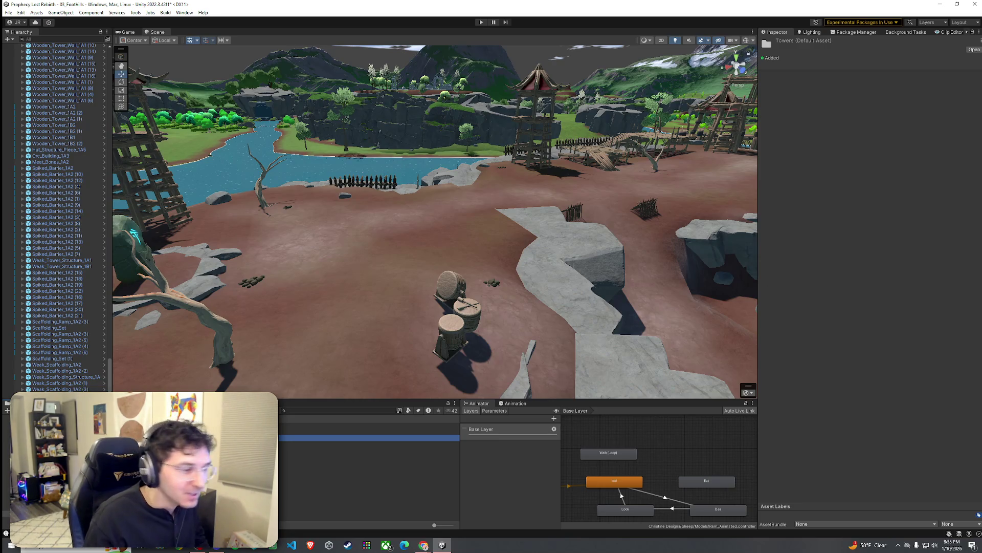
pyautogui.press('Up')
pyautogui.press('Return')
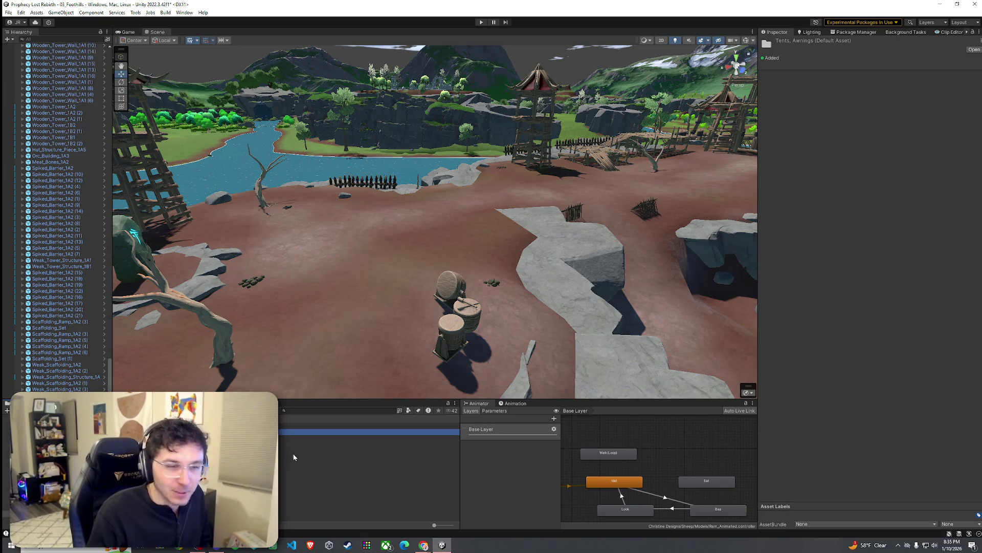
pyautogui.press('Up')
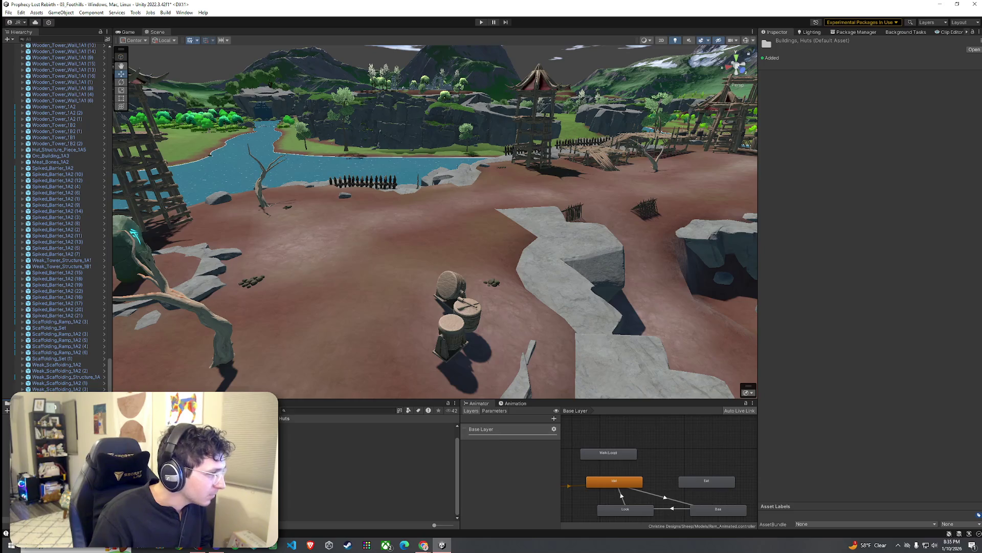
pyautogui.press('Down')
pyautogui.press('Down')
pyautogui.press('Down')
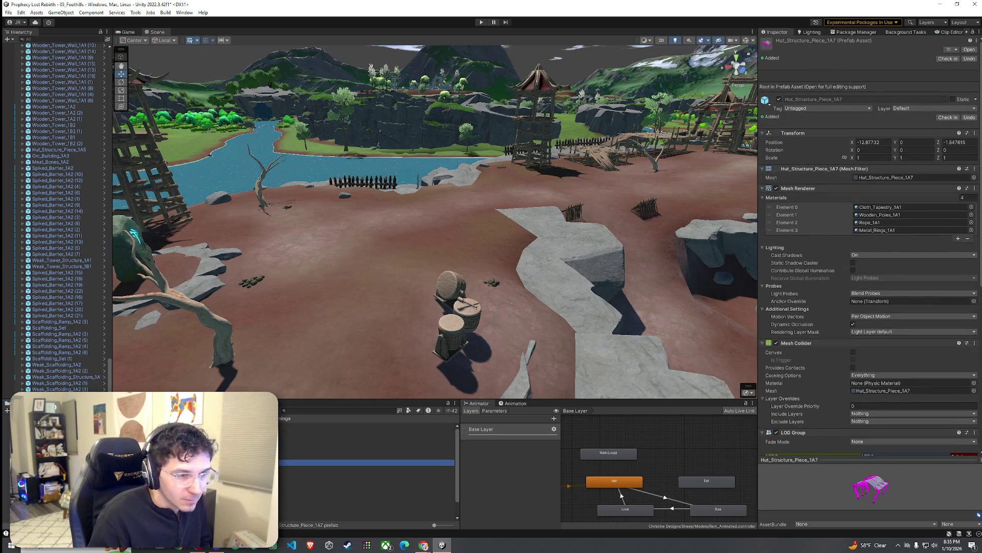
pyautogui.press('Down')
pyautogui.press('Down')
pyautogui.press('Down')
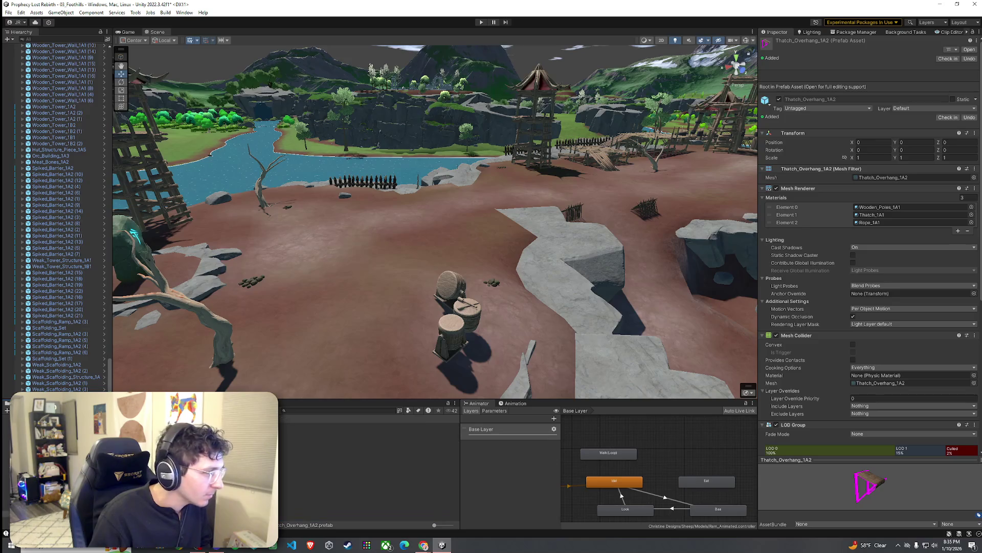
pyautogui.press('Up')
pyautogui.press('Up')
pyautogui.press('Up')
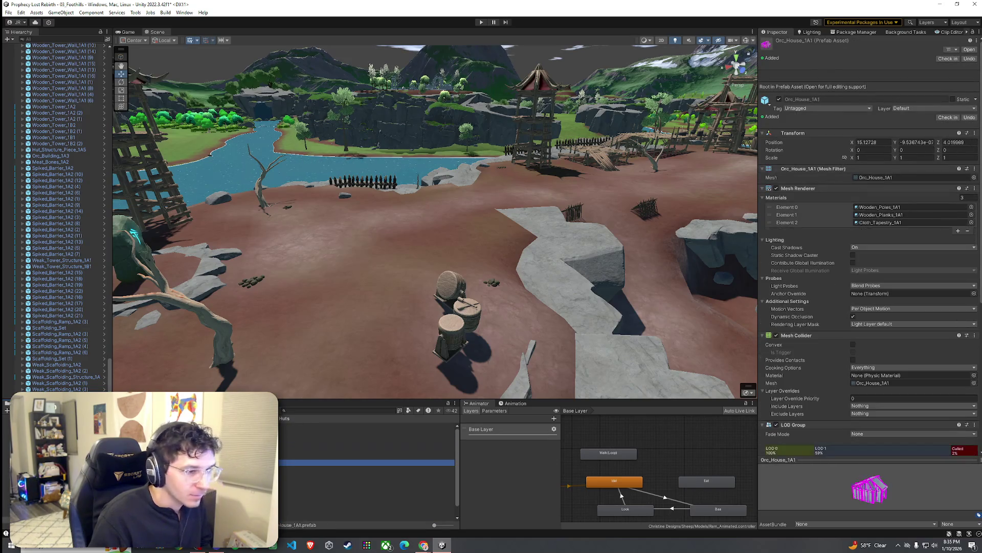
pyautogui.press('Down')
pyautogui.press('Down')
pyautogui.press('Down')
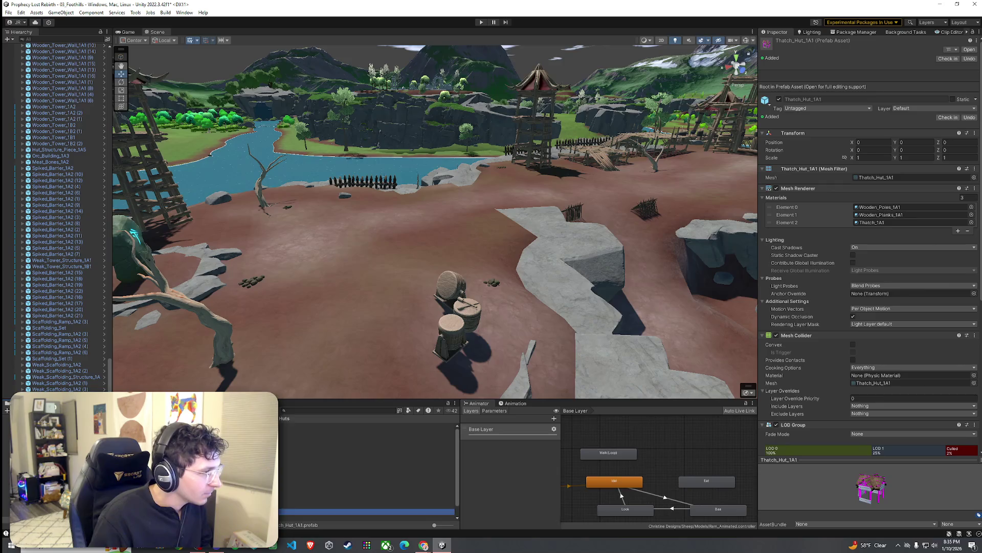
# Step: Pick the Thatch_Hut_1B1 prefab and drop it onto the riverside ground
pyautogui.press('BackSpace')
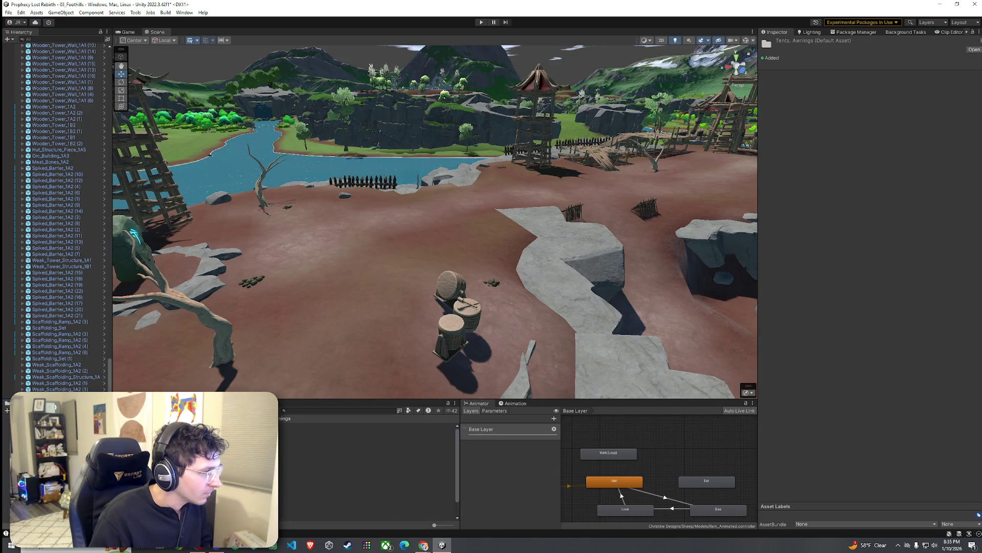
pyautogui.press('Down')
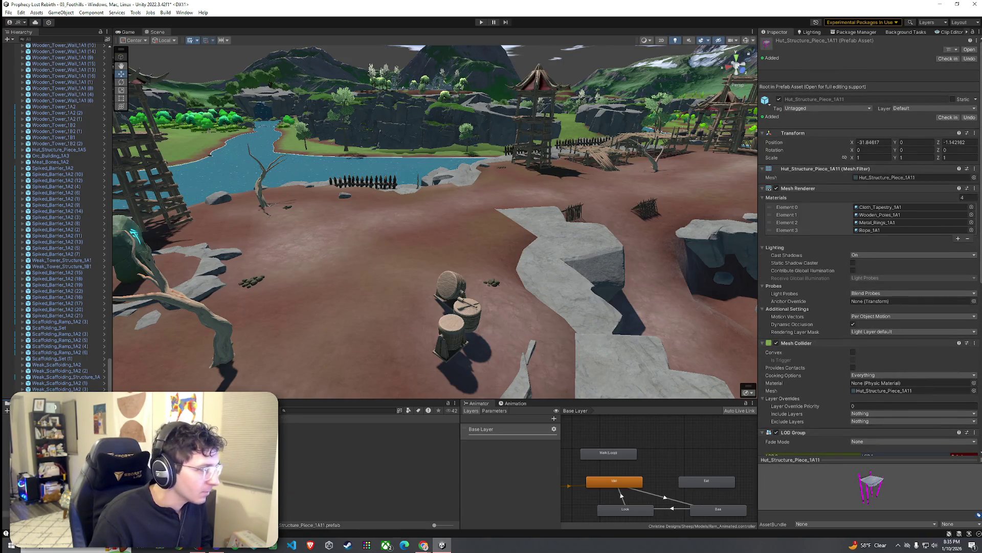
pyautogui.press('BackSpace')
pyautogui.press('Return')
pyautogui.press('Down')
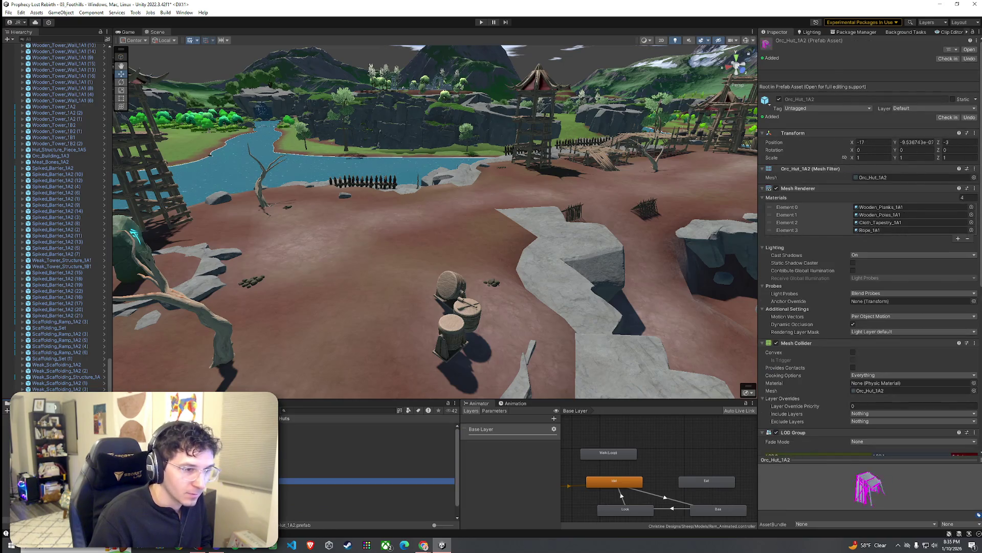
pyautogui.press('Down')
pyautogui.press('Down')
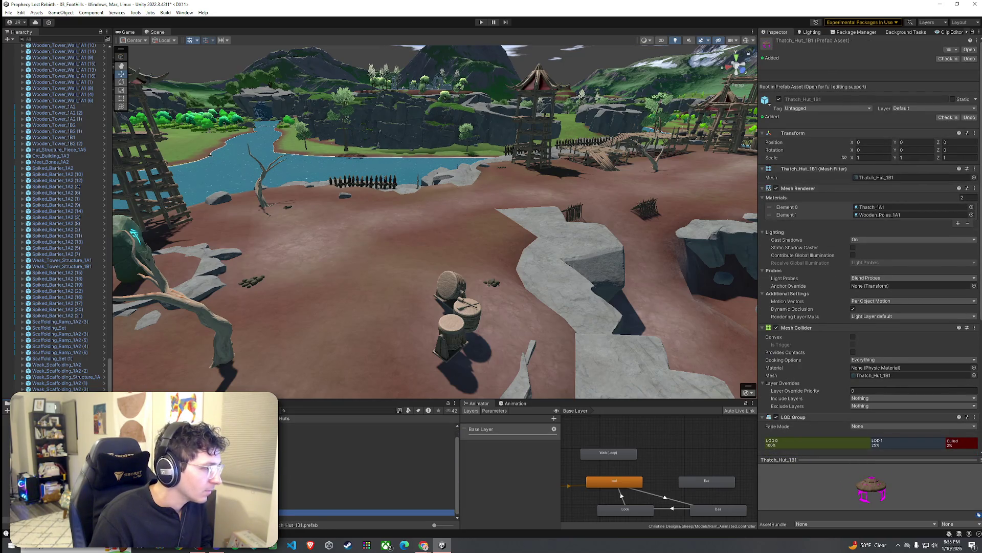
pyautogui.moveTo(358, 511)
pyautogui.mouseDown()
pyautogui.moveTo(351, 358)
pyautogui.moveTo(421, 314)
pyautogui.moveTo(439, 325)
pyautogui.moveTo(400, 313)
pyautogui.mouseUp()
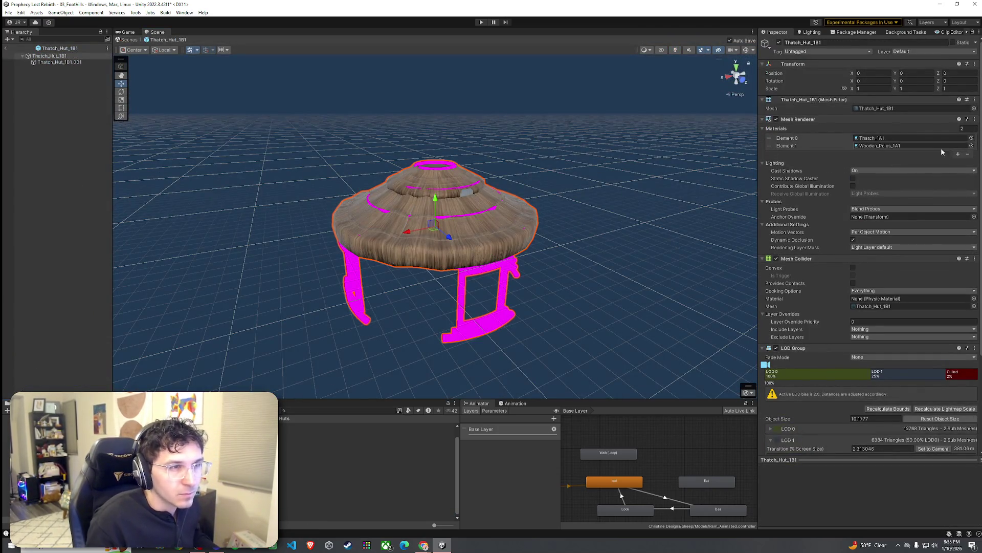
# Step: Search materials for 'wood' and assign M_wood_beams_basic to the hut's pole material slot
pyautogui.click(972, 146)
pyautogui.write('woo')
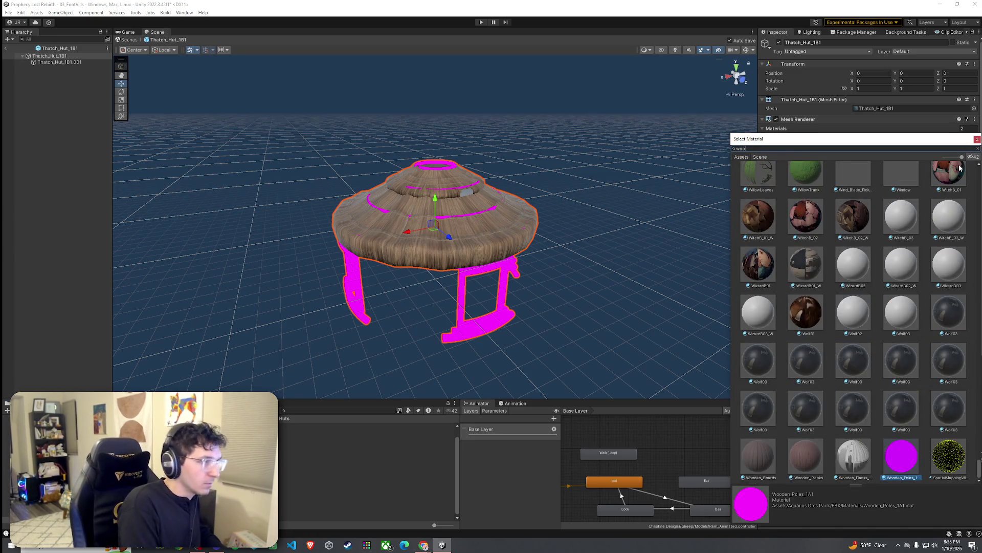
pyautogui.write('d')
pyautogui.click(766, 306)
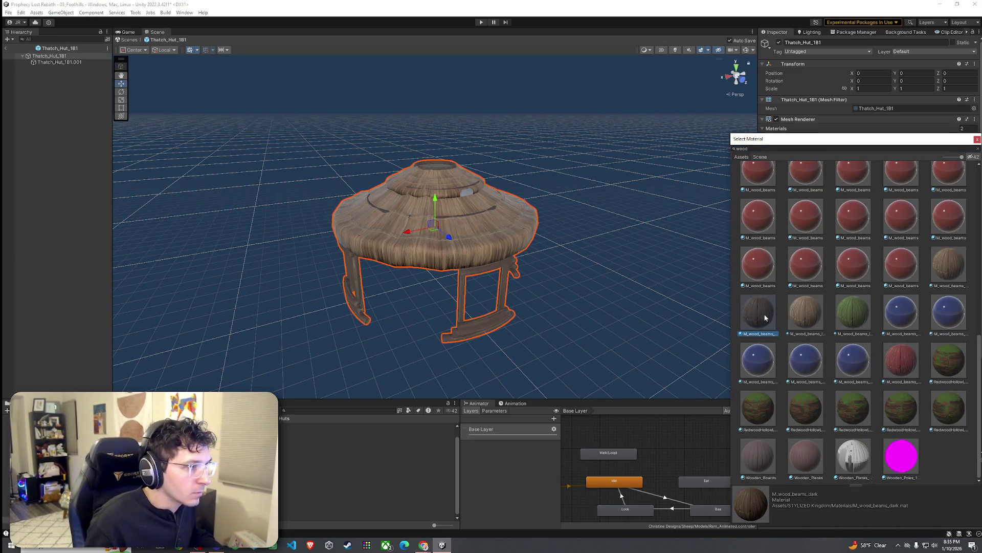
pyautogui.click(801, 314)
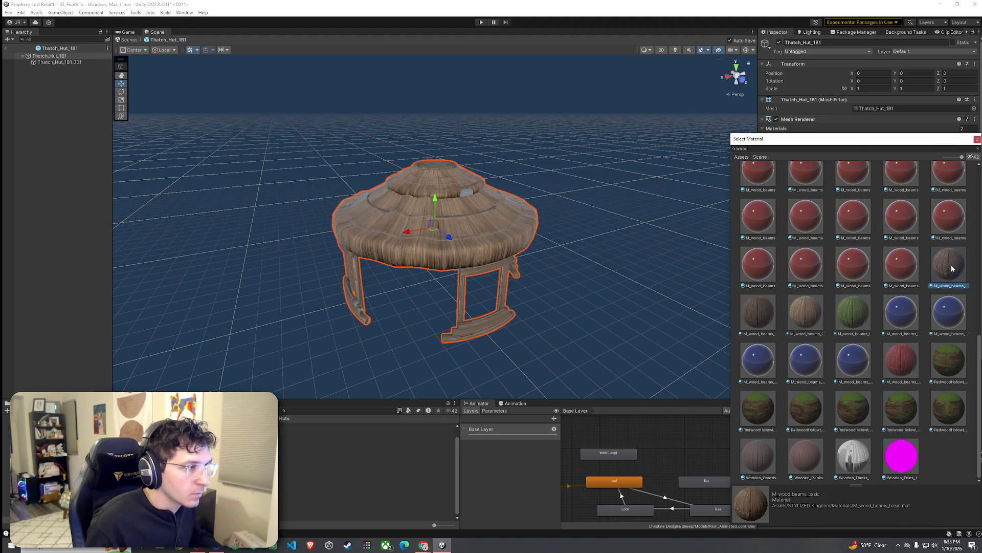
pyautogui.click(70, 63)
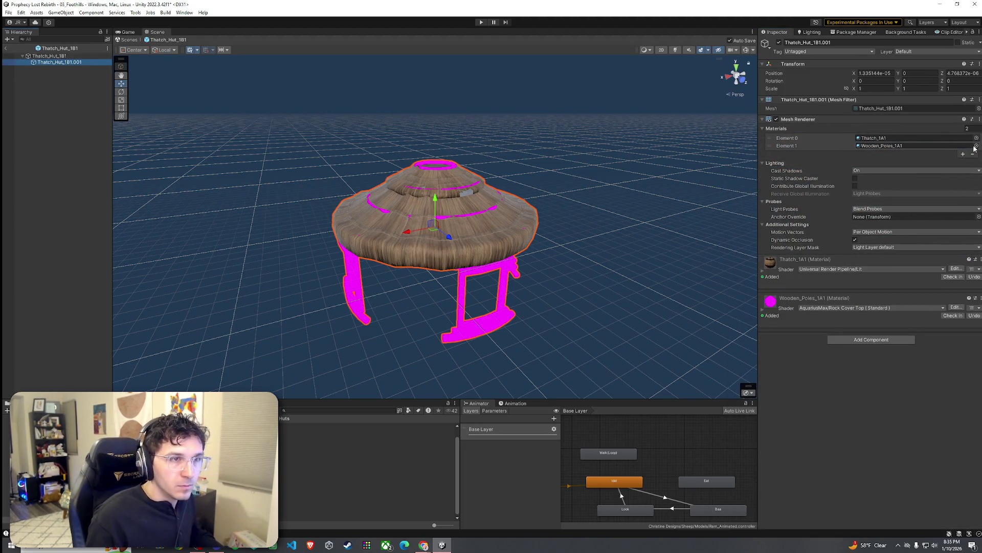
pyautogui.click(976, 146)
pyautogui.write('ood bea')
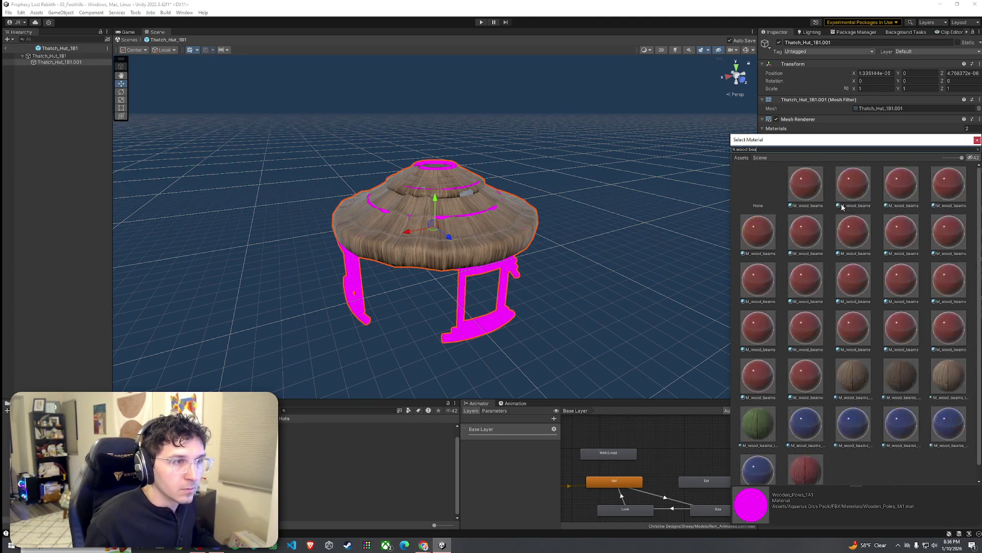
pyautogui.click(854, 375)
pyautogui.doubleClick(853, 376)
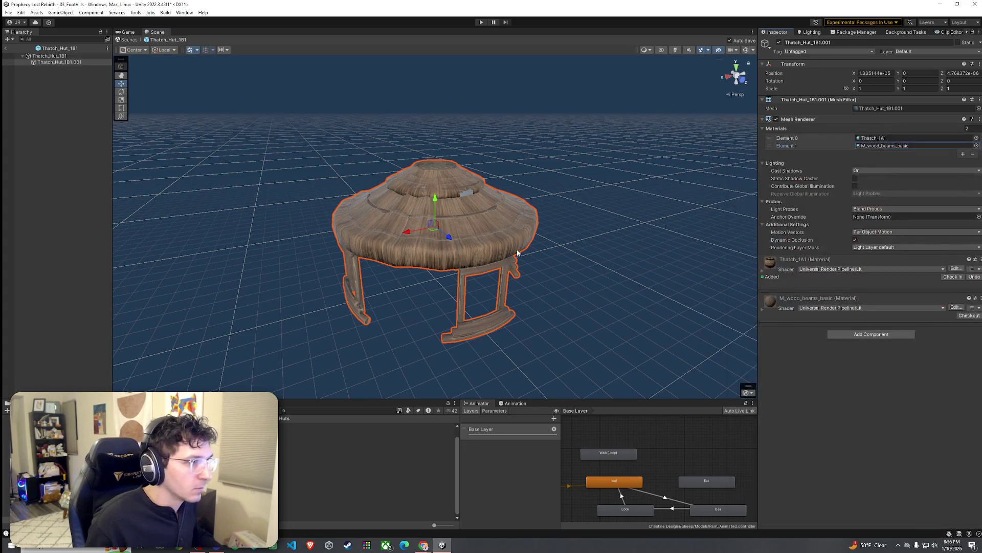
# Step: Inspect the retextured hut poles, then exit prefab mode back to the Foothills scene
pyautogui.moveTo(518, 253); pyautogui.dragTo(526, 234)
pyautogui.scroll(10, 525, 234)
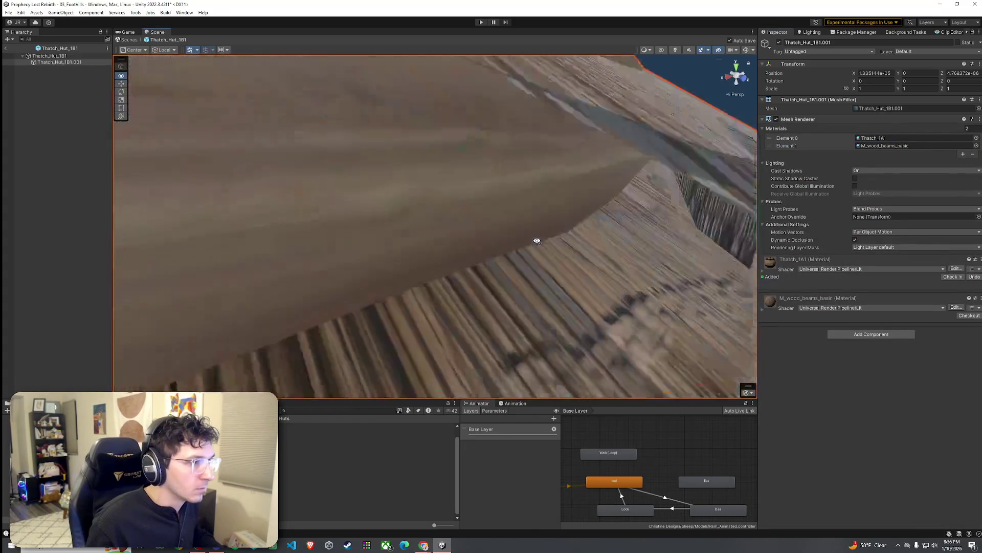
pyautogui.scroll(-15, 659, 235)
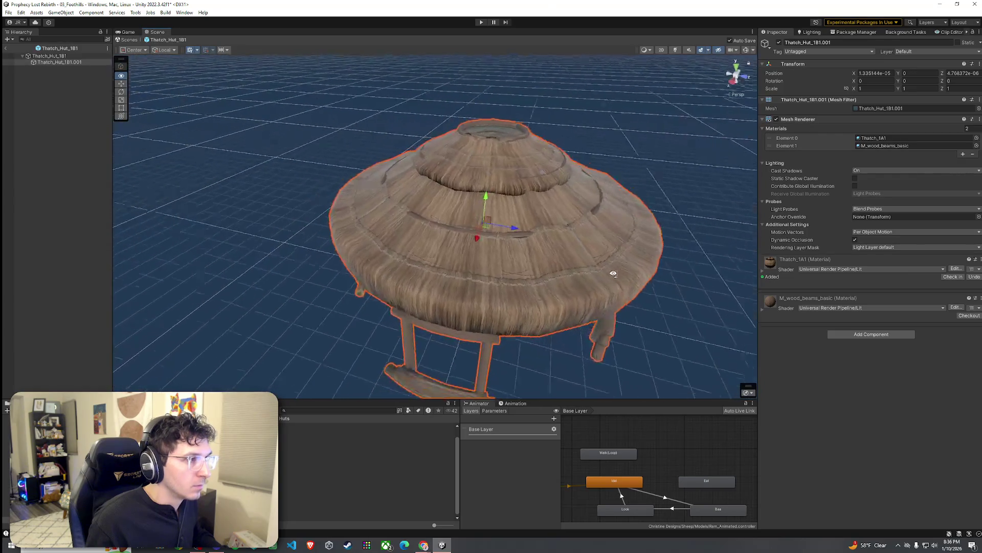
pyautogui.moveTo(549, 282); pyautogui.dragTo(532, 280)
pyautogui.click(10, 49)
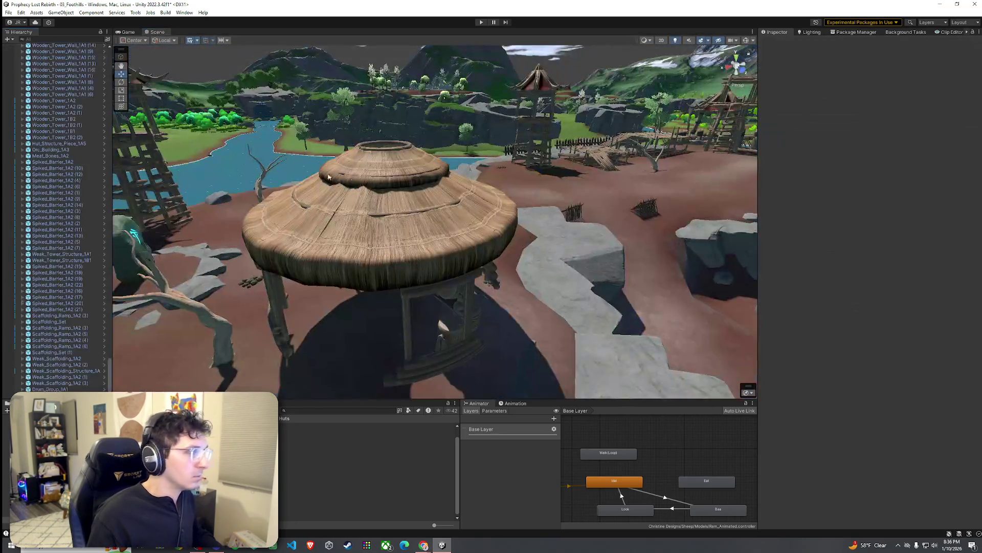
# Step: Tilt the Cliff1 rock beside the hut slightly with the Rotate gizmo
pyautogui.scroll(10, 466, 256)
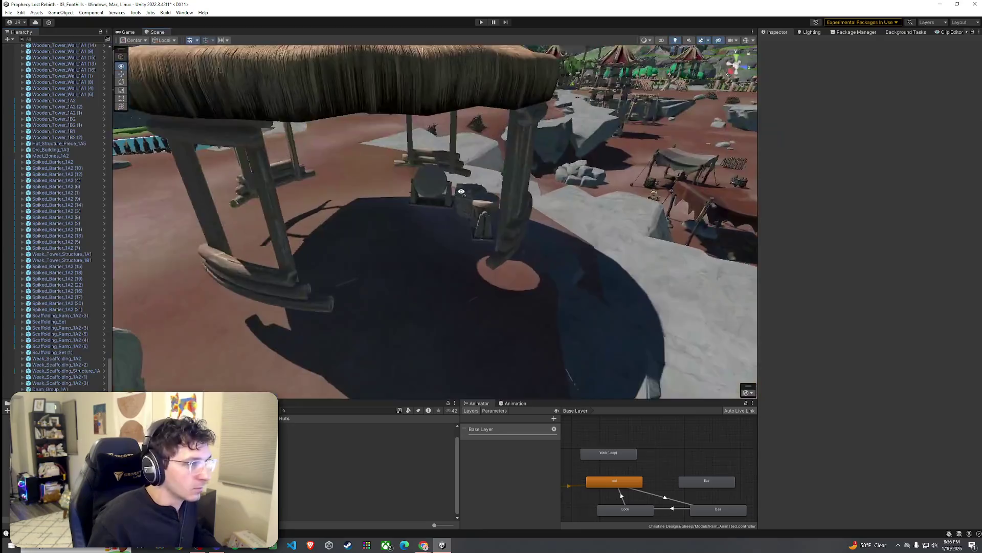
pyautogui.moveTo(461, 191); pyautogui.dragTo(384, 186)
pyautogui.scroll(-5, 385, 186)
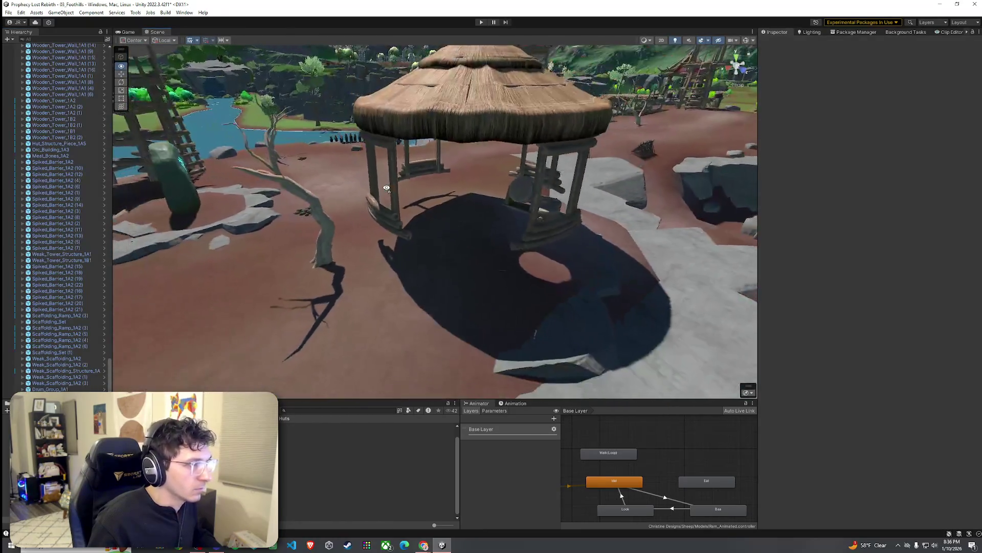
pyautogui.click(582, 302)
pyautogui.moveTo(582, 302); pyautogui.dragTo(612, 300)
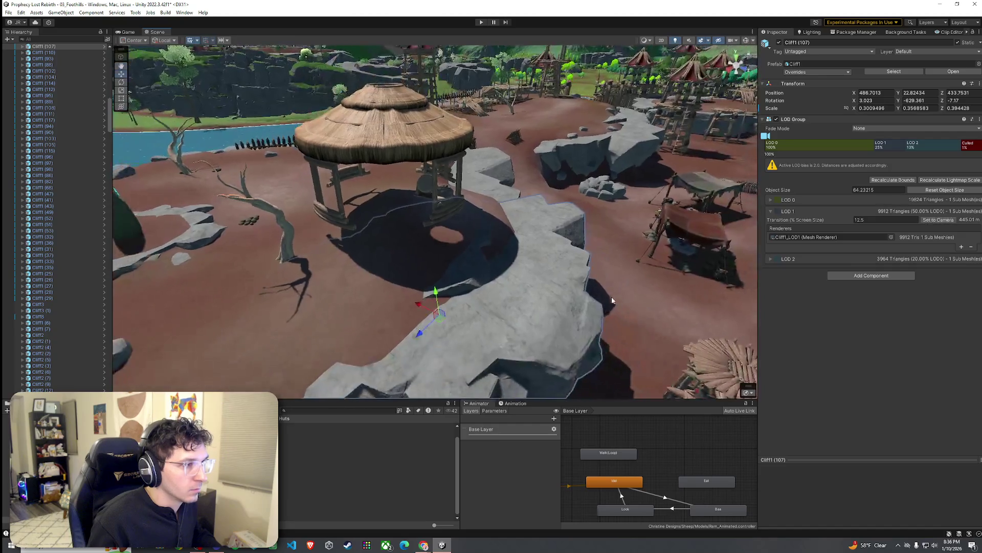
pyautogui.moveTo(449, 302)
pyautogui.mouseDown()
pyautogui.moveTo(432, 302)
pyautogui.moveTo(440, 307)
pyautogui.moveTo(442, 289)
pyautogui.moveTo(415, 301)
pyautogui.moveTo(459, 291)
pyautogui.moveTo(401, 269)
pyautogui.moveTo(420, 247)
pyautogui.moveTo(523, 234)
pyautogui.moveTo(474, 198)
pyautogui.moveTo(470, 226)
pyautogui.mouseUp()
pyautogui.press('w')
# Step: Lower Thatch_Hut_1B1 onto the rocky ground to about X 487.11, Y 34.17, Z 433.47
pyautogui.click(440, 281)
pyautogui.click(552, 247)
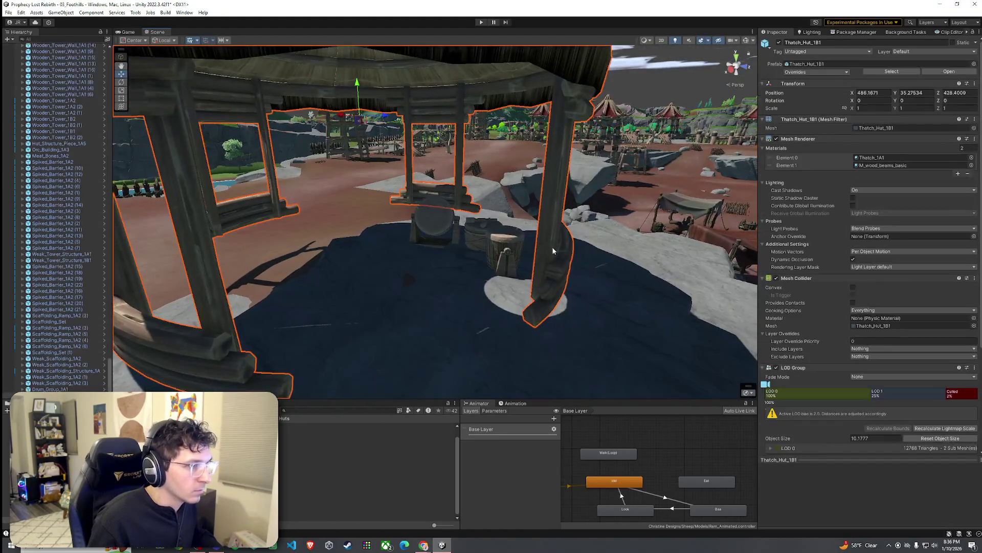
pyautogui.moveTo(552, 246); pyautogui.dragTo(512, 272)
pyautogui.press('f')
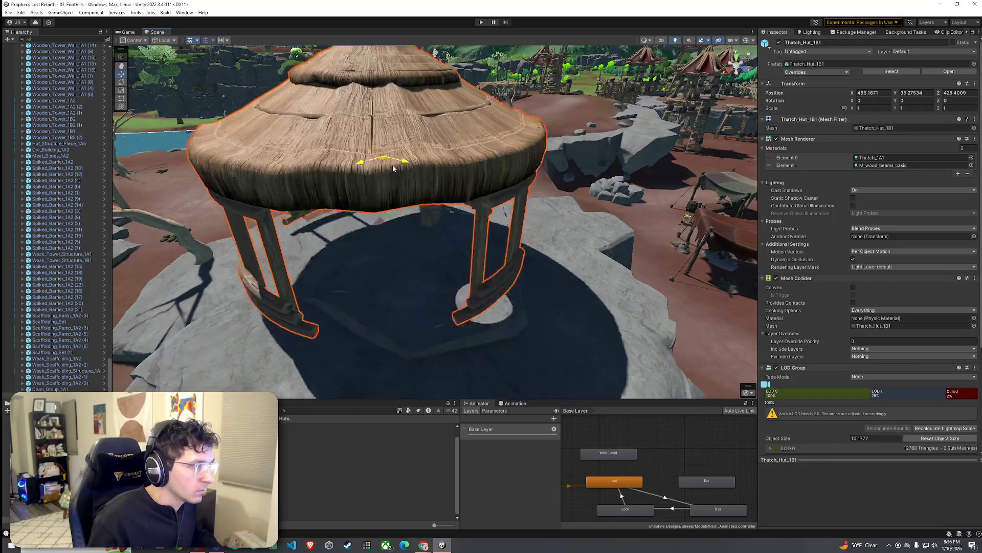
pyautogui.moveTo(405, 141)
pyautogui.mouseDown()
pyautogui.moveTo(422, 210)
pyautogui.moveTo(428, 197)
pyautogui.moveTo(429, 173)
pyautogui.moveTo(400, 211)
pyautogui.moveTo(395, 191)
pyautogui.moveTo(466, 163)
pyautogui.moveTo(452, 207)
pyautogui.mouseUp()
# Step: Slide Drum_Group_1A1 under the hut, tilt it slightly and lower it toward the ground
pyautogui.click(465, 163)
pyautogui.scroll(-2, 202, 276)
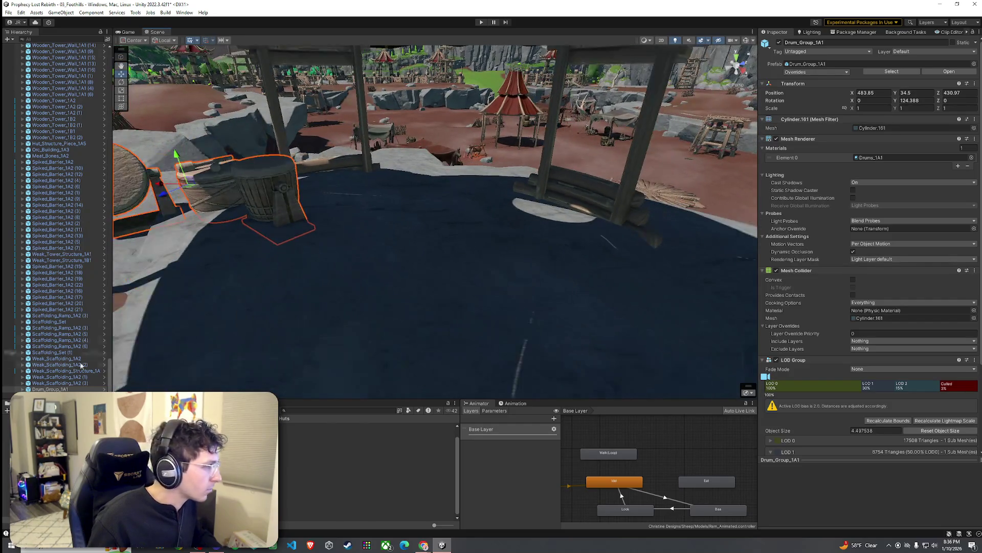
pyautogui.moveTo(287, 335)
pyautogui.mouseDown()
pyautogui.moveTo(355, 193)
pyautogui.moveTo(307, 263)
pyautogui.mouseUp()
pyautogui.moveTo(272, 188)
pyautogui.mouseDown()
pyautogui.moveTo(471, 185)
pyautogui.moveTo(470, 164)
pyautogui.moveTo(488, 152)
pyautogui.moveTo(469, 152)
pyautogui.mouseUp()
pyautogui.press('e')
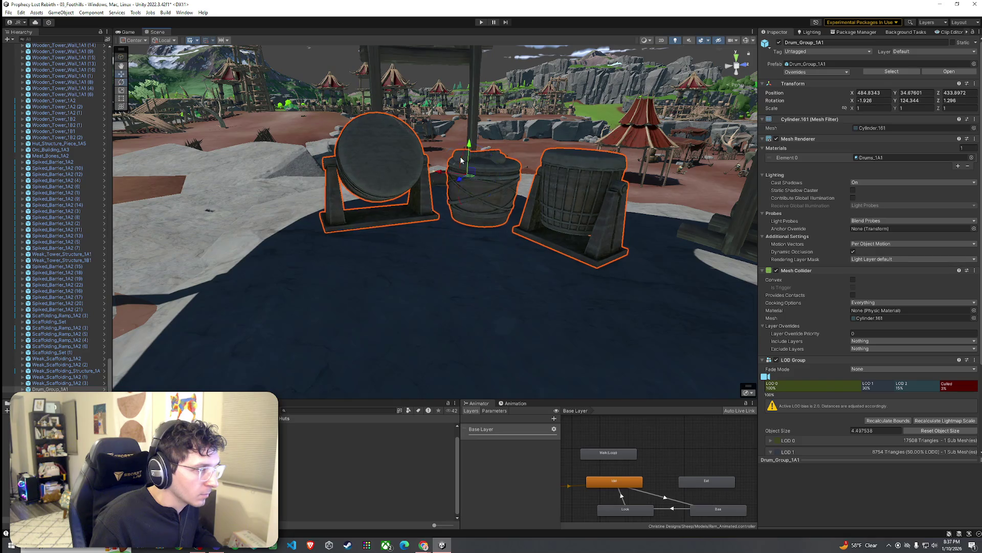
pyautogui.moveTo(468, 153); pyautogui.dragTo(475, 175)
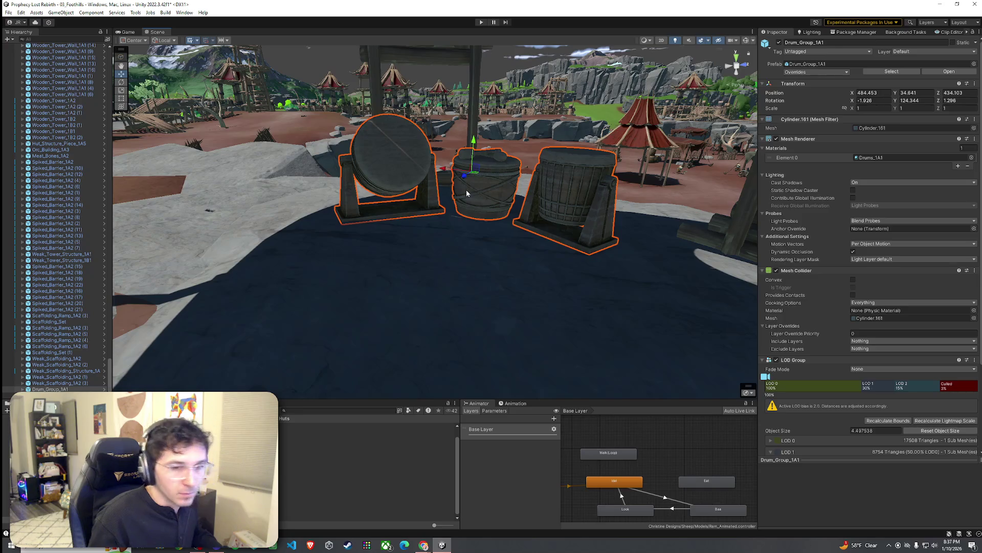
# Step: Lower the drums a little further, to about X 484.454, Y 34.598, Z 434.101
pyautogui.click(9, 12)
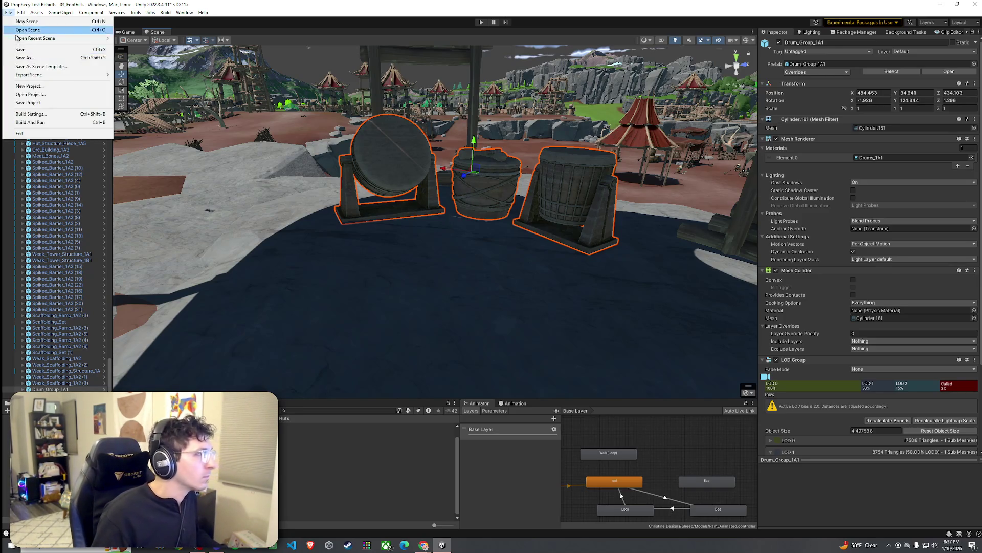
pyautogui.moveTo(327, 194)
pyautogui.mouseDown()
pyautogui.moveTo(342, 191)
pyautogui.moveTo(282, 174)
pyautogui.mouseUp()
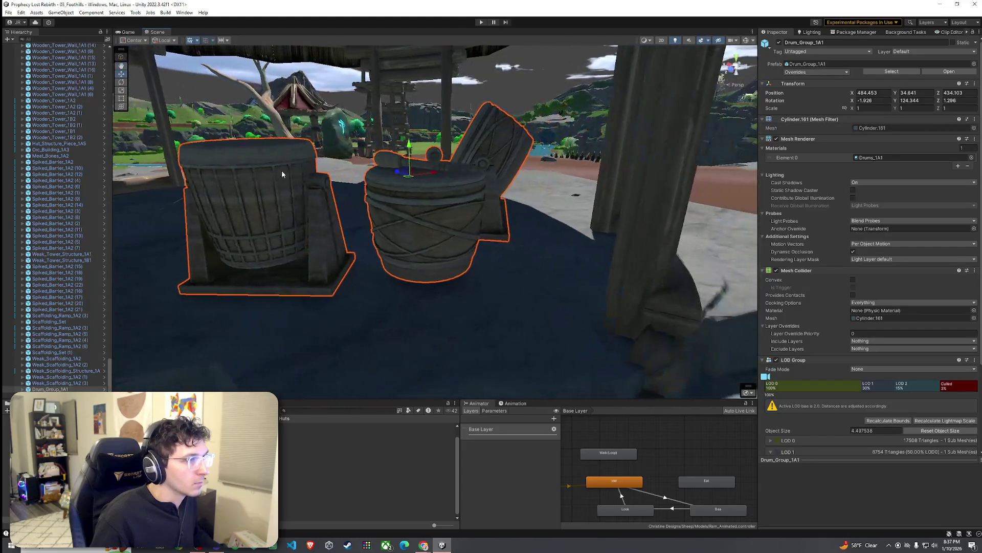
pyautogui.moveTo(410, 148); pyautogui.dragTo(406, 153)
pyautogui.scroll(3, 404, 155)
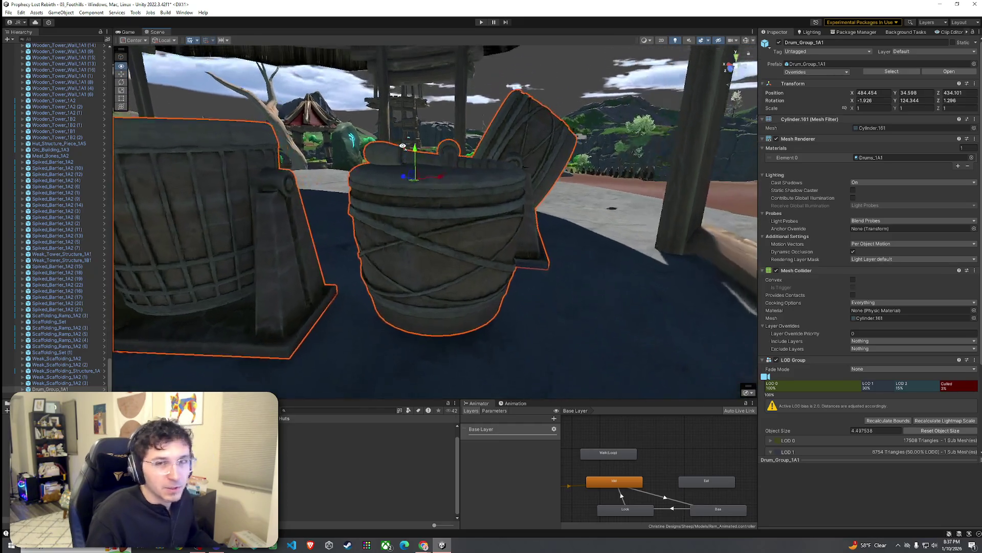
pyautogui.scroll(-5, 454, 149)
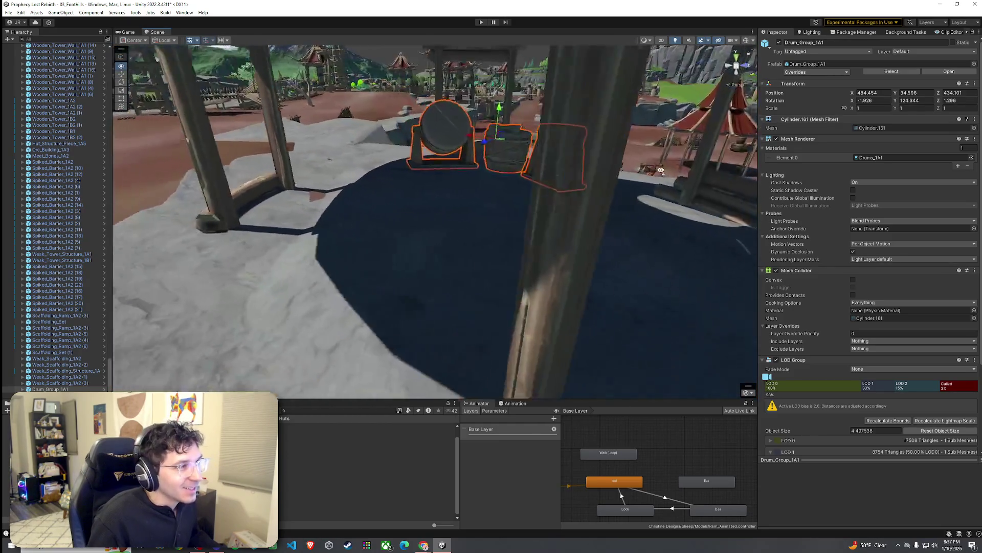
pyautogui.scroll(-10, 661, 170)
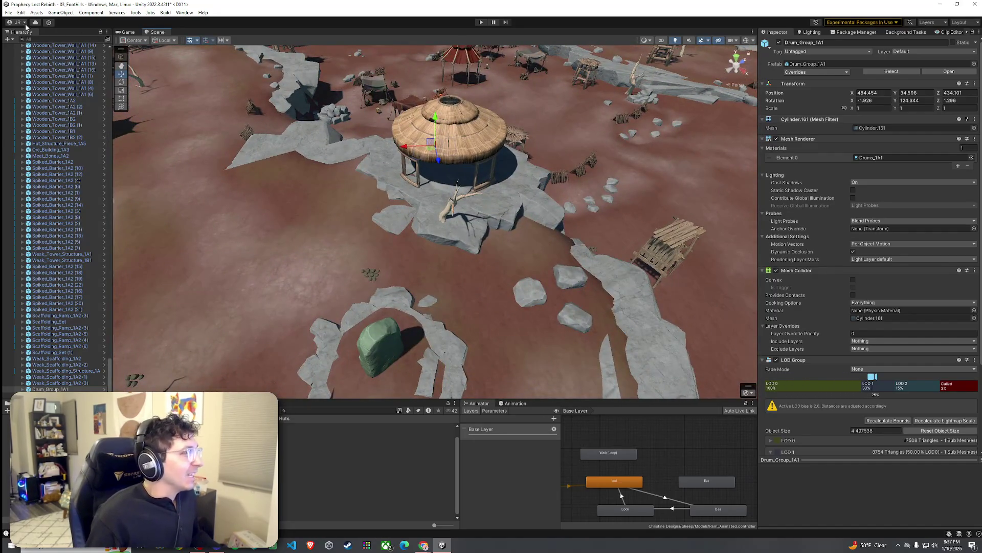
pyautogui.click(26, 27)
pyautogui.moveTo(419, 215)
pyautogui.mouseDown()
pyautogui.moveTo(432, 211)
pyautogui.moveTo(471, 127)
pyautogui.moveTo(745, 178)
pyautogui.moveTo(458, 244)
pyautogui.moveTo(615, 262)
pyautogui.moveTo(671, 250)
pyautogui.moveTo(499, 180)
pyautogui.mouseUp()
pyautogui.click(458, 244)
pyautogui.click(475, 128)
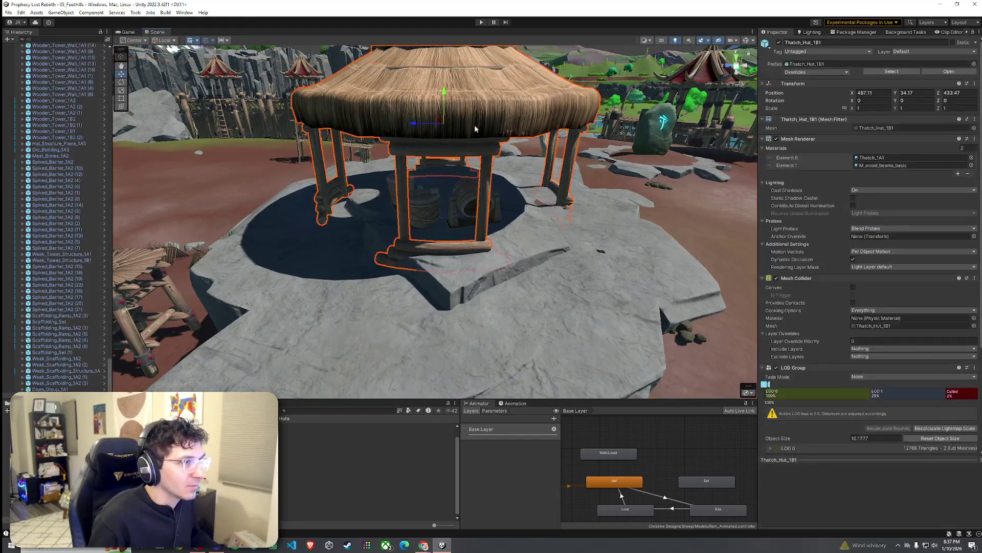
# Step: Tilt the framed thatch hut slightly forward on the uneven rock, then minimize Unity
pyautogui.press('f')
pyautogui.press('e')
pyautogui.moveTo(469, 101)
pyautogui.mouseDown()
pyautogui.moveTo(466, 128)
pyautogui.moveTo(340, 125)
pyautogui.moveTo(324, 115)
pyautogui.moveTo(365, 117)
pyautogui.mouseUp()
pyautogui.press('w')
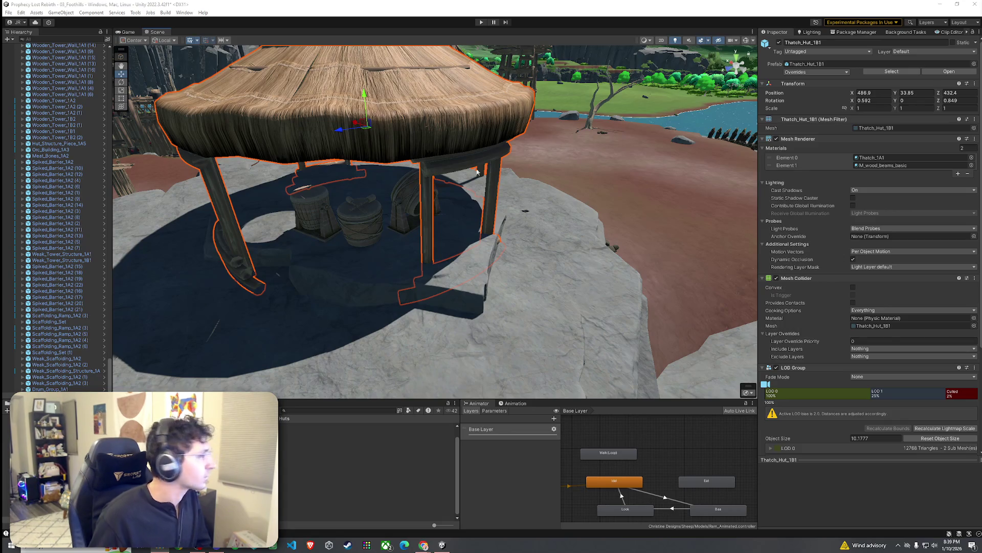
pyautogui.click(940, 4)
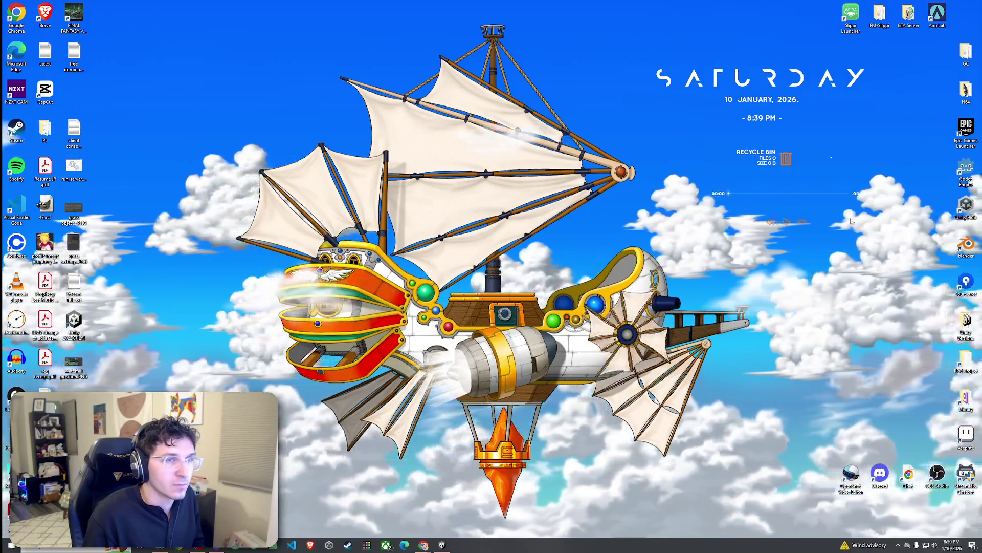
# Step: Empty the Recycle Bin from its desktop widget and switch back to Unity with Alt+Tab
pyautogui.click(785, 158)
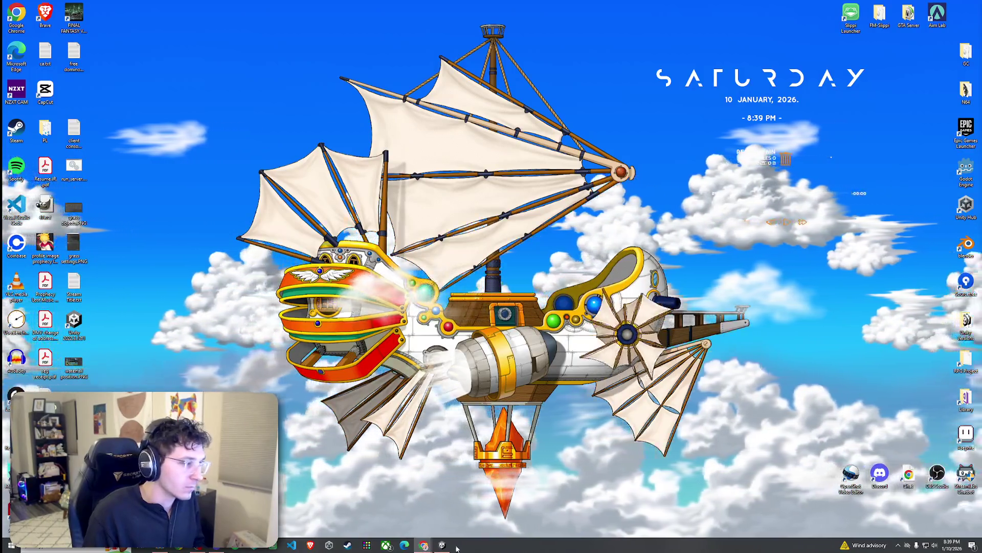
pyautogui.hotkey('alt', 'Tab')
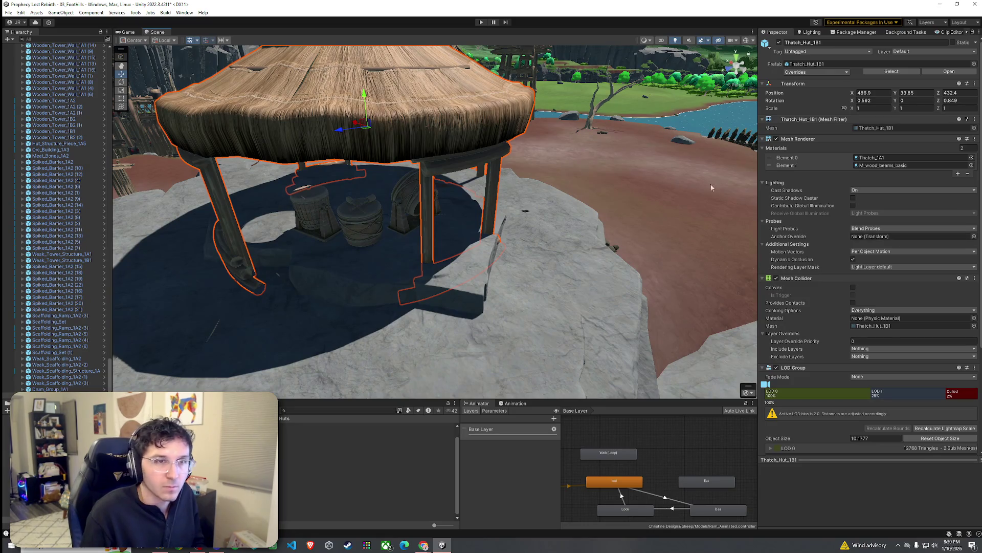
# Step: Save the Foothills scene with File > Save
pyautogui.click(9, 12)
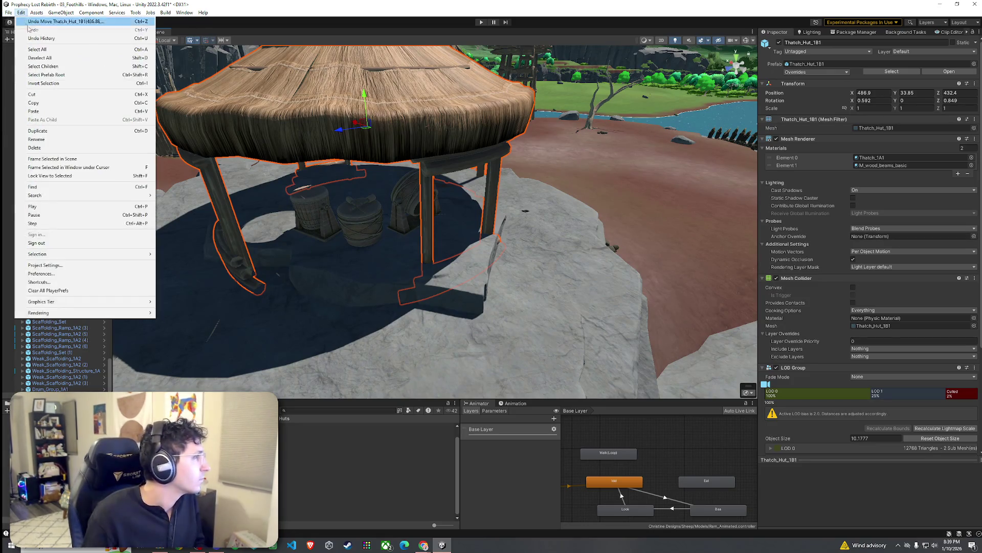
pyautogui.click(20, 49)
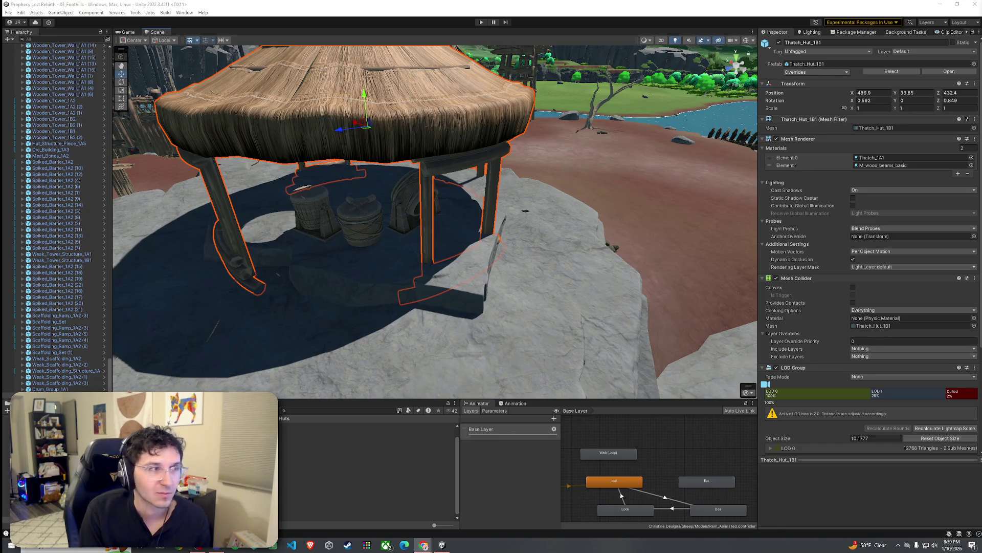
# Step: Duplicate Weak_Scaffolding_1A2 and move the copy under the thatch hut, about X 487.63, Y 30.48, Z 432.38
pyautogui.click(522, 248)
pyautogui.moveTo(522, 248)
pyautogui.mouseDown()
pyautogui.moveTo(463, 255)
pyautogui.moveTo(569, 239)
pyautogui.mouseUp()
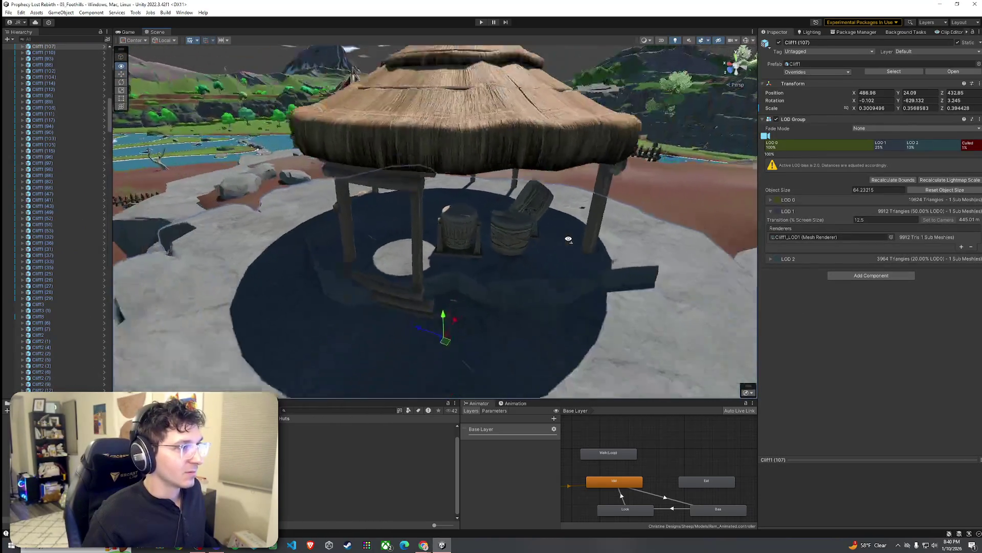
pyautogui.press('f')
pyautogui.click(475, 185)
pyautogui.moveTo(477, 224)
pyautogui.mouseDown()
pyautogui.moveTo(430, 238)
pyautogui.moveTo(158, 257)
pyautogui.moveTo(233, 235)
pyautogui.moveTo(438, 299)
pyautogui.mouseUp()
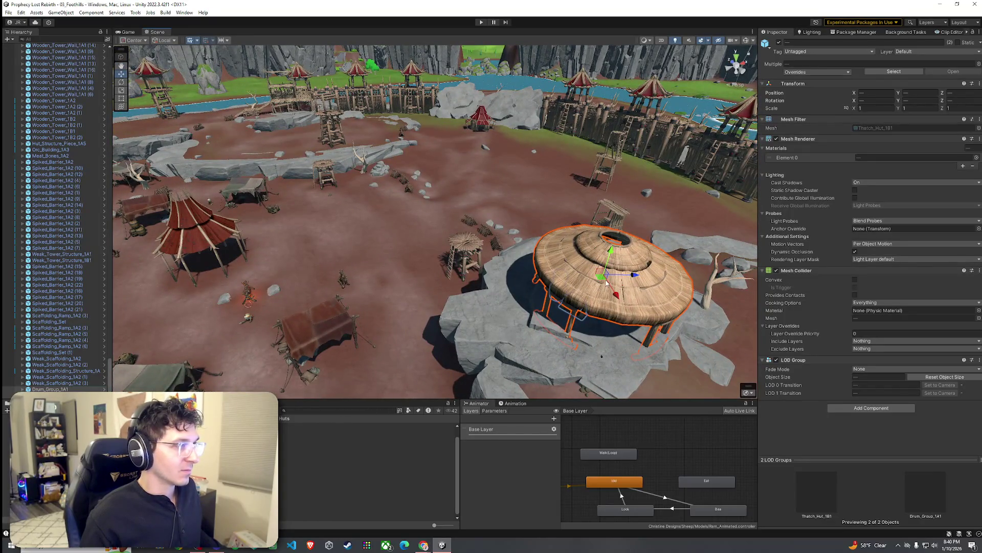
pyautogui.moveTo(606, 281)
pyautogui.mouseDown()
pyautogui.moveTo(640, 264)
pyautogui.moveTo(558, 215)
pyautogui.moveTo(486, 273)
pyautogui.mouseUp()
pyautogui.click(558, 215)
pyautogui.hotkey('ctrl', 'd')
pyautogui.moveTo(613, 292)
pyautogui.mouseDown()
pyautogui.moveTo(271, 294)
pyautogui.moveTo(369, 264)
pyautogui.moveTo(315, 257)
pyautogui.mouseUp()
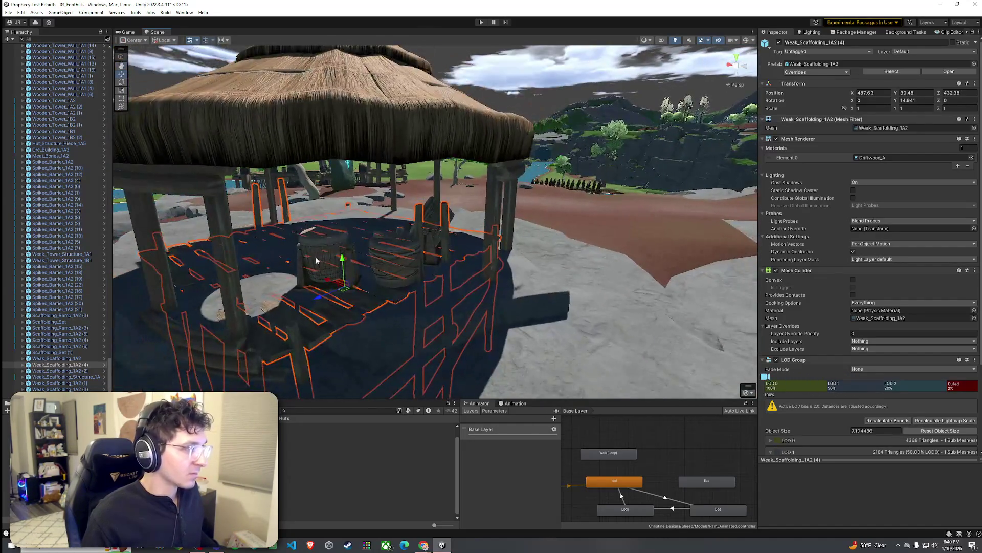
# Step: Shift the scaffolding copy into place under the hut roof and enlarge it slightly
pyautogui.click(315, 257)
pyautogui.click(359, 297)
pyautogui.moveTo(358, 296); pyautogui.dragTo(362, 303)
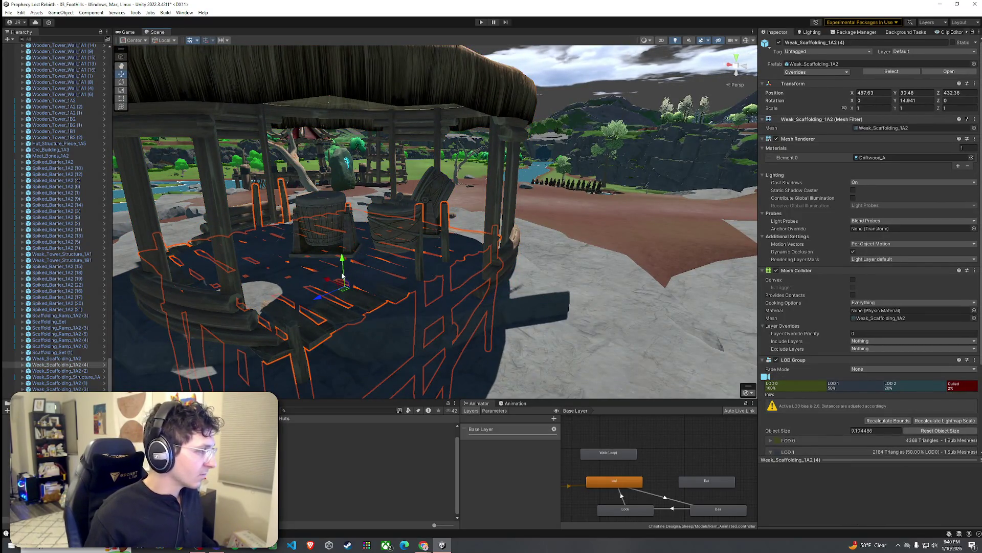
pyautogui.moveTo(343, 265)
pyautogui.mouseDown()
pyautogui.moveTo(344, 254)
pyautogui.moveTo(330, 287)
pyautogui.moveTo(361, 300)
pyautogui.moveTo(352, 292)
pyautogui.moveTo(389, 277)
pyautogui.moveTo(528, 288)
pyautogui.mouseUp()
pyautogui.moveTo(533, 282)
pyautogui.mouseDown()
pyautogui.moveTo(475, 280)
pyautogui.moveTo(473, 261)
pyautogui.moveTo(440, 281)
pyautogui.moveTo(442, 261)
pyautogui.moveTo(440, 273)
pyautogui.mouseUp()
pyautogui.press('r')
pyautogui.press('r')
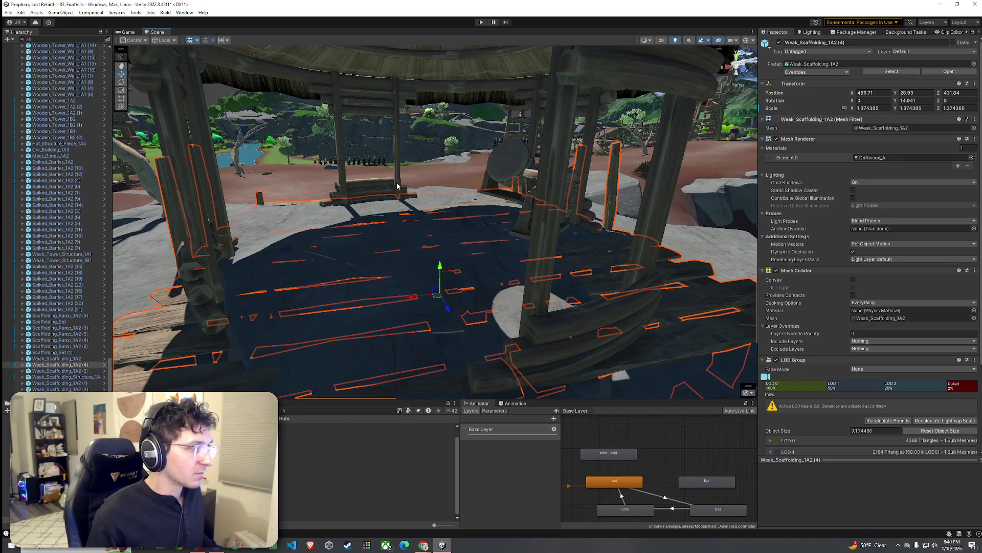
# Step: Raise the thatch hut and drum group together
pyautogui.click(397, 186)
pyautogui.keyDown('shift'); pyautogui.click(509, 193); pyautogui.keyUp('shift')
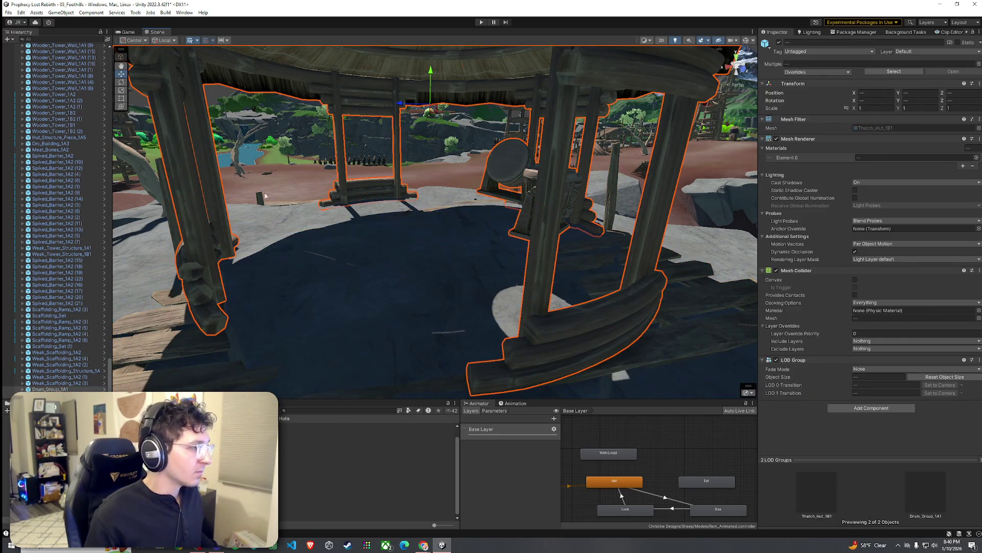
pyautogui.moveTo(437, 95); pyautogui.dragTo(435, 59)
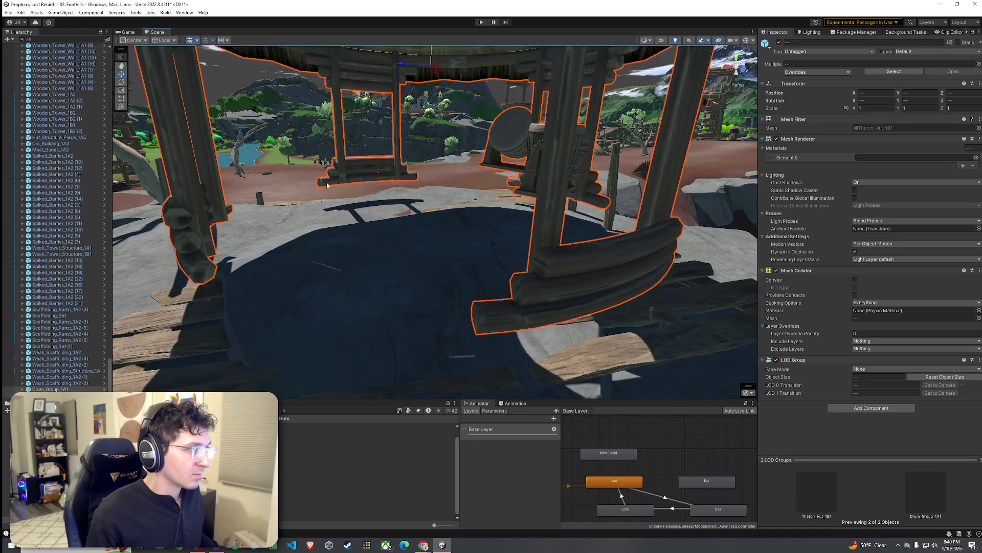
# Step: Raise the gazebo's scaffolding floor slightly and lower the drum group onto it
pyautogui.click(192, 326)
pyautogui.click(200, 317)
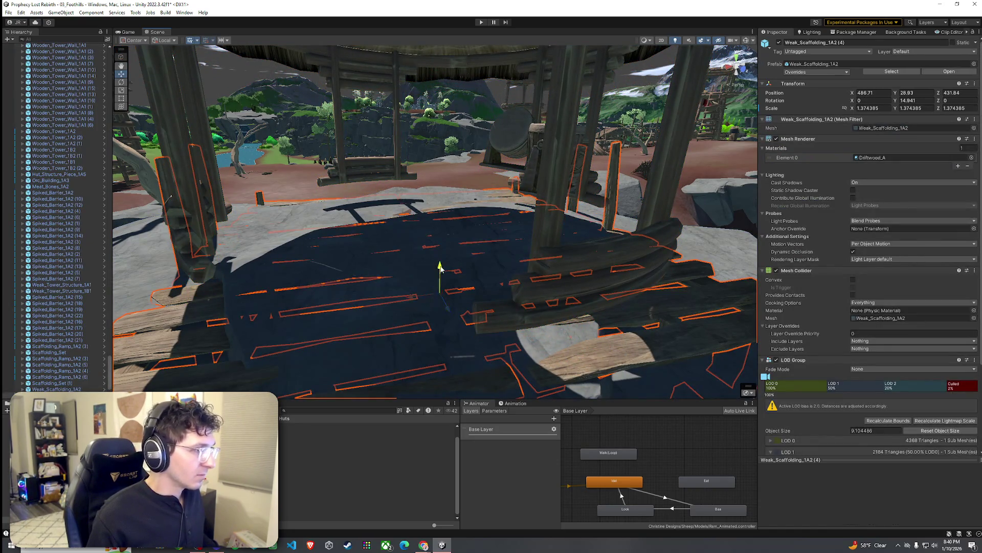
pyautogui.moveTo(440, 267); pyautogui.dragTo(449, 238)
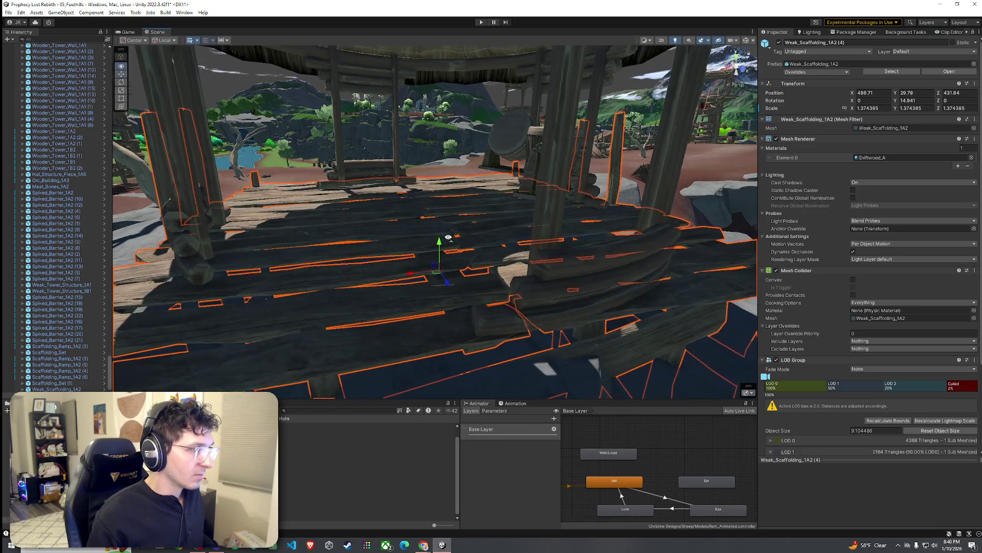
pyautogui.click(518, 168)
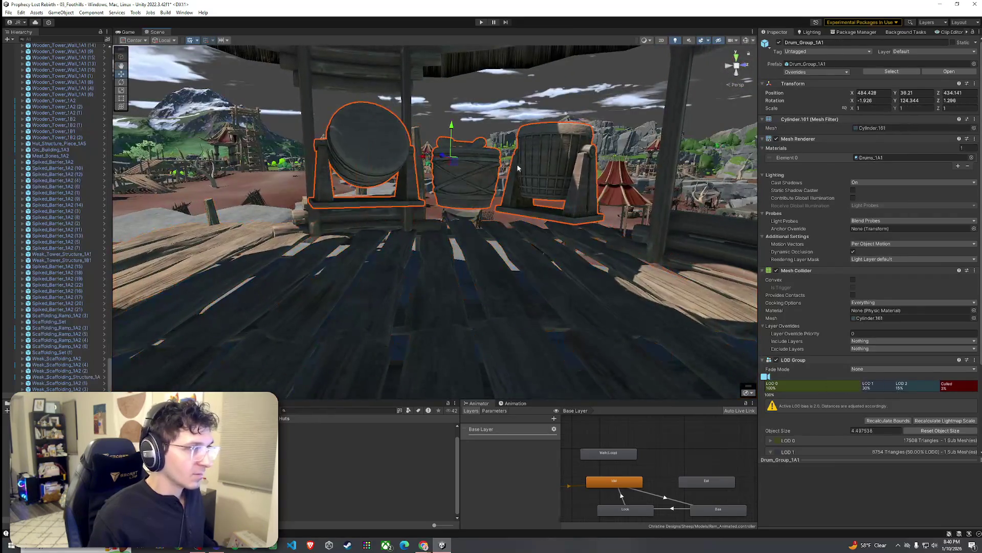
pyautogui.moveTo(450, 142); pyautogui.dragTo(448, 202)
# Step: Lower the scaffolding platform slightly, then reselect it to inspect its planks up close
pyautogui.scroll(-10, 449, 200)
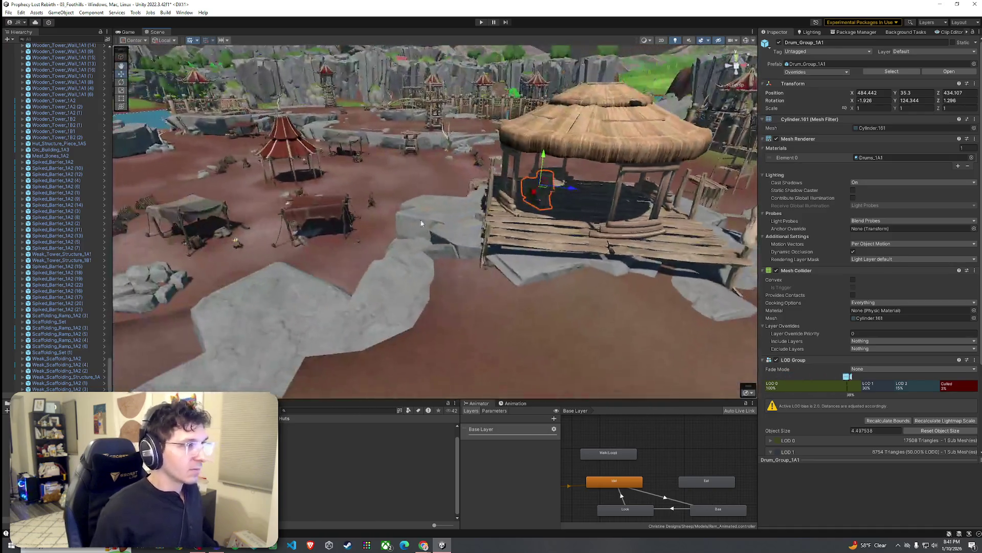
pyautogui.click(421, 223)
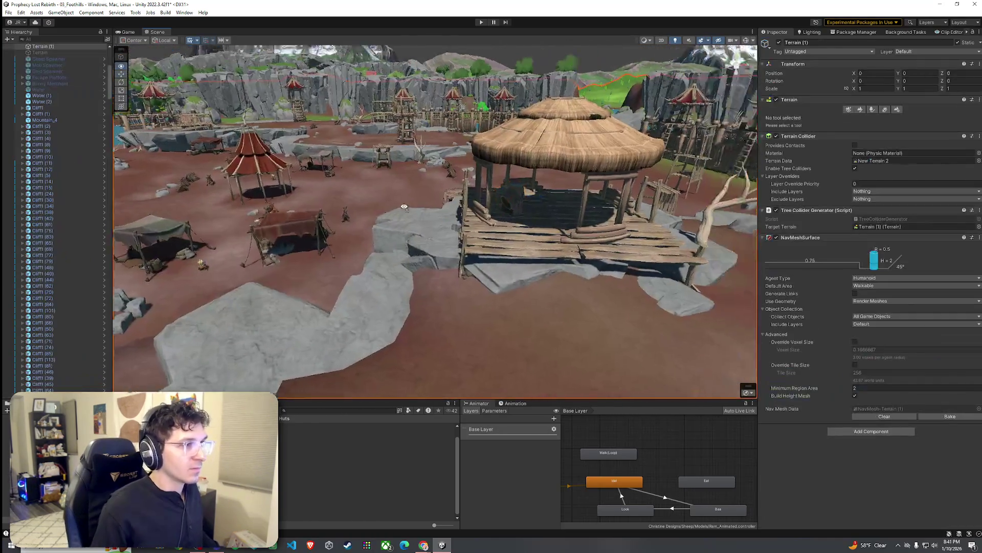
pyautogui.moveTo(421, 223); pyautogui.dragTo(588, 207)
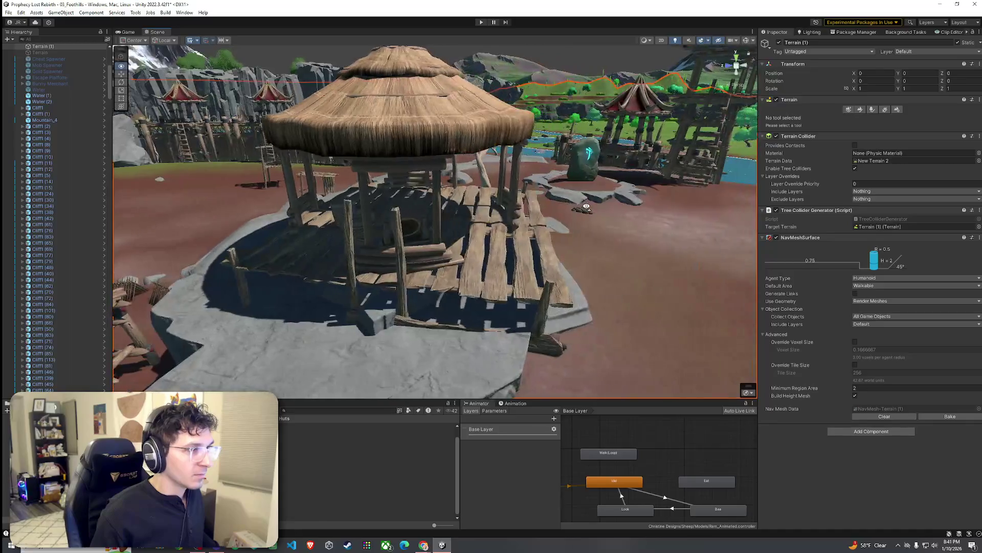
pyautogui.click(524, 229)
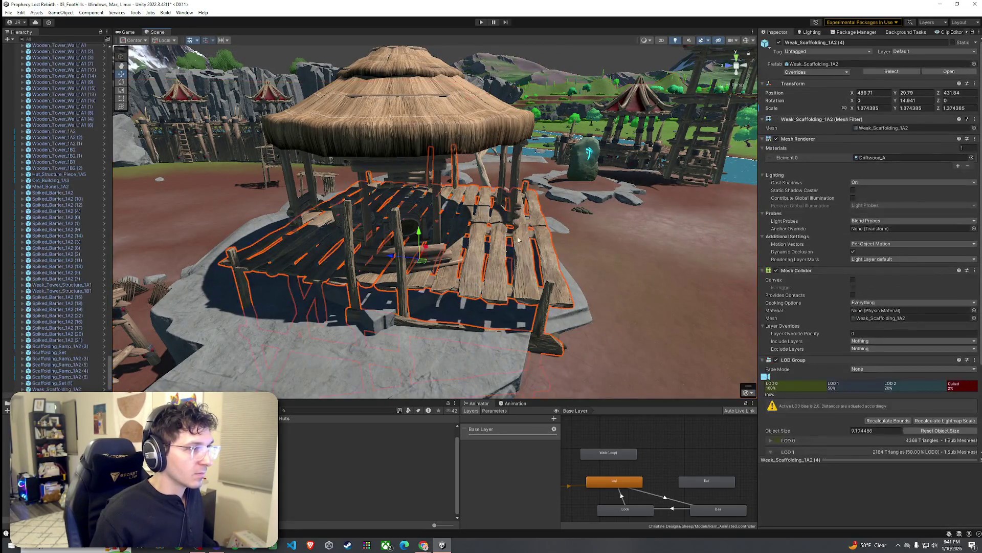
pyautogui.moveTo(422, 263); pyautogui.dragTo(424, 282)
pyautogui.click(587, 296)
pyautogui.moveTo(587, 296)
pyautogui.mouseDown()
pyautogui.moveTo(459, 285)
pyautogui.moveTo(441, 258)
pyautogui.moveTo(417, 285)
pyautogui.moveTo(489, 267)
pyautogui.moveTo(484, 291)
pyautogui.mouseUp()
pyautogui.click(490, 267)
pyautogui.click(290, 443)
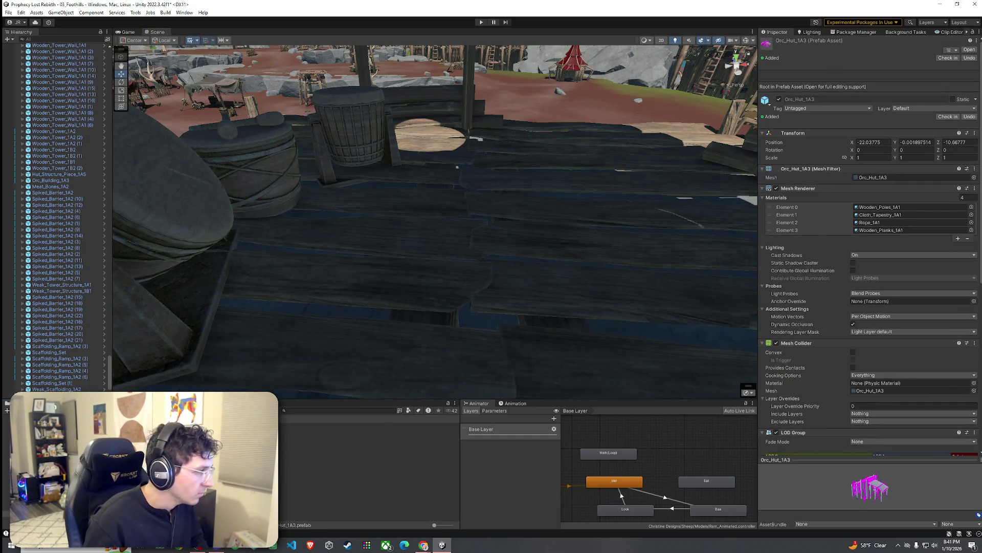
pyautogui.click(290, 432)
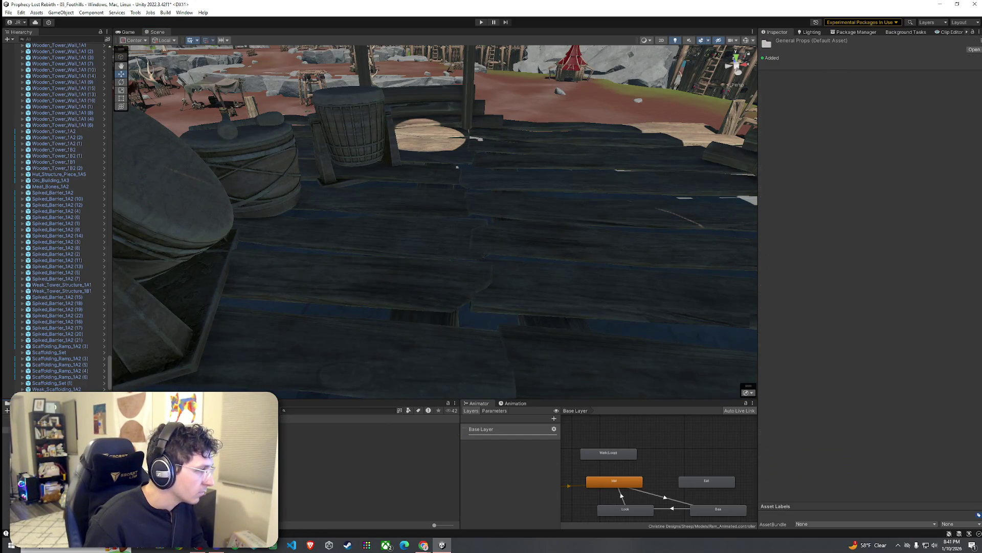
pyautogui.press('Down')
pyautogui.press('Down')
pyautogui.press('Down')
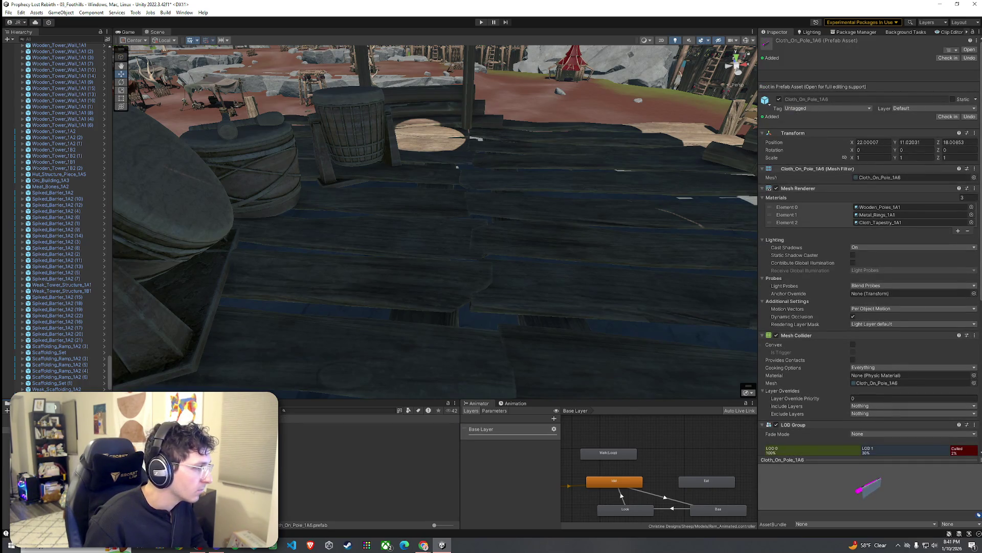
pyautogui.press('Down')
pyautogui.press('Down')
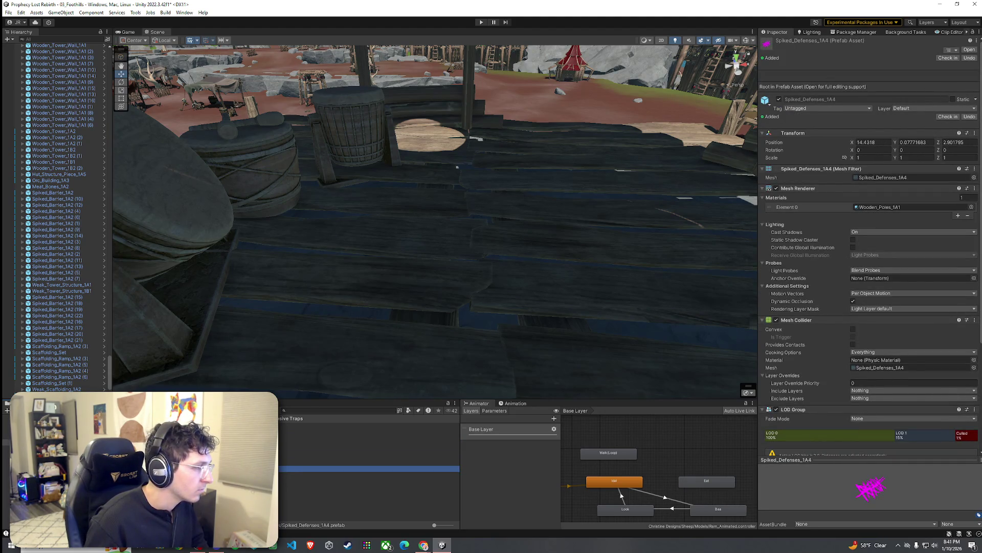
pyautogui.press('Down')
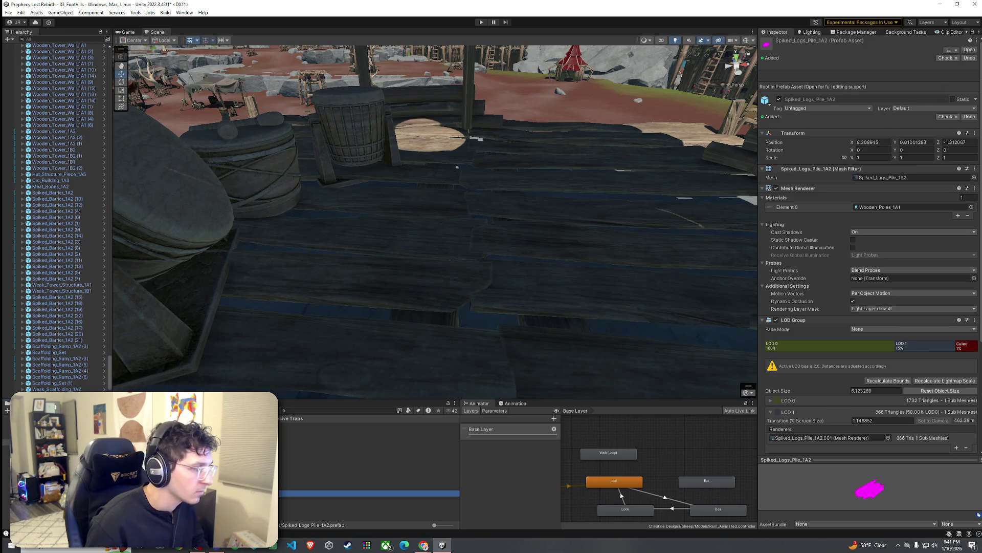
pyautogui.press('Down')
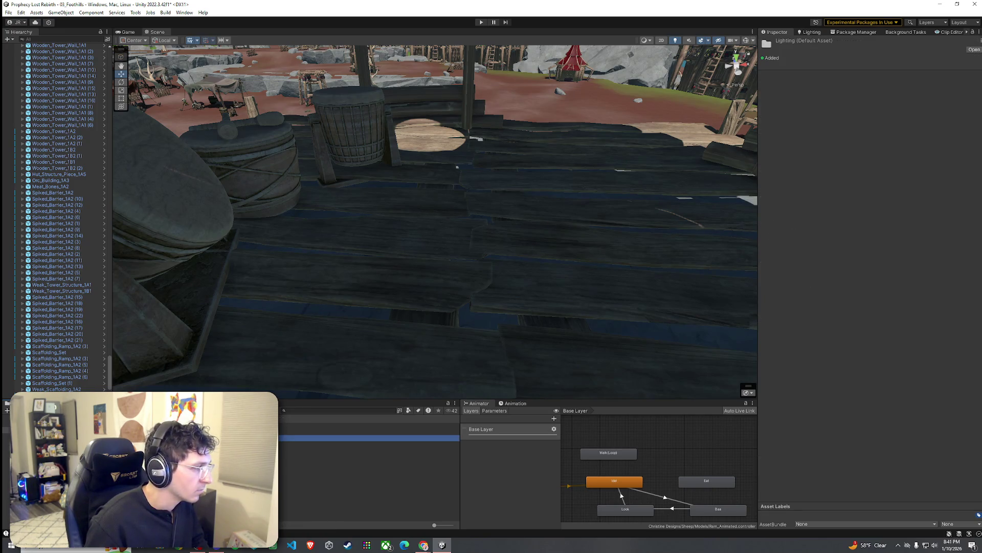
pyautogui.press('Down')
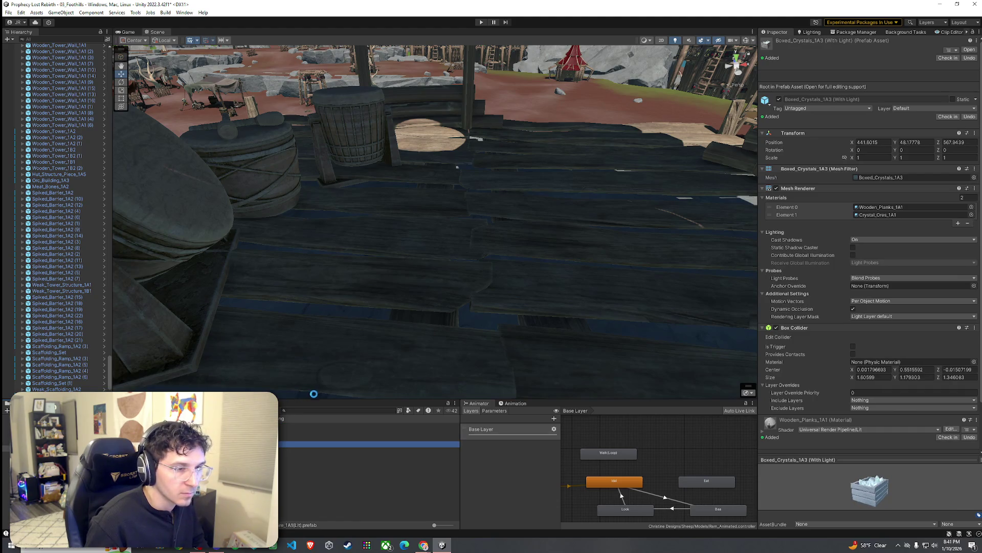
pyautogui.press('Up')
pyautogui.moveTo(457, 167)
pyautogui.mouseDown()
pyautogui.moveTo(468, 263)
pyautogui.moveTo(450, 285)
pyautogui.mouseUp()
pyautogui.press('f')
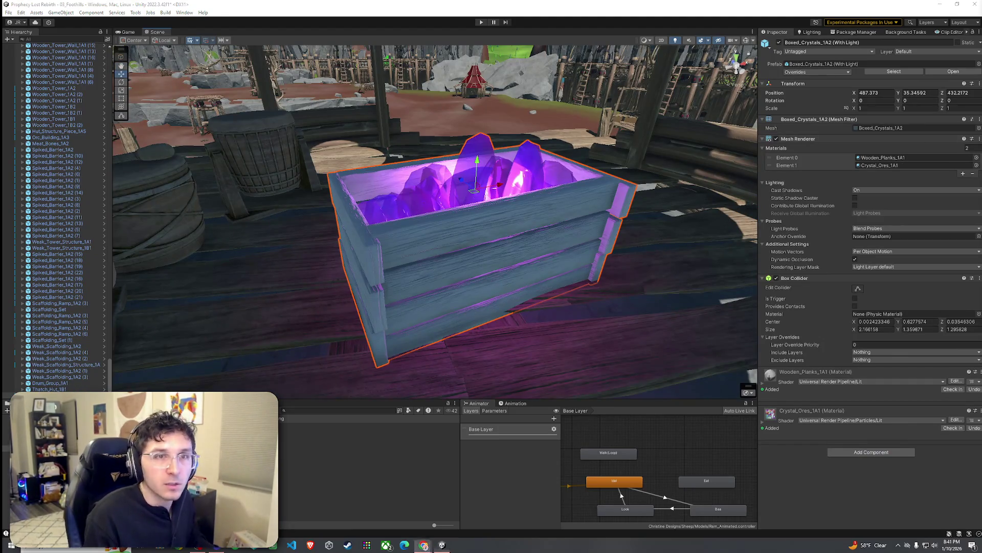
pyautogui.moveTo(727, 154); pyautogui.dragTo(675, 178)
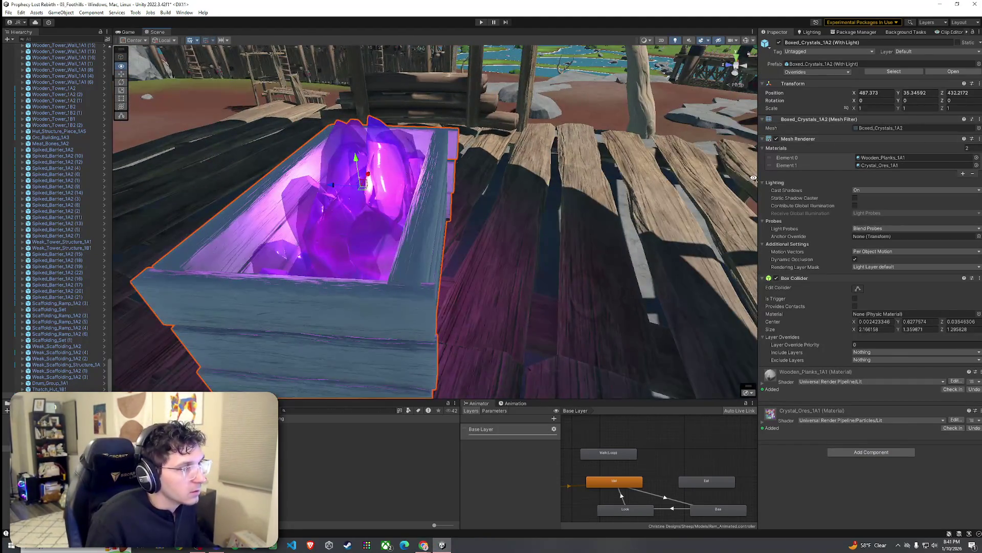
pyautogui.moveTo(755, 178)
pyautogui.mouseDown()
pyautogui.moveTo(831, 104)
pyautogui.moveTo(823, 154)
pyautogui.moveTo(836, 159)
pyautogui.mouseUp()
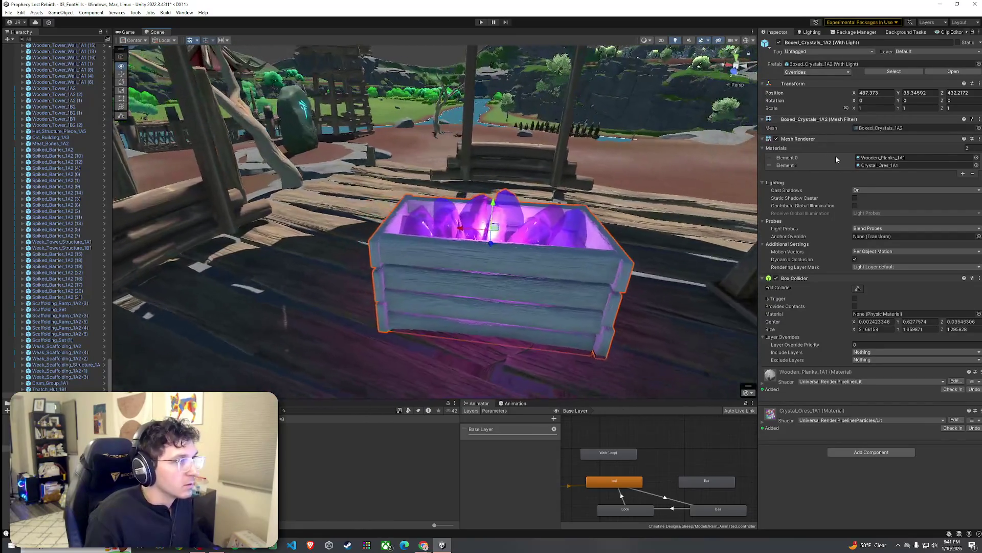
pyautogui.hotkey('ctrl', 'z')
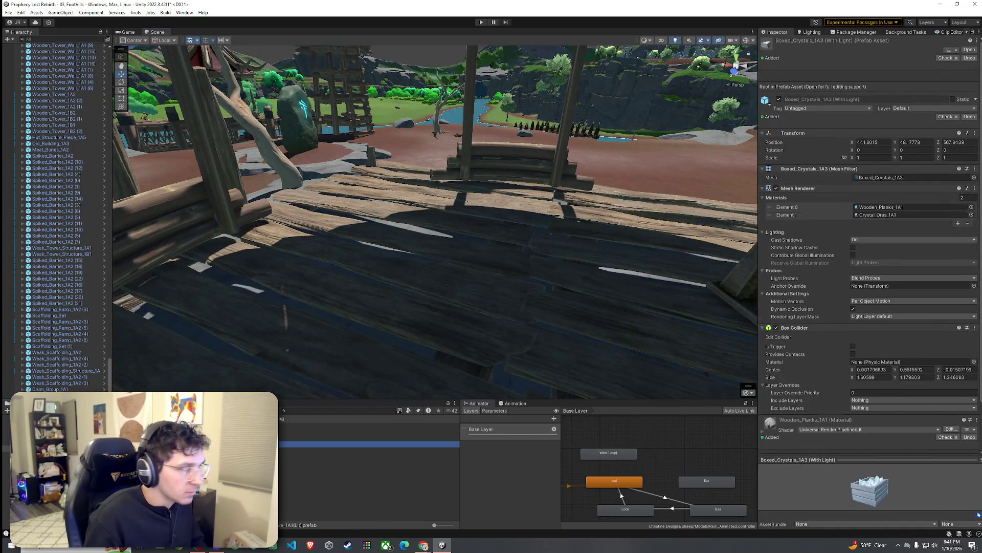
pyautogui.click(369, 450)
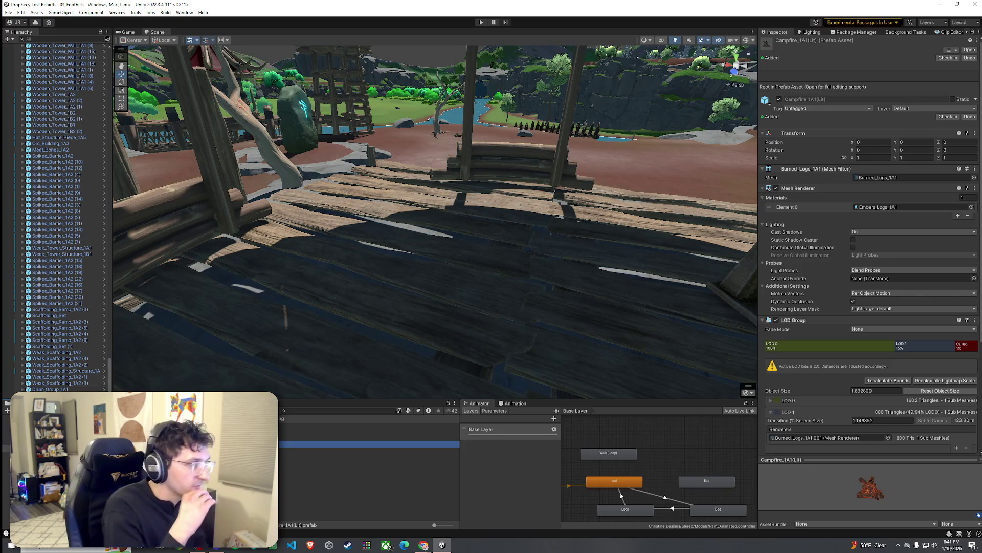
# Step: Drag the Cauldron_Filled_1A1 prefab into the scene and settle it beneath the red tent
pyautogui.click(369, 462)
pyautogui.click(368, 456)
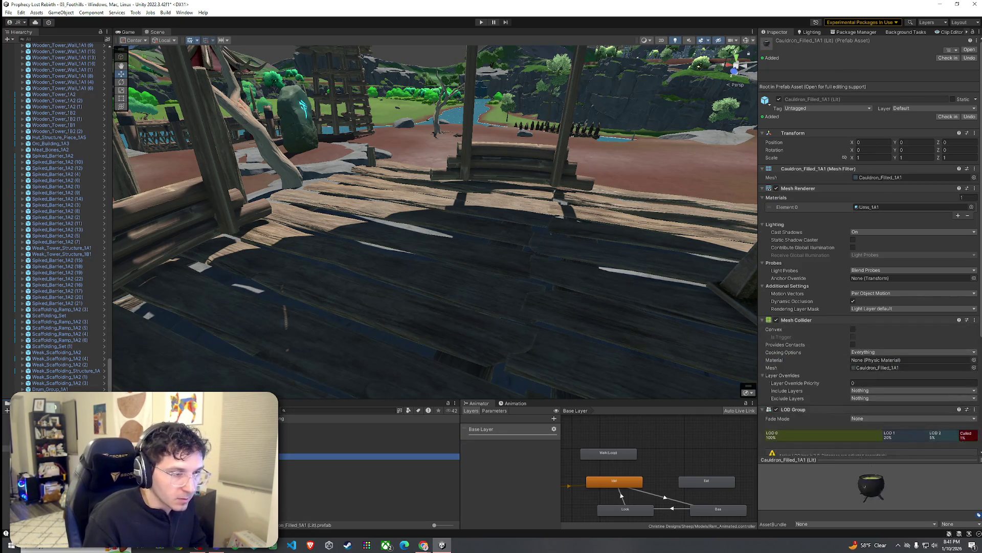
pyautogui.moveTo(368, 455); pyautogui.dragTo(389, 307)
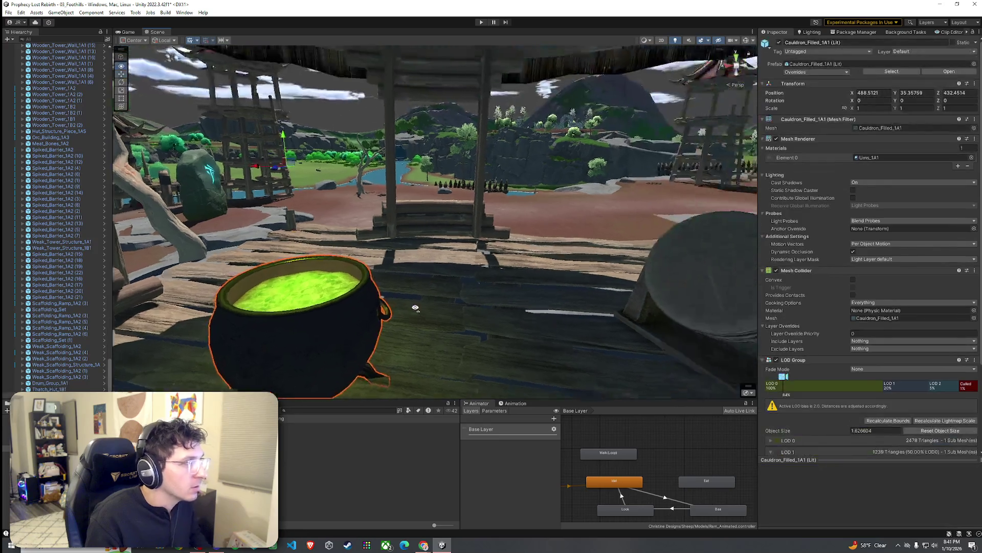
pyautogui.moveTo(451, 308)
pyautogui.mouseDown()
pyautogui.moveTo(617, 338)
pyautogui.moveTo(520, 335)
pyautogui.moveTo(365, 250)
pyautogui.mouseUp()
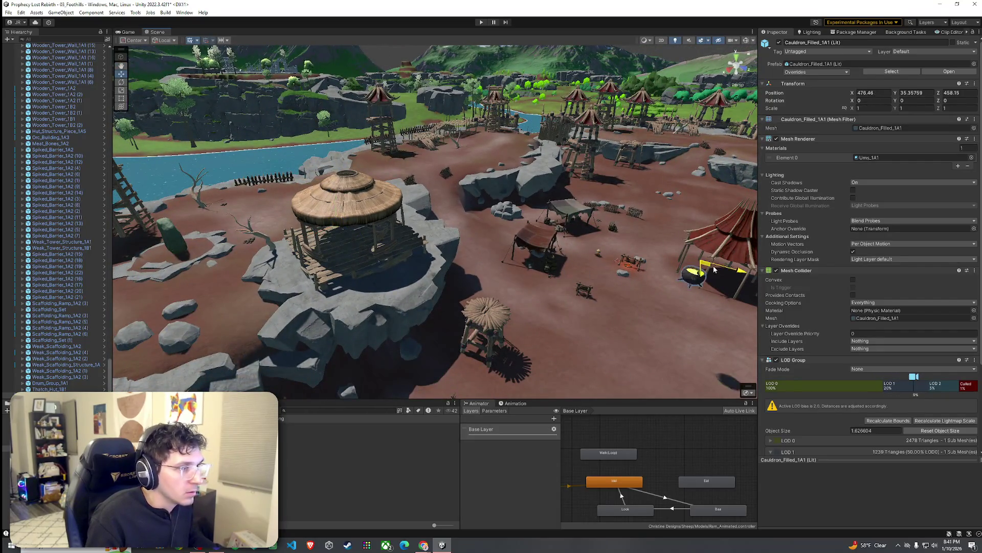
pyautogui.moveTo(719, 222); pyautogui.dragTo(631, 180)
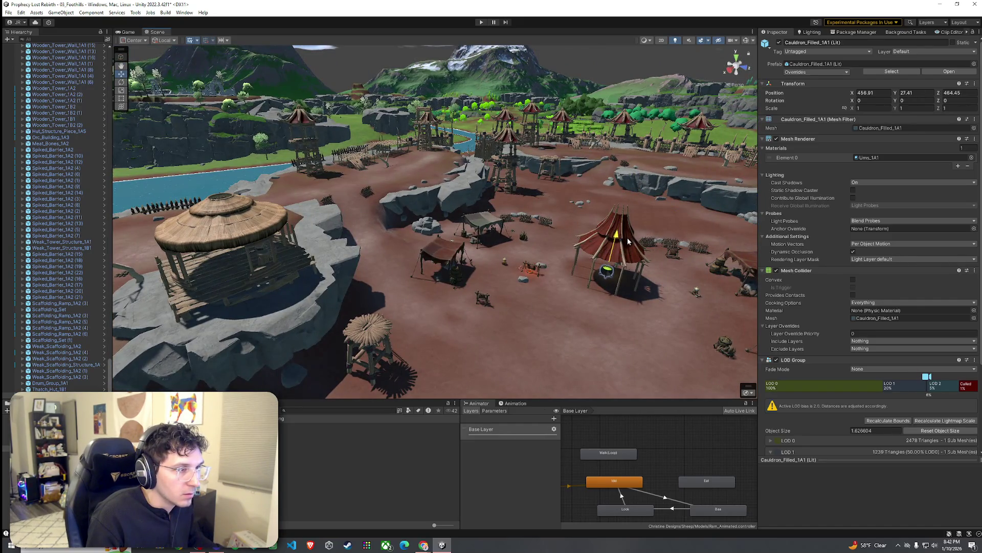
pyautogui.moveTo(629, 241); pyautogui.dragTo(498, 121)
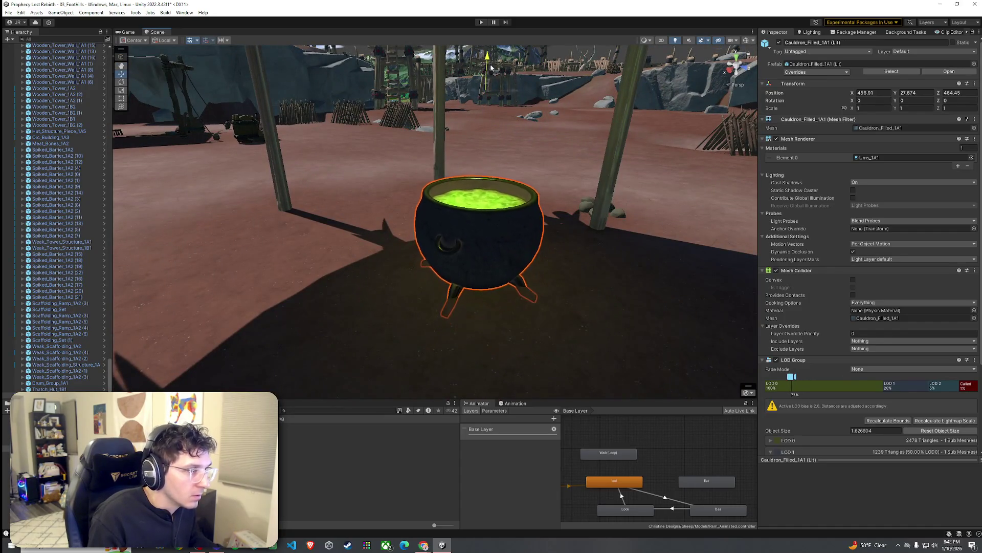
pyautogui.moveTo(495, 49); pyautogui.dragTo(519, 94)
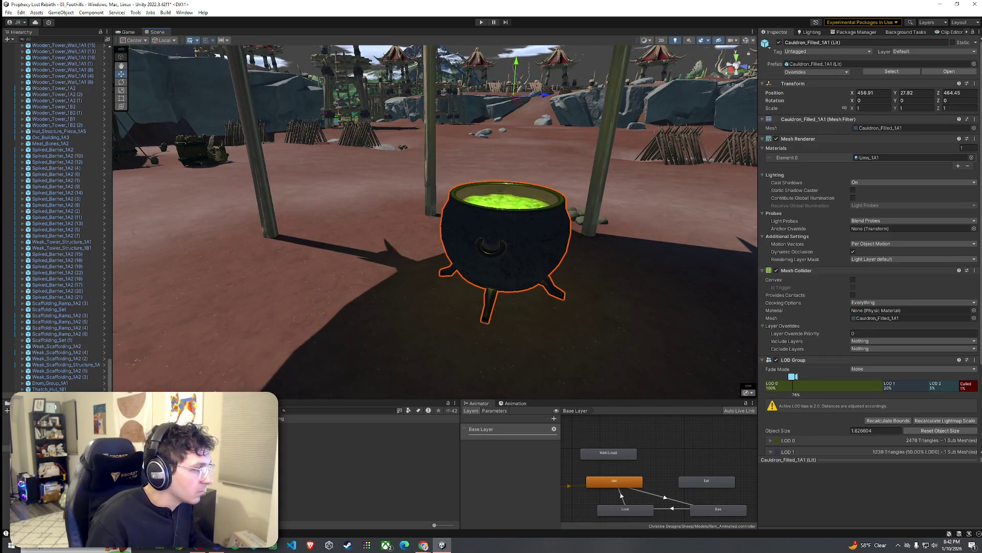
pyautogui.press('Down')
pyautogui.press('Down')
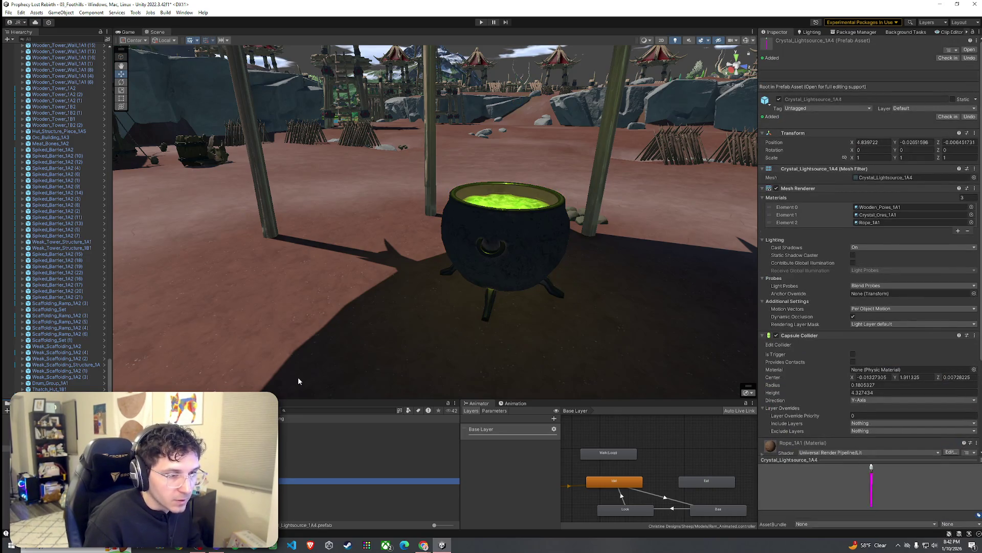
# Step: Hang a Crystal_Lightsource_1B1 lantern under the right tent beam and duplicate it
pyautogui.moveTo(333, 396); pyautogui.dragTo(299, 392)
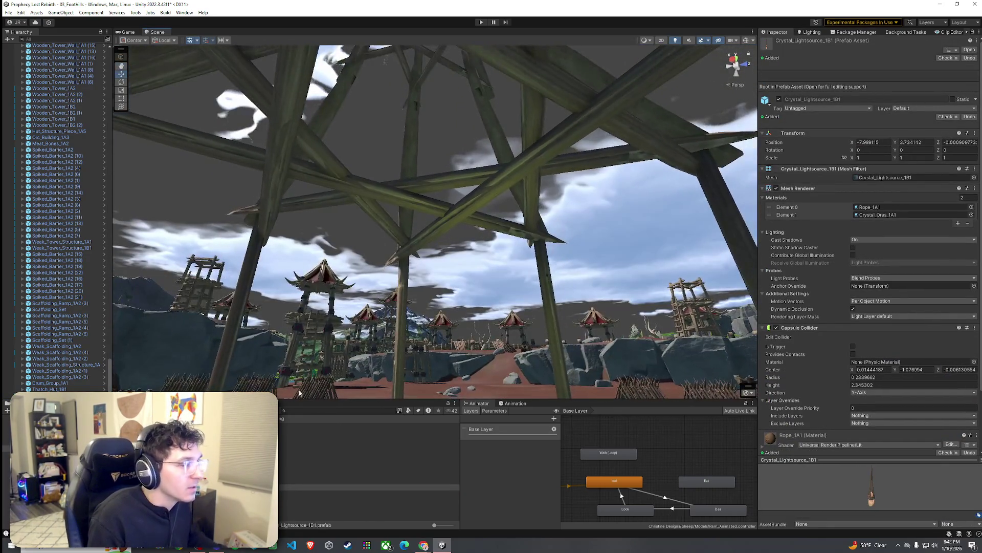
pyautogui.click(369, 487)
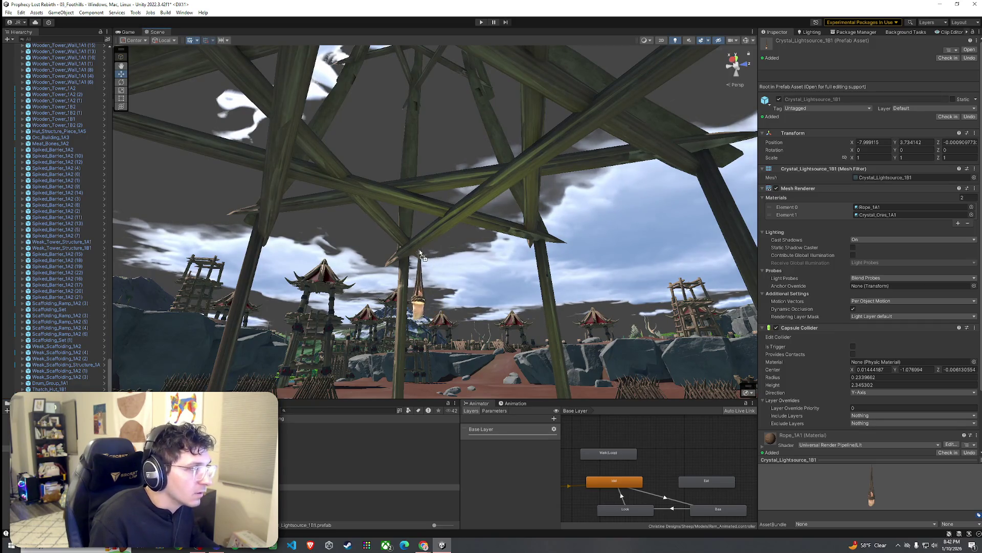
pyautogui.moveTo(408, 262); pyautogui.dragTo(408, 262)
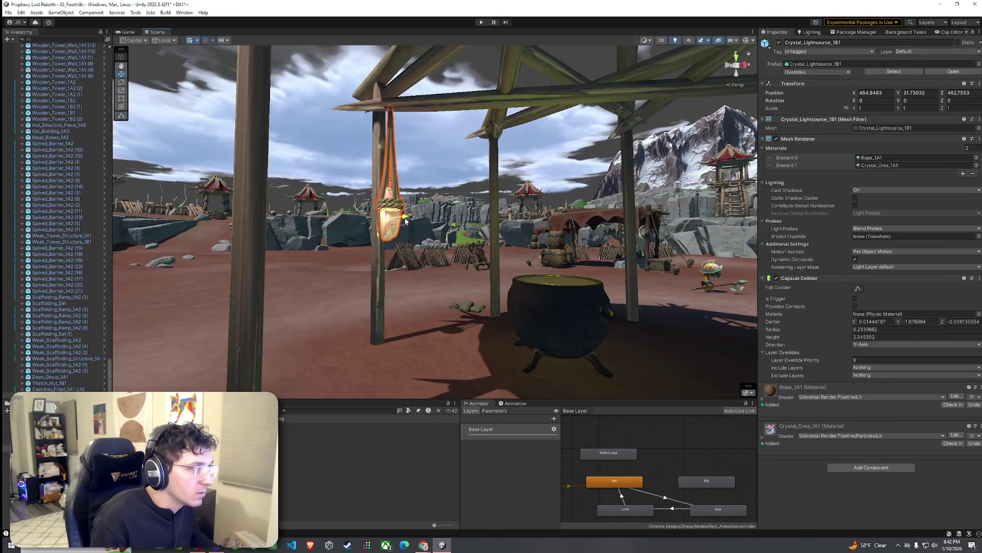
pyautogui.moveTo(423, 221); pyautogui.dragTo(422, 222)
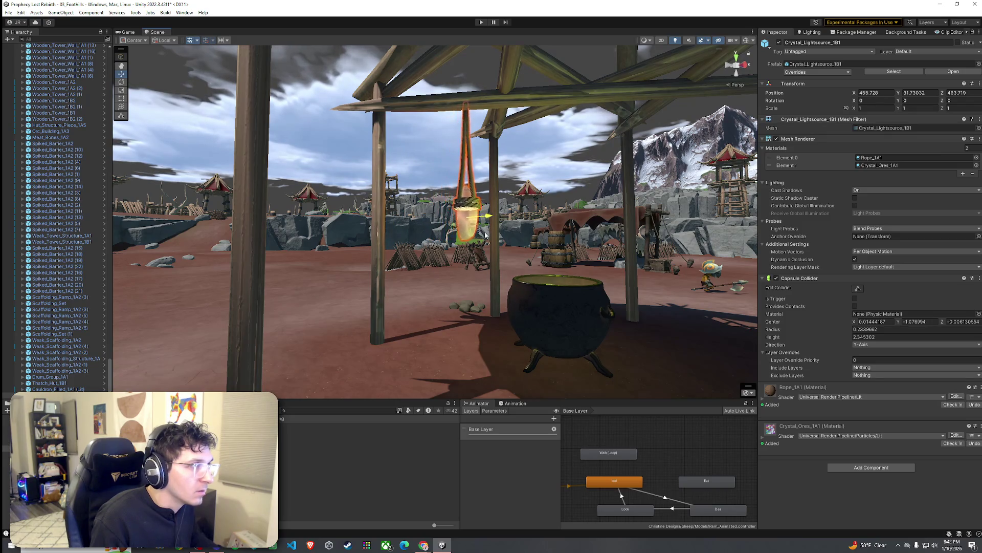
pyautogui.moveTo(495, 242)
pyautogui.mouseDown()
pyautogui.moveTo(479, 279)
pyautogui.moveTo(496, 265)
pyautogui.moveTo(456, 251)
pyautogui.mouseUp()
pyautogui.moveTo(349, 230)
pyautogui.mouseDown()
pyautogui.moveTo(592, 229)
pyautogui.moveTo(356, 240)
pyautogui.moveTo(399, 236)
pyautogui.moveTo(457, 249)
pyautogui.moveTo(496, 238)
pyautogui.mouseUp()
pyautogui.hotkey('ctrl', 'd')
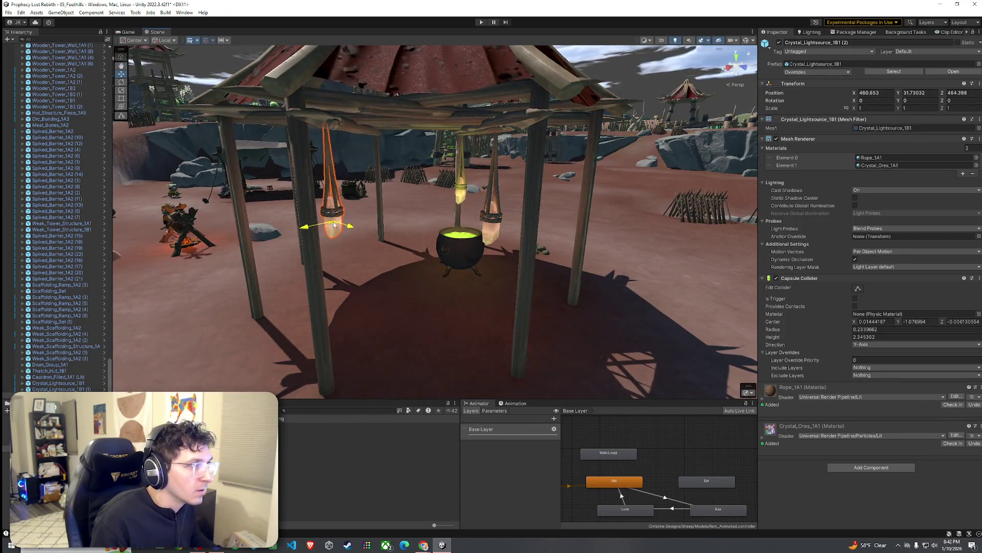
pyautogui.moveTo(334, 225)
pyautogui.mouseDown()
pyautogui.moveTo(472, 210)
pyautogui.moveTo(561, 241)
pyautogui.moveTo(588, 287)
pyautogui.moveTo(546, 247)
pyautogui.mouseUp()
# Step: Nudge the cauldron, move a lantern copy to another beam and raise one lantern slightly
pyautogui.click(399, 196)
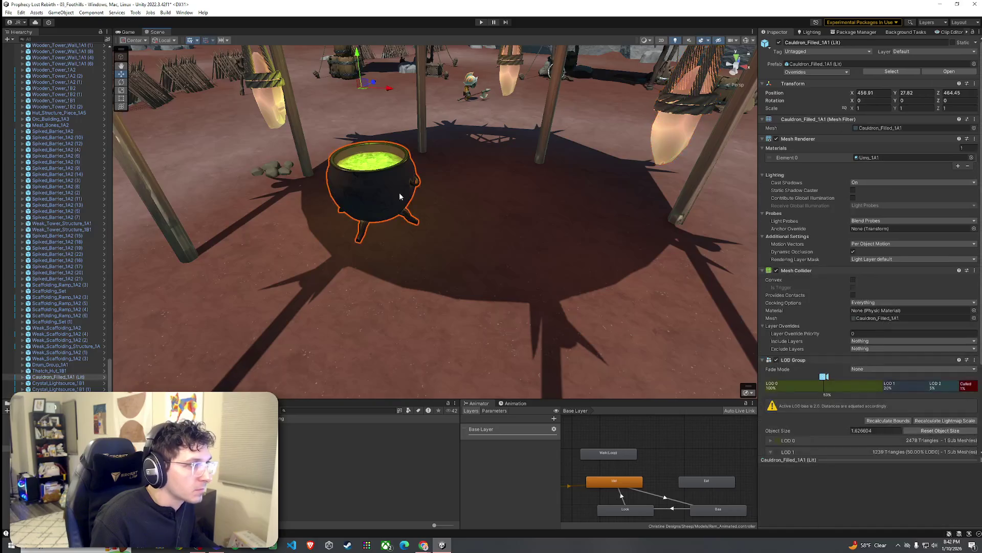
pyautogui.moveTo(365, 91)
pyautogui.mouseDown()
pyautogui.moveTo(444, 96)
pyautogui.moveTo(392, 123)
pyautogui.moveTo(771, 69)
pyautogui.moveTo(500, 193)
pyautogui.moveTo(411, 211)
pyautogui.mouseUp()
pyautogui.click(403, 214)
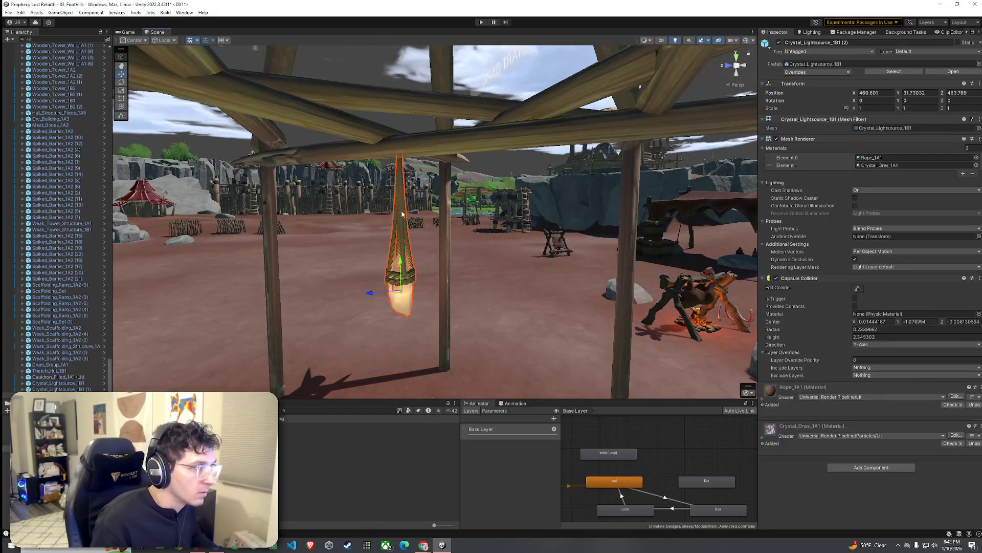
pyautogui.moveTo(438, 307)
pyautogui.mouseDown()
pyautogui.moveTo(490, 333)
pyautogui.moveTo(642, 334)
pyautogui.mouseUp()
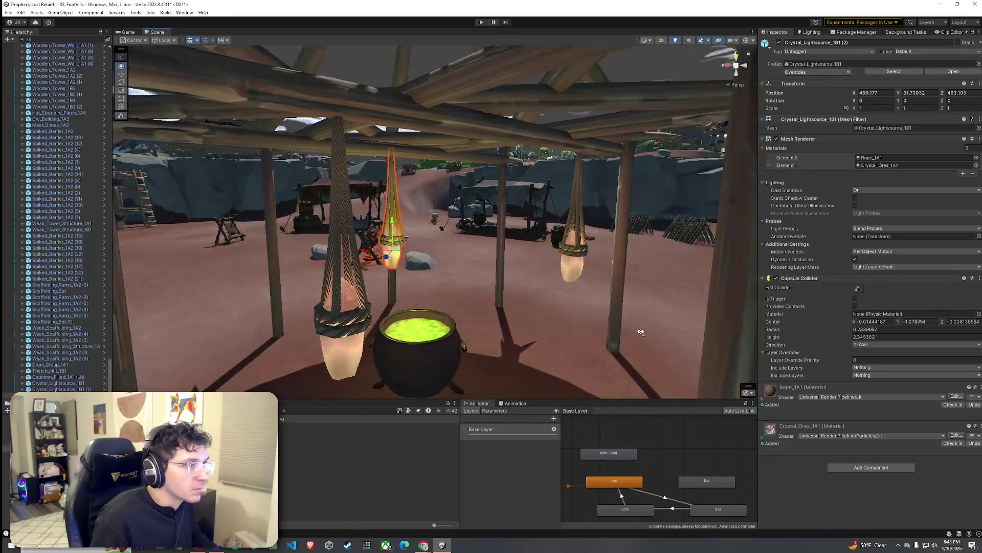
pyautogui.click(566, 318)
pyautogui.moveTo(566, 318)
pyautogui.mouseDown()
pyautogui.moveTo(664, 340)
pyautogui.moveTo(676, 325)
pyautogui.moveTo(488, 253)
pyautogui.moveTo(494, 246)
pyautogui.moveTo(397, 289)
pyautogui.mouseUp()
pyautogui.click(397, 289)
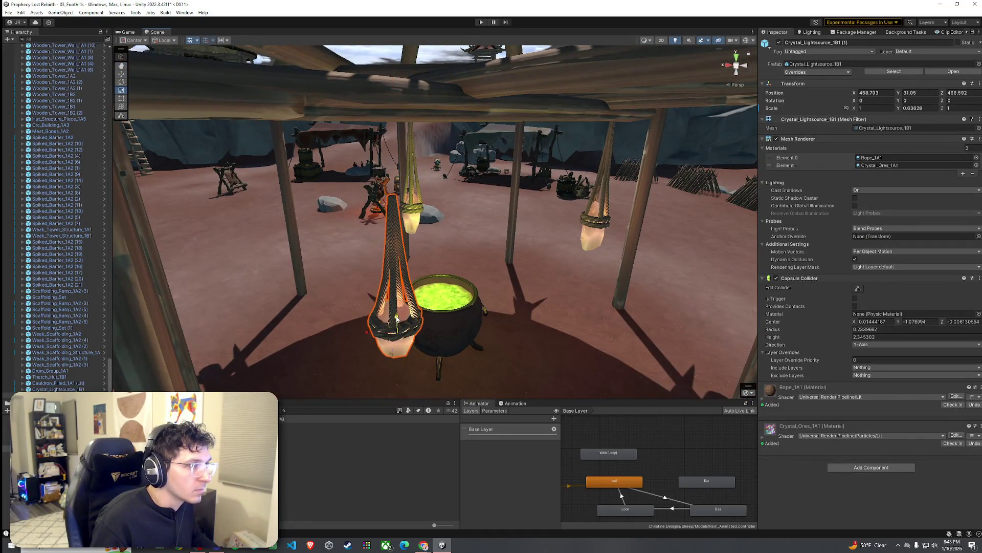
pyautogui.moveTo(397, 315)
pyautogui.mouseDown()
pyautogui.moveTo(384, 250)
pyautogui.moveTo(511, 211)
pyautogui.mouseUp()
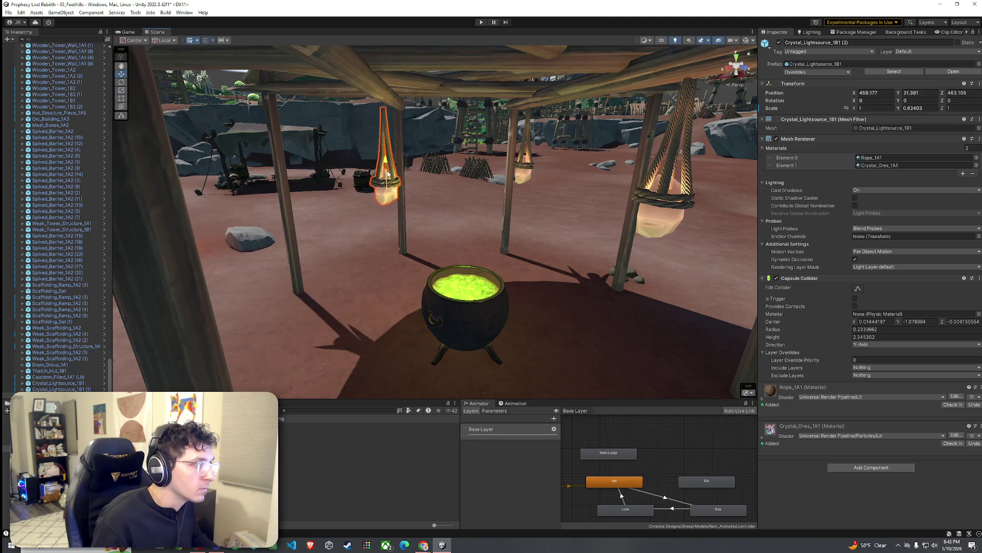
pyautogui.click(434, 170)
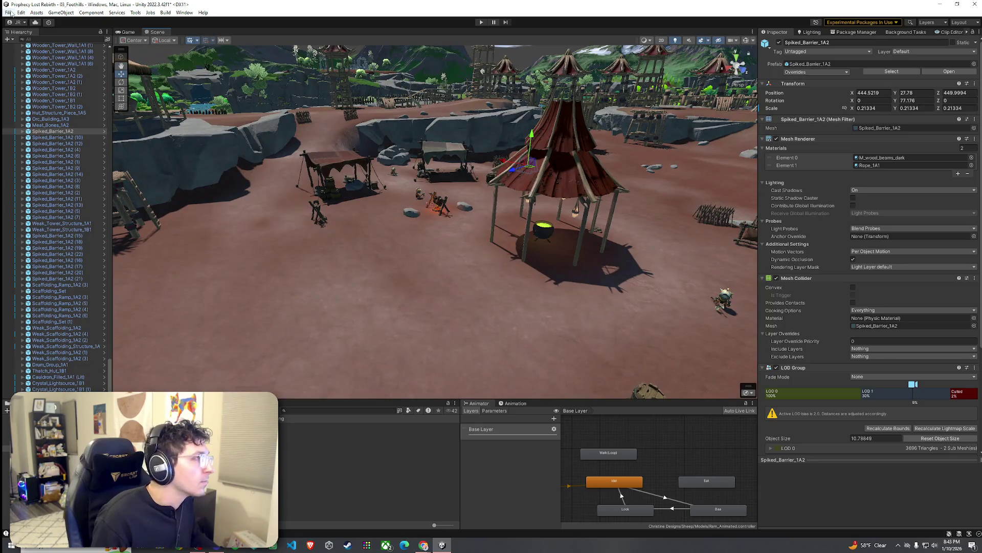
# Step: Save the scene, enter Play mode in the maximized Game view and start the game
pyautogui.click(9, 13)
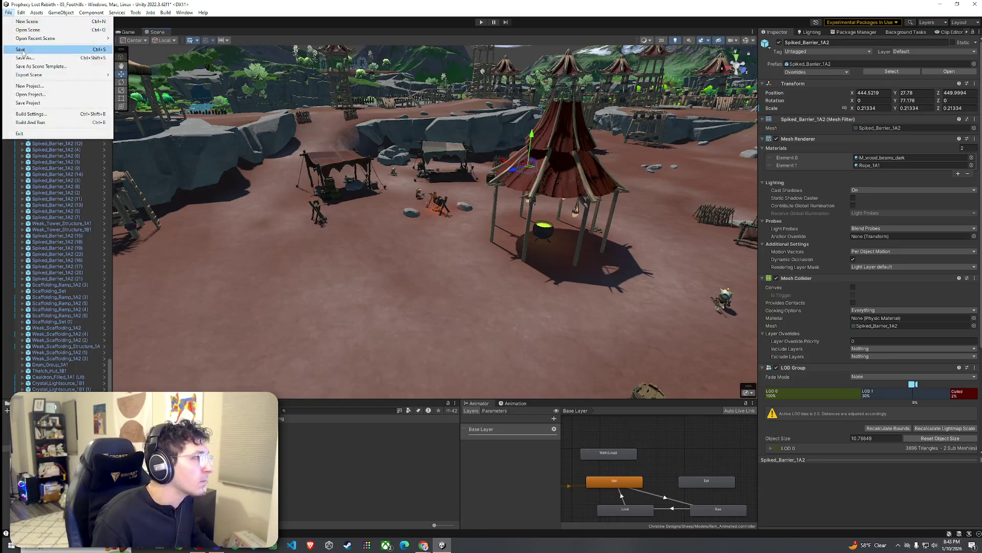
pyautogui.press('Escape')
pyautogui.doubleClick(128, 32)
pyautogui.click(481, 22)
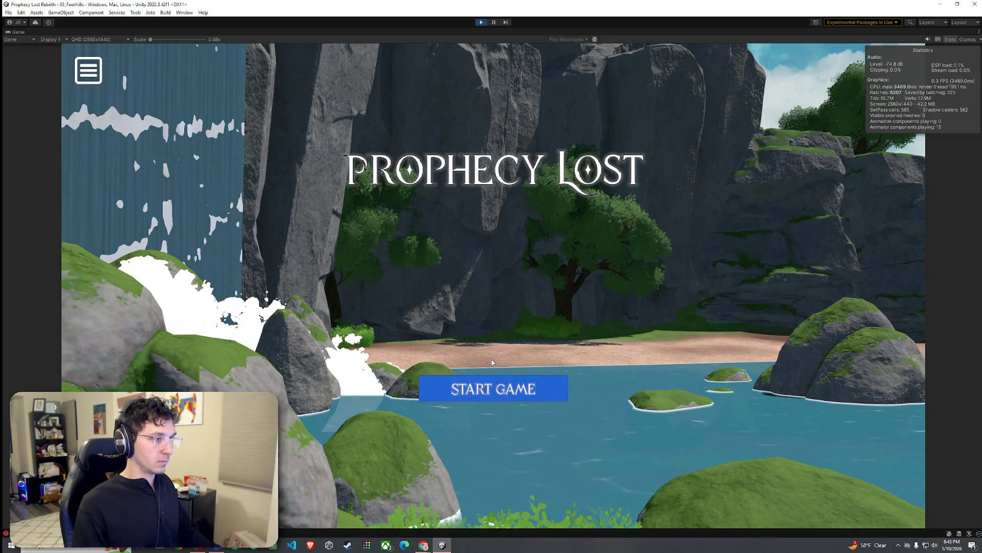
pyautogui.click(493, 391)
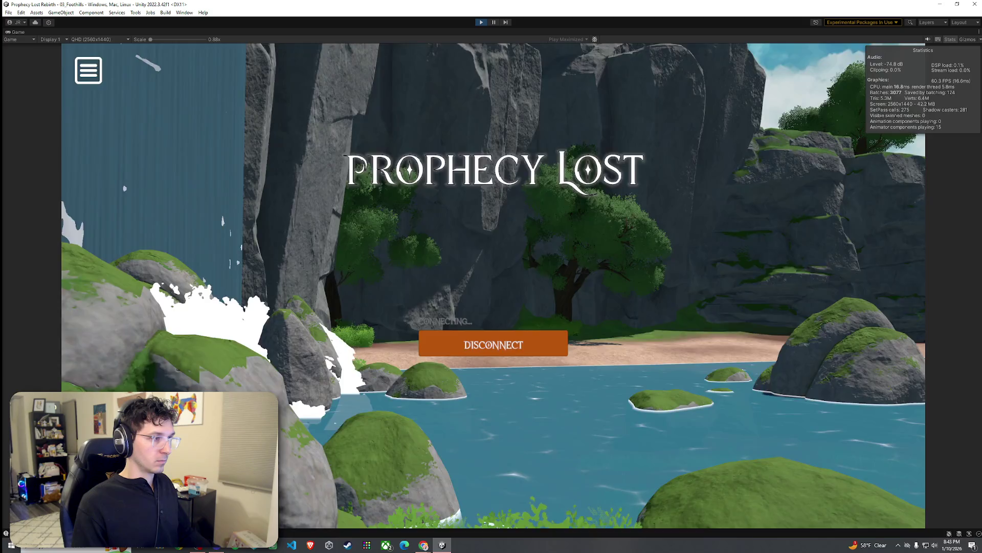
# Step: Run the character to the pavilion cauldron, jump into the brew and back away
pyautogui.press('w')
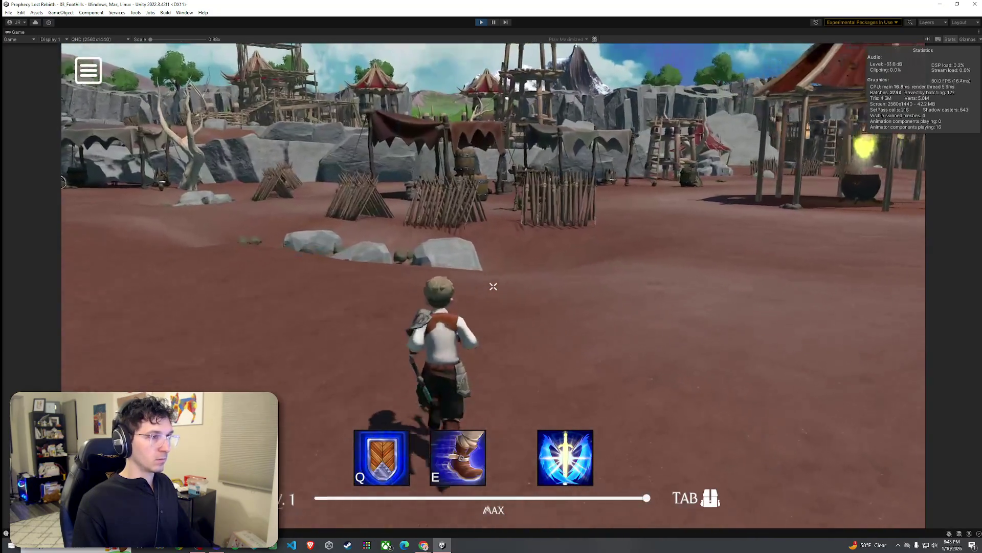
pyautogui.press('w')
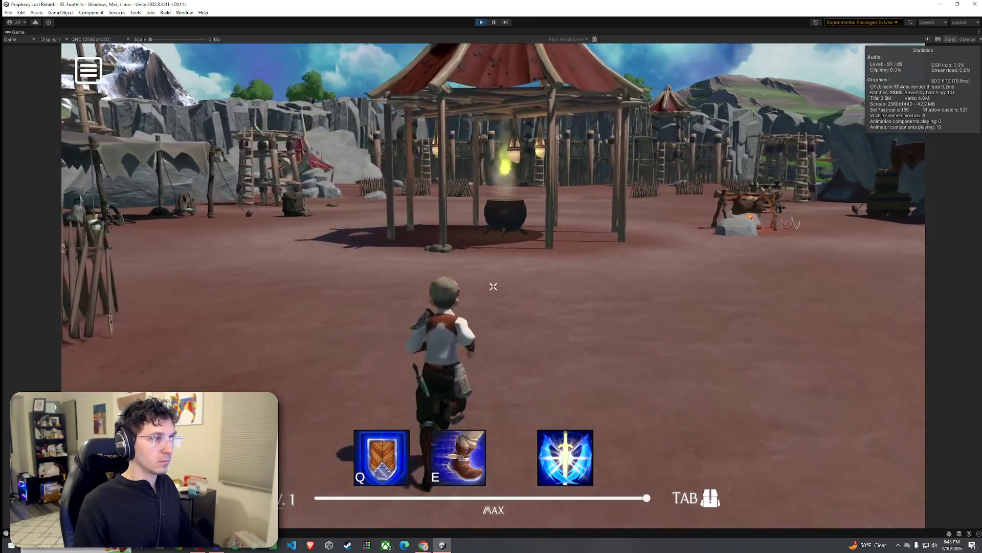
pyautogui.press('w')
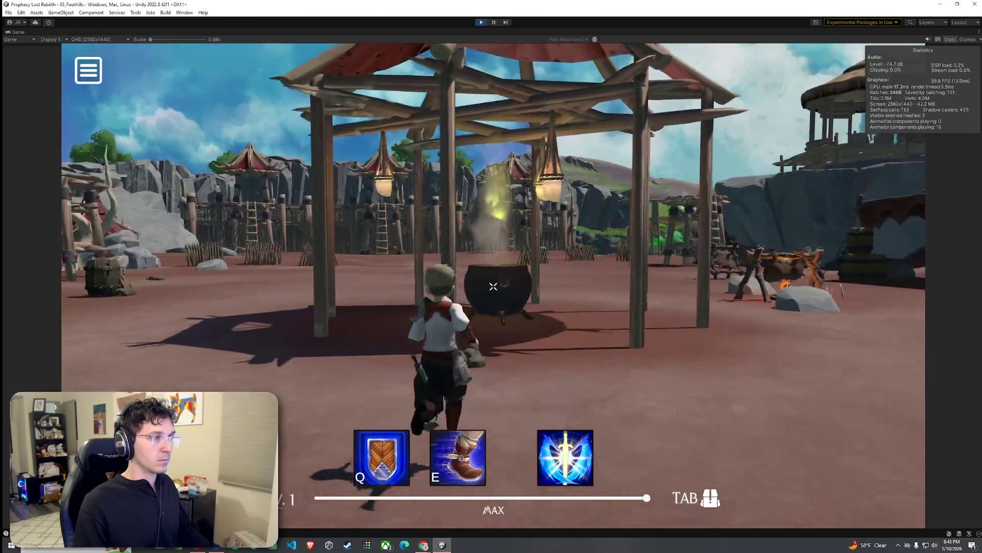
pyautogui.press('w')
pyautogui.press('space')
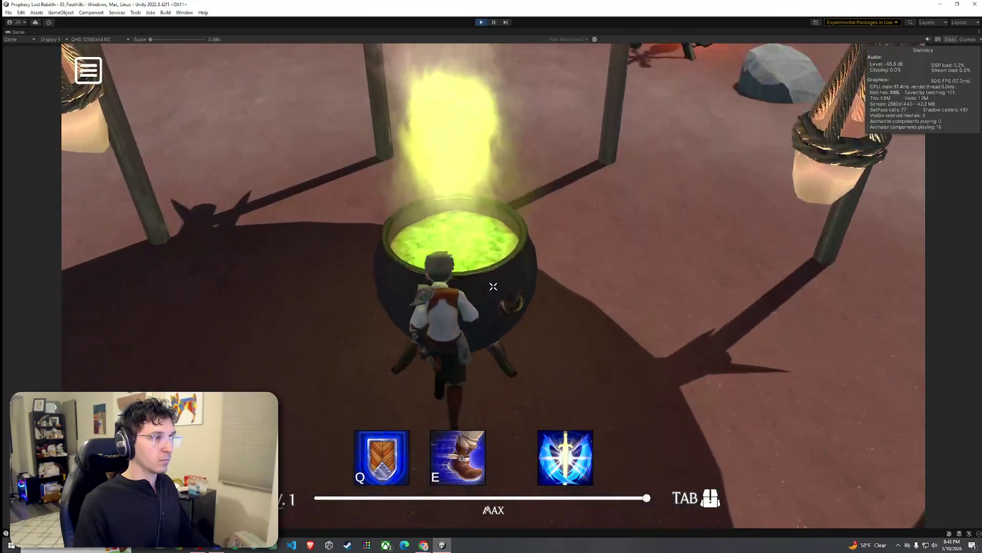
pyautogui.press('s')
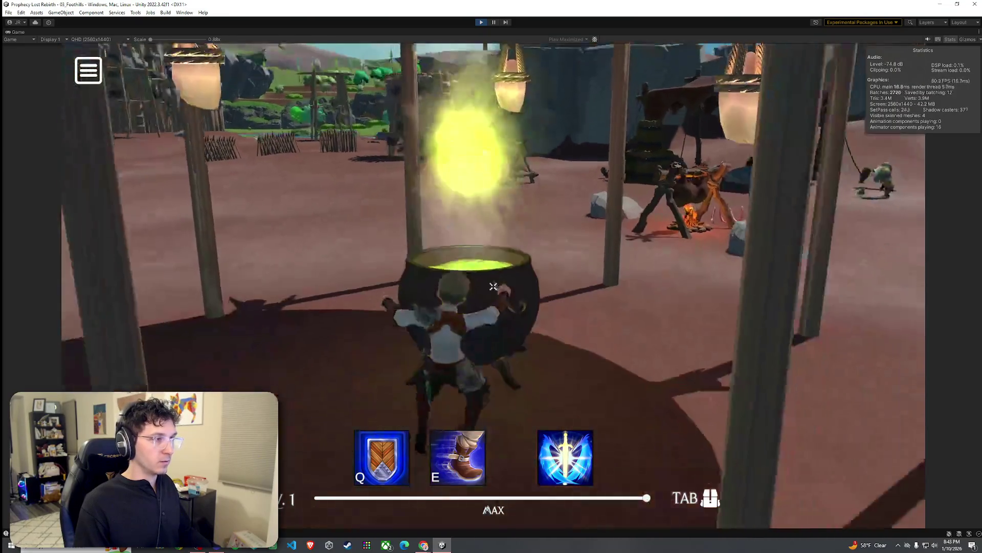
pyautogui.press('s')
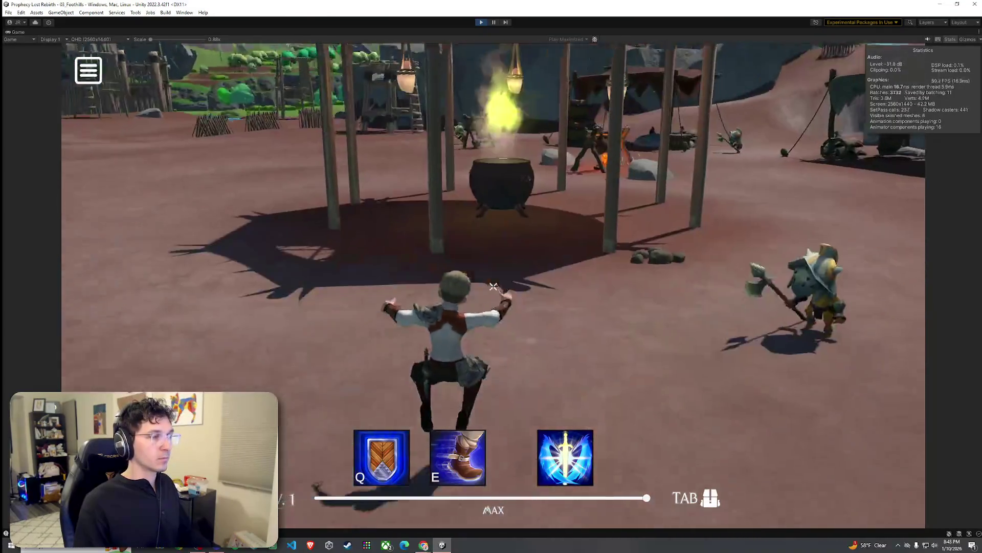
pyautogui.press('s')
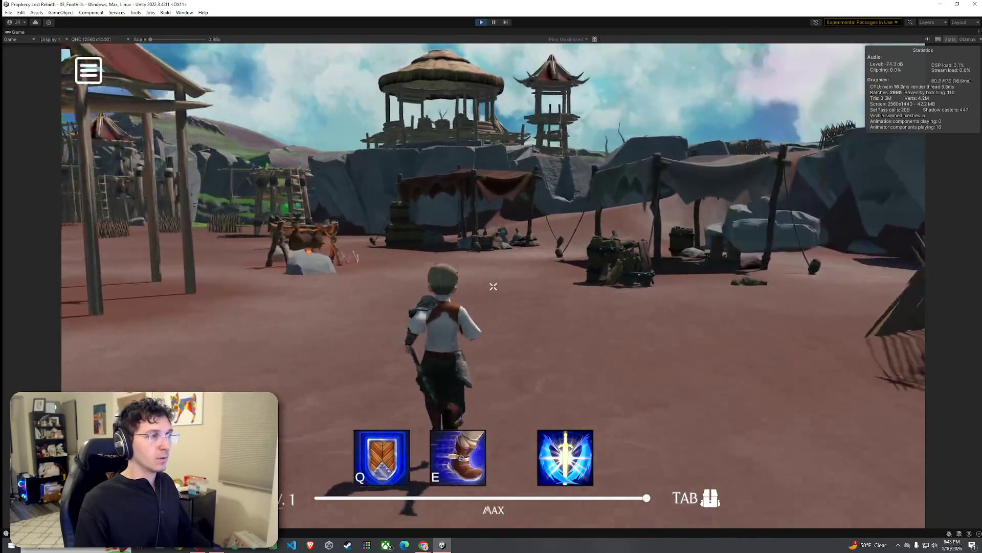
# Step: Run toward the tents, drop off the wooden ledge and climb onto the green rune stone
pyautogui.press('w')
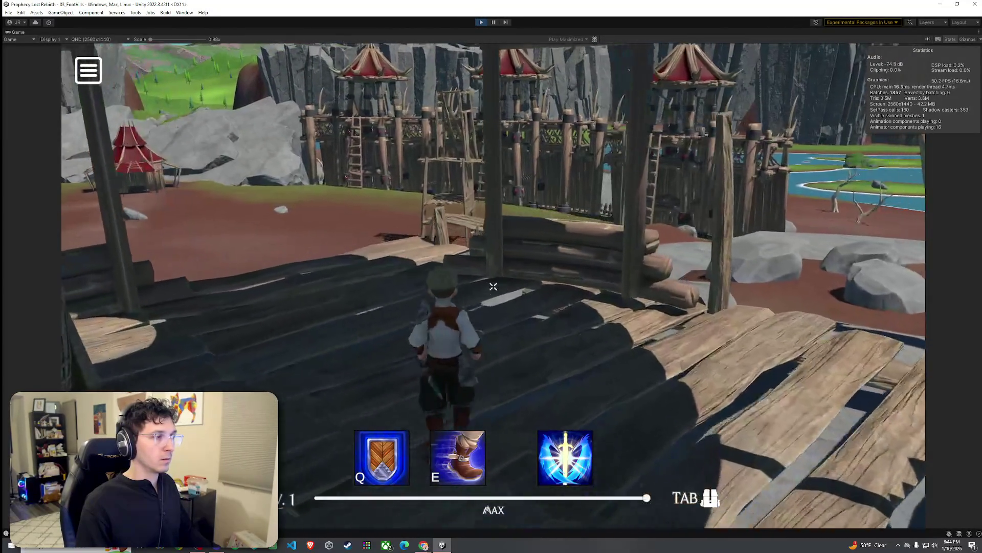
pyautogui.press('a')
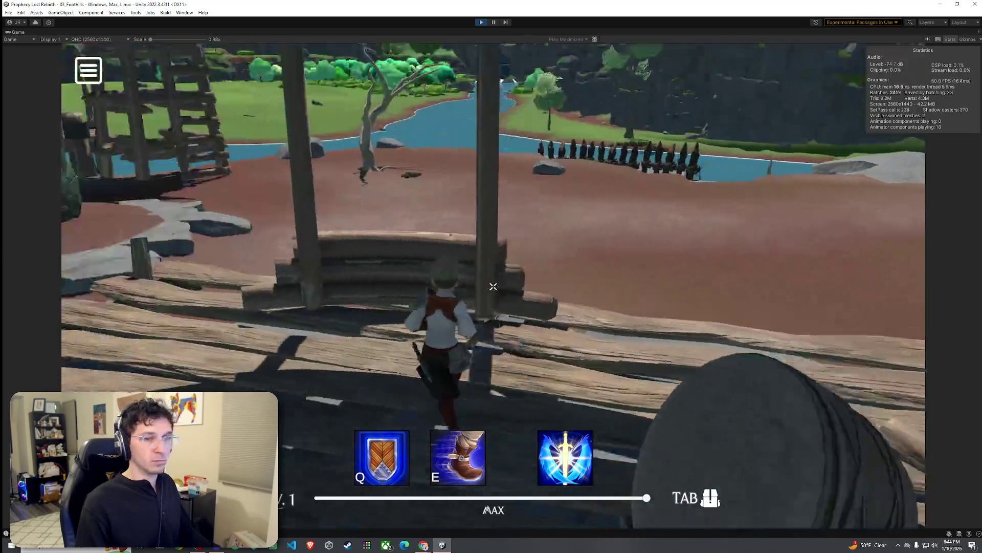
pyautogui.press('space')
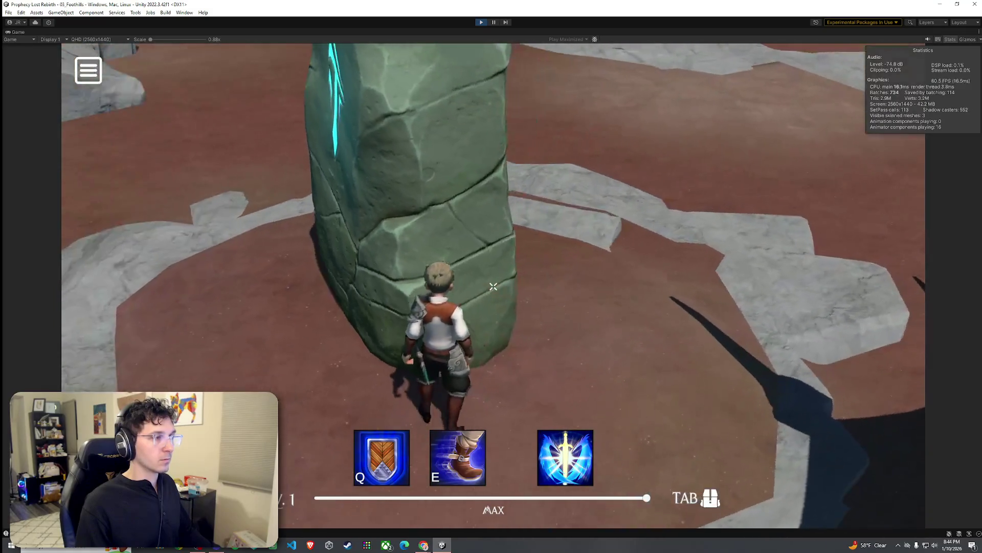
pyautogui.press('w')
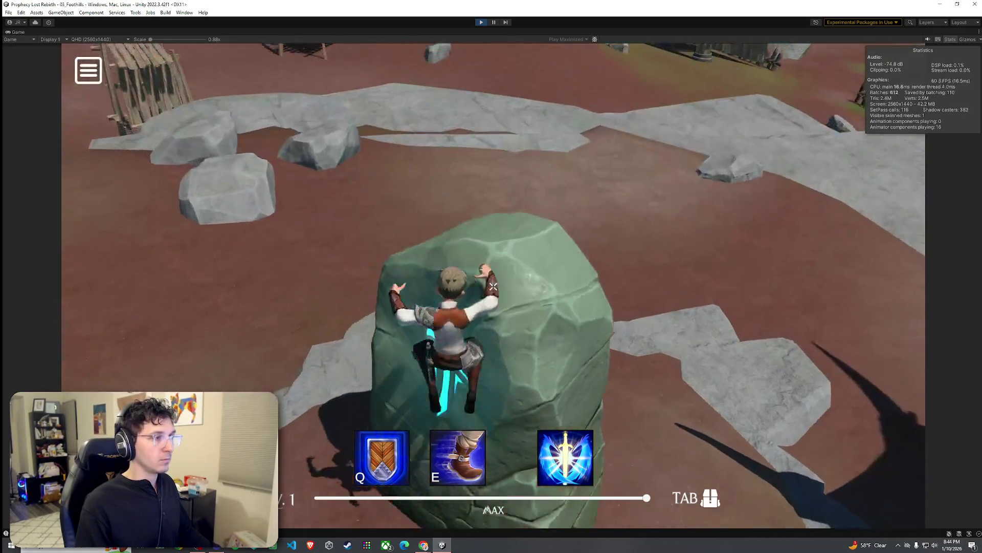
pyautogui.press('s')
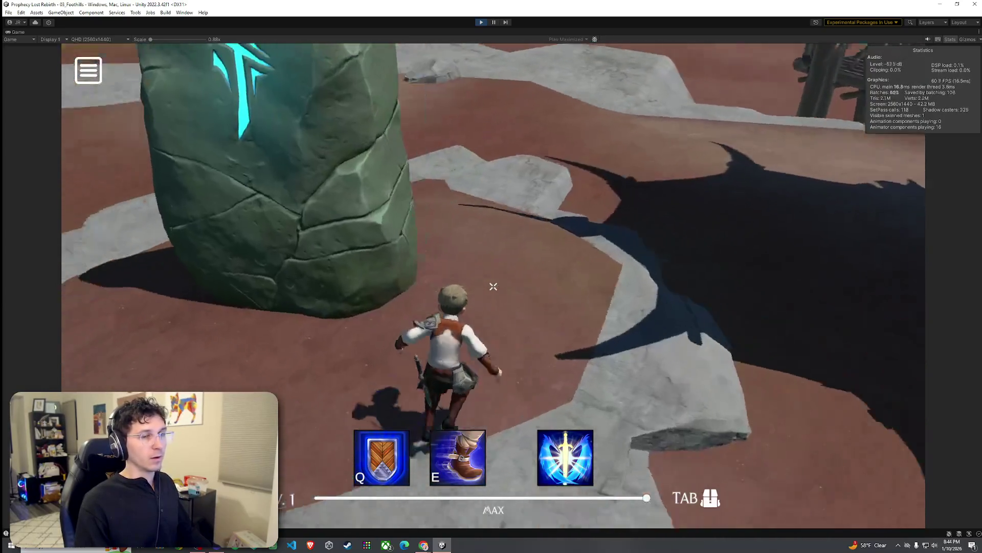
pyautogui.press('super')
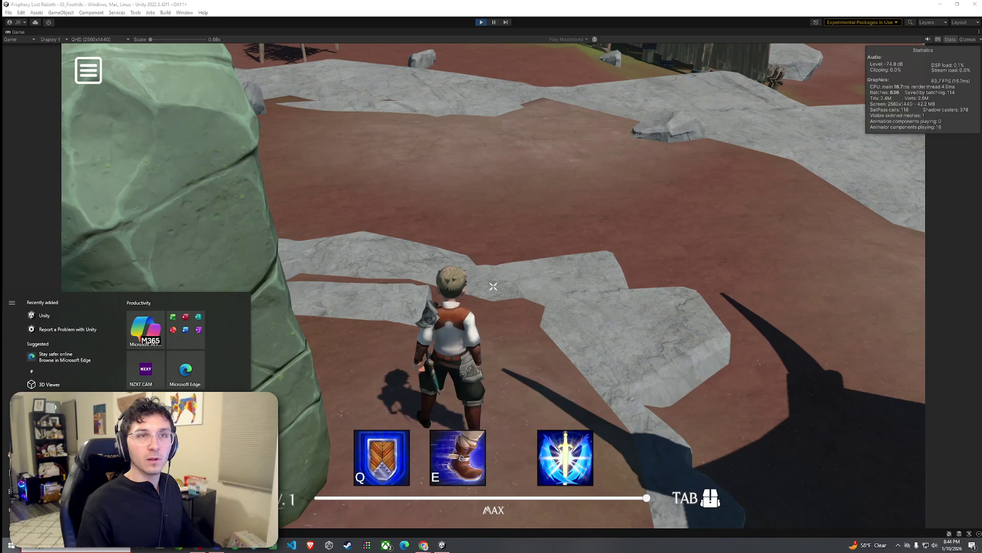
# Step: Run and jump the character toward the wooden structure, then exit Play mode with Ctrl+P
pyautogui.press('super')
pyautogui.moveTo(493, 287)
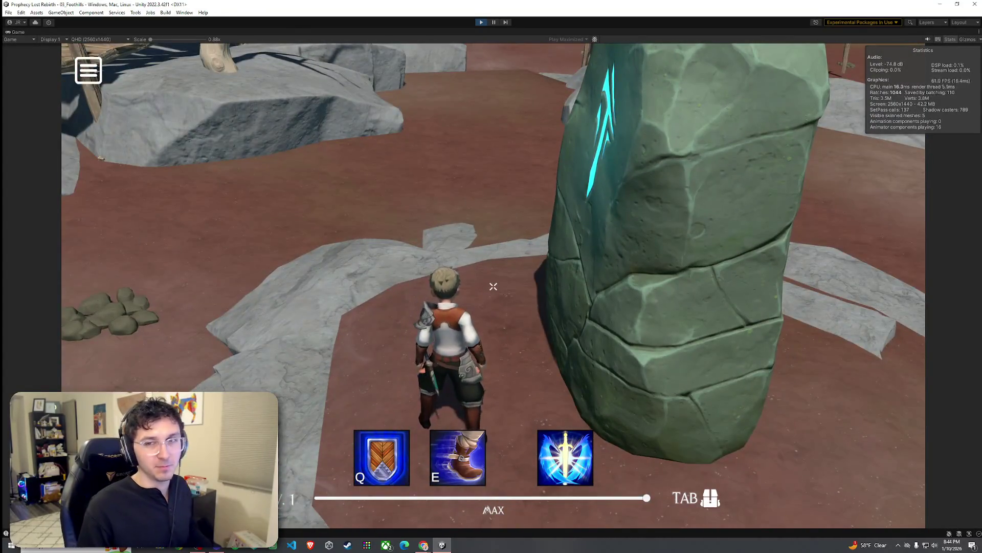
pyautogui.press('space')
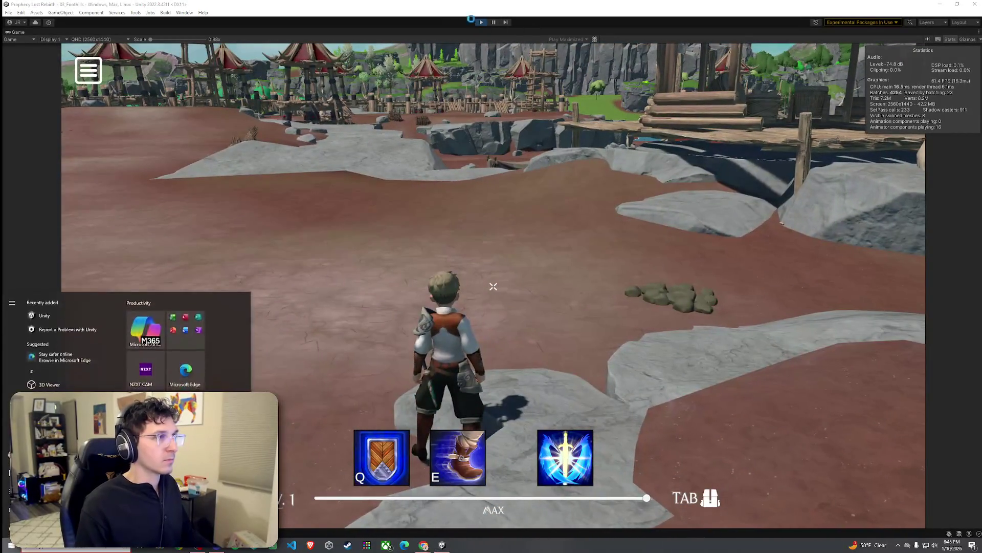
pyautogui.hotkey('ctrl', 'p')
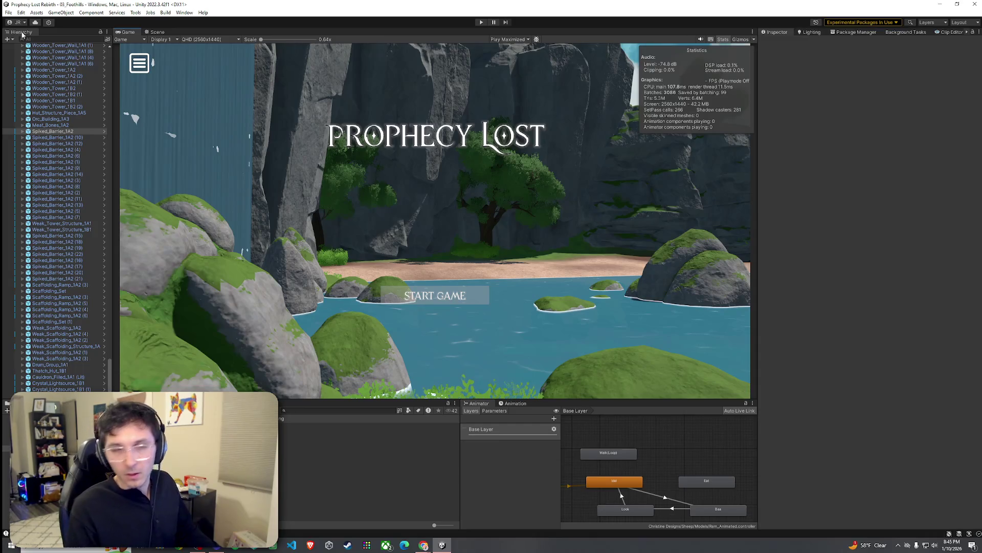
# Step: Back in the Scene, find a rug prefab by searching 'rug' and place it on the scaffolding deck floor
pyautogui.click(157, 33)
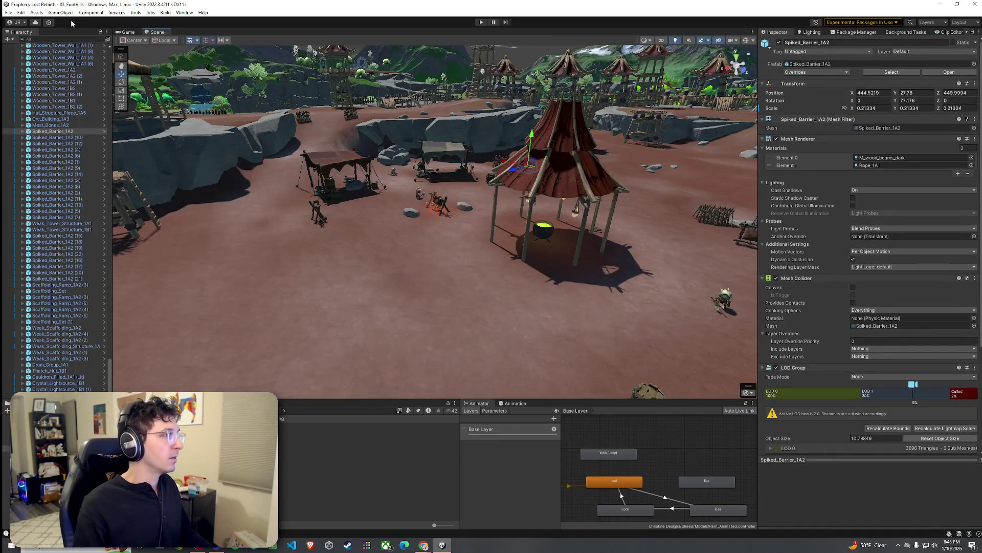
pyautogui.click(9, 12)
pyautogui.moveTo(441, 208)
pyautogui.mouseDown()
pyautogui.moveTo(409, 240)
pyautogui.moveTo(550, 198)
pyautogui.moveTo(594, 231)
pyautogui.moveTo(533, 333)
pyautogui.moveTo(332, 407)
pyautogui.mouseUp()
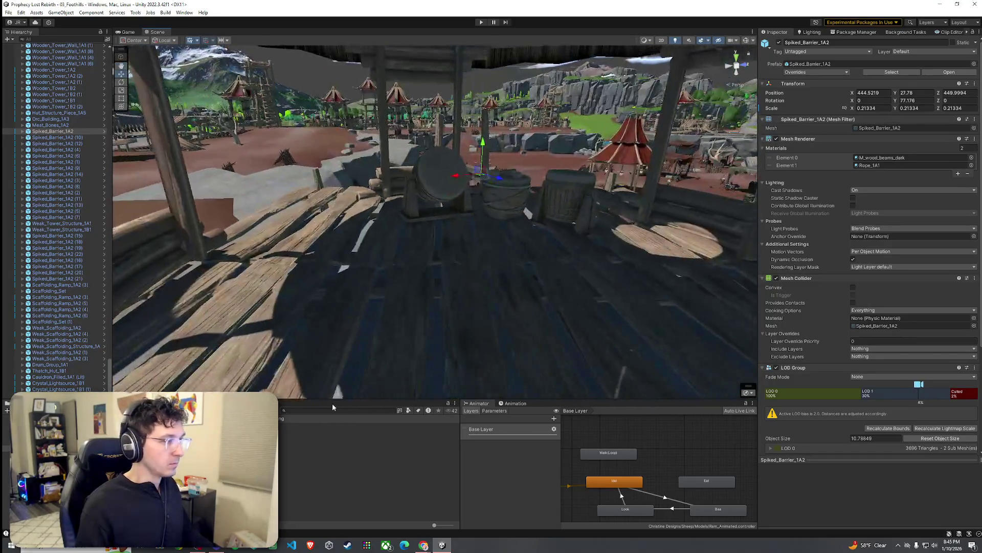
pyautogui.click(334, 410)
pyautogui.write('rug')
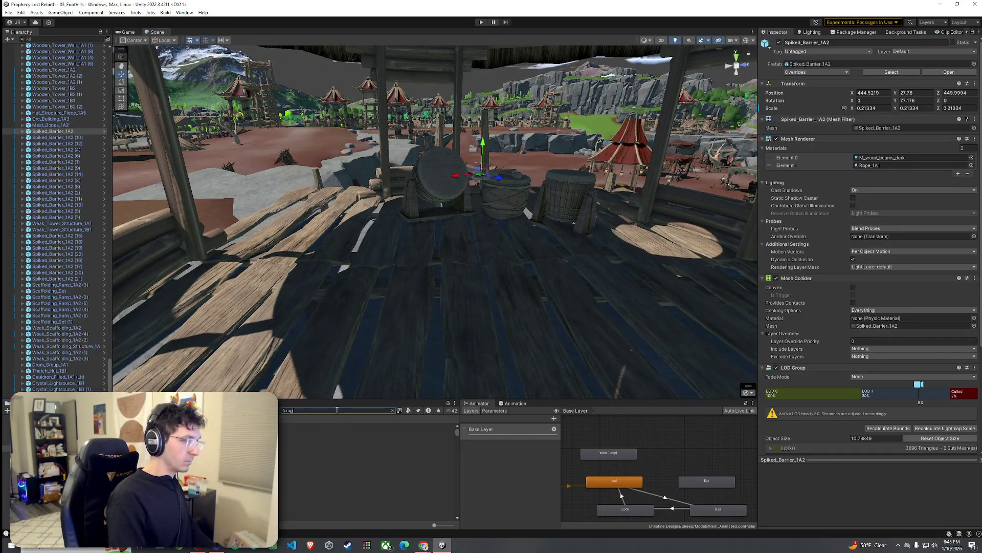
pyautogui.press('Down')
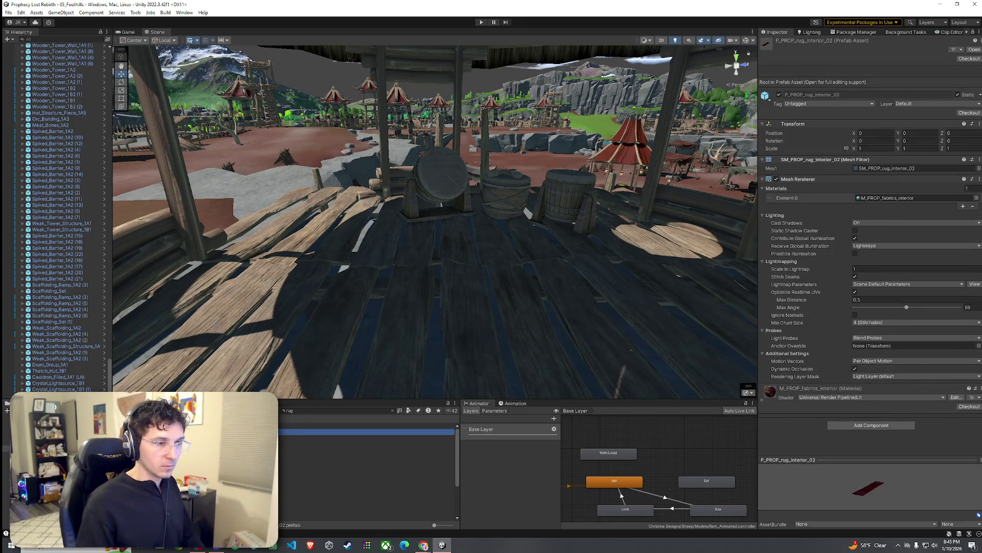
pyautogui.moveTo(358, 425)
pyautogui.mouseDown()
pyautogui.moveTo(428, 333)
pyautogui.moveTo(525, 275)
pyautogui.moveTo(517, 252)
pyautogui.moveTo(509, 278)
pyautogui.moveTo(492, 267)
pyautogui.moveTo(533, 257)
pyautogui.mouseUp()
pyautogui.press('e')
pyautogui.press('w')
pyautogui.moveTo(488, 228)
pyautogui.mouseDown()
pyautogui.moveTo(506, 255)
pyautogui.moveTo(527, 225)
pyautogui.moveTo(548, 221)
pyautogui.moveTo(431, 224)
pyautogui.moveTo(496, 226)
pyautogui.moveTo(490, 237)
pyautogui.mouseUp()
# Step: Duplicate the rug, turn the copy, and raise it slightly off the floor
pyautogui.hotkey('ctrl', 'd')
pyautogui.press('e')
pyautogui.click(499, 246)
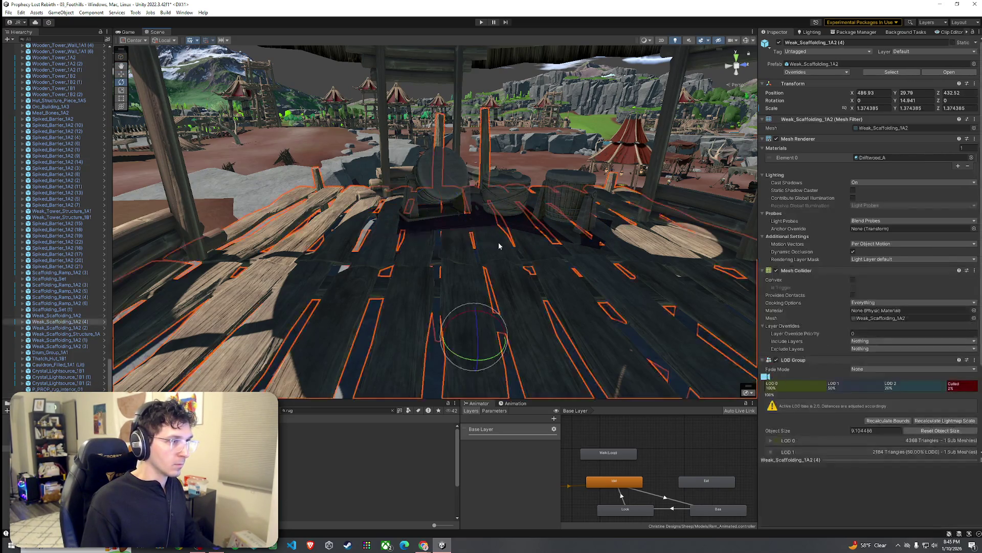
pyautogui.scroll(5, 504, 243)
pyautogui.click(529, 252)
pyautogui.scroll(3, 542, 241)
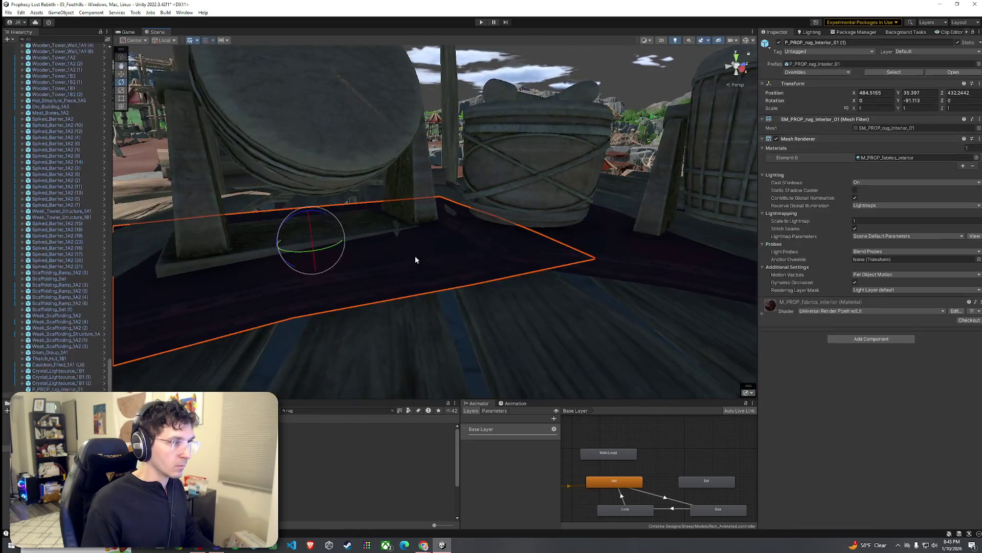
pyautogui.press('w')
pyautogui.moveTo(307, 217); pyautogui.dragTo(308, 211)
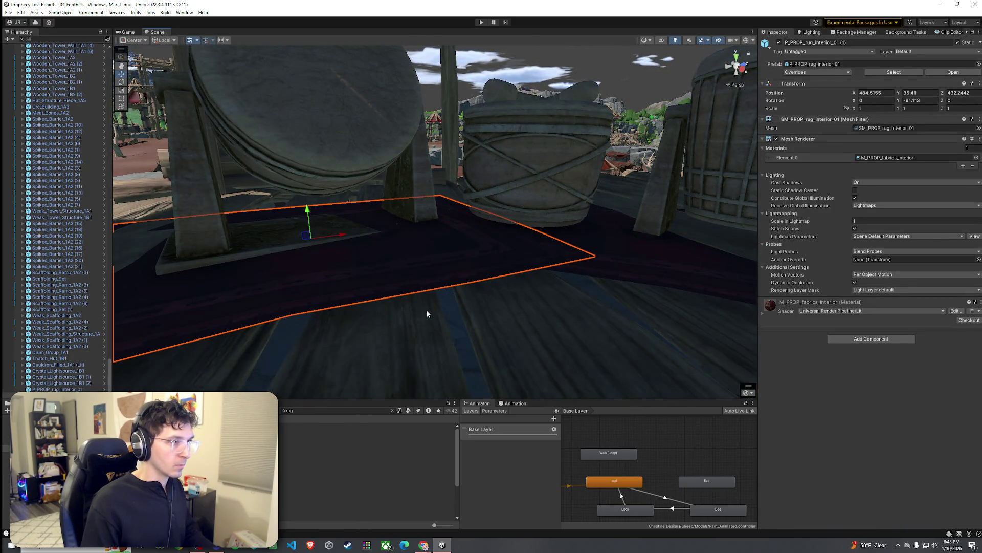
pyautogui.click(428, 314)
pyautogui.scroll(-6, 414, 322)
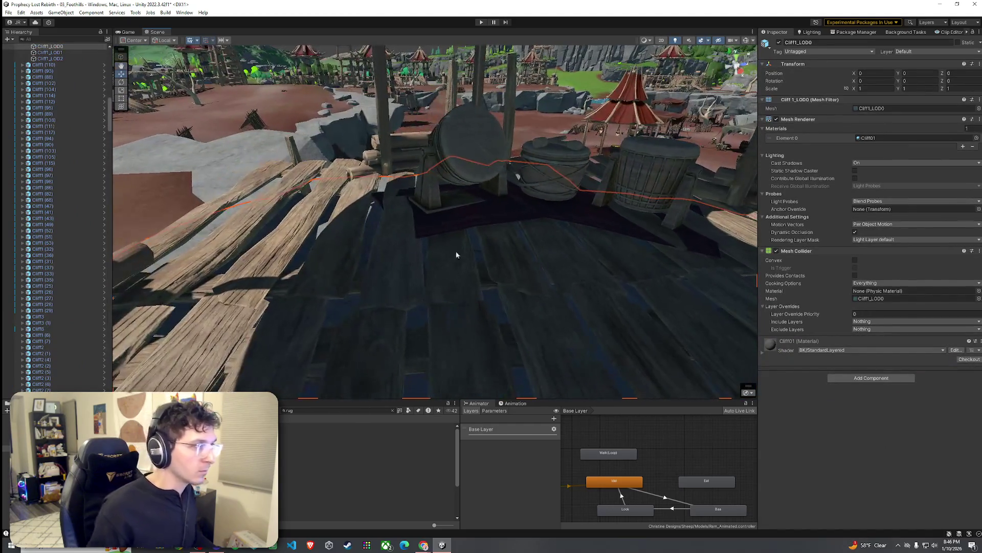
# Step: Try tilting the red rug around its Z axis, then undo the tilt
pyautogui.click(456, 217)
pyautogui.press('e')
pyautogui.moveTo(460, 178); pyautogui.dragTo(463, 176)
pyautogui.hotkey('ctrl', 'z')
pyautogui.press('w')
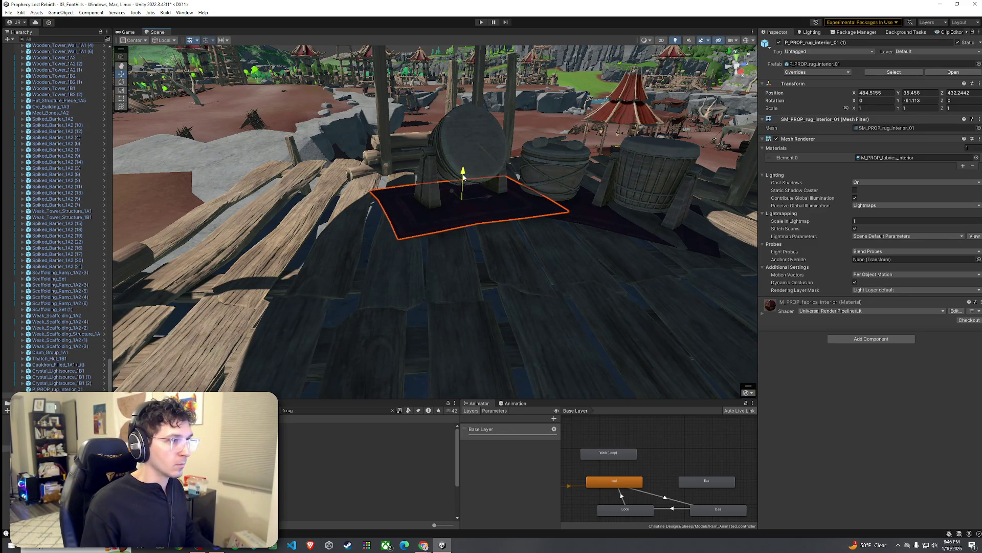
pyautogui.scroll(10, 487, 226)
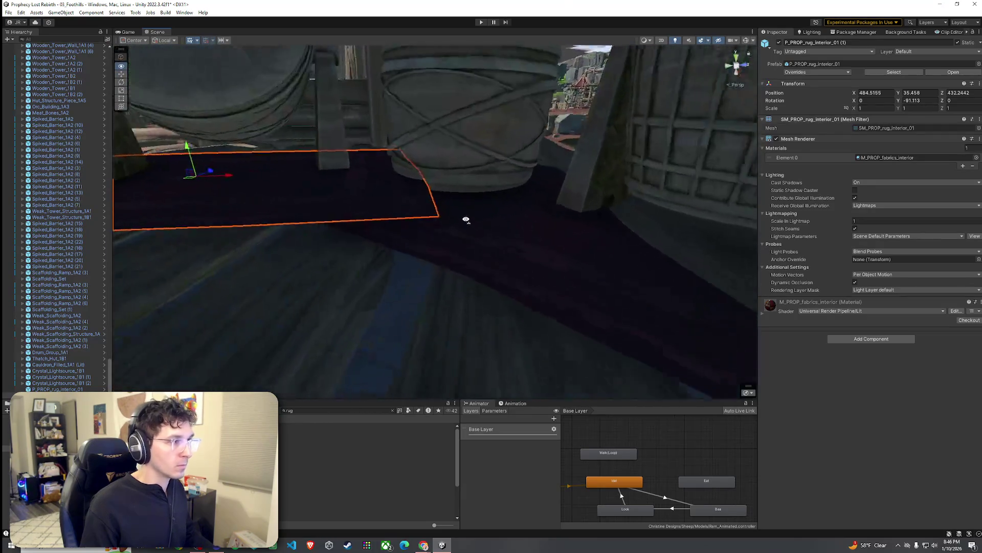
pyautogui.scroll(-10, 435, 201)
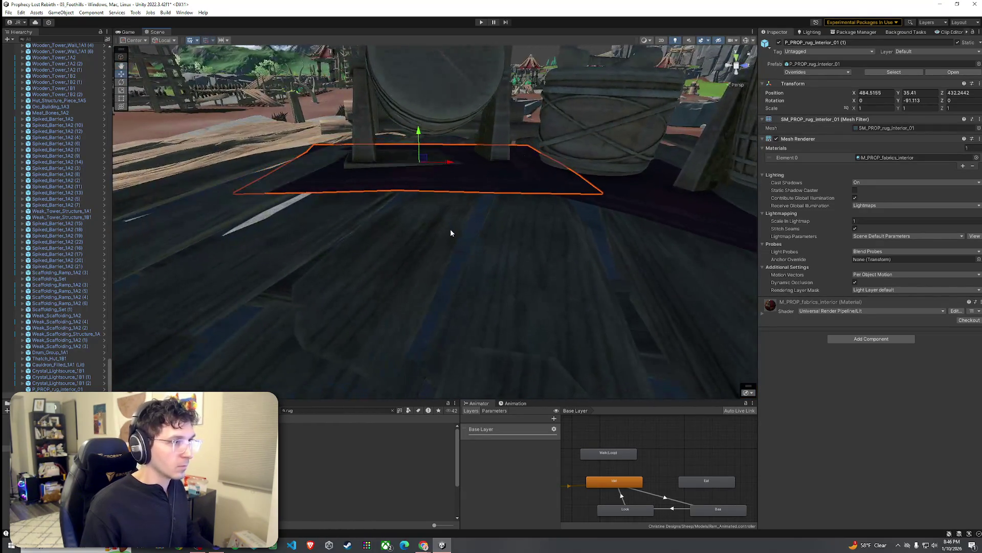
pyautogui.scroll(-8, 472, 239)
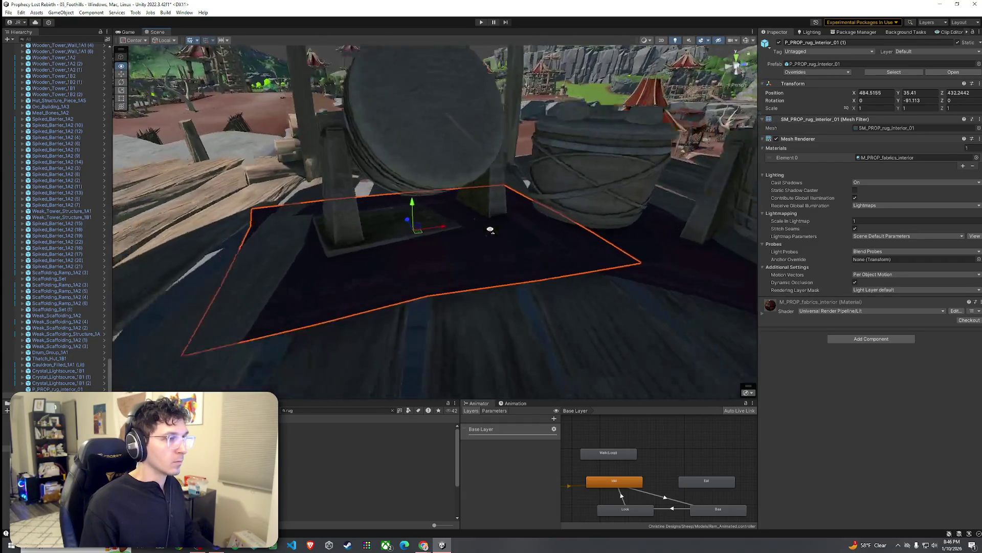
pyautogui.moveTo(490, 235)
pyautogui.mouseDown()
pyautogui.moveTo(522, 245)
pyautogui.moveTo(519, 234)
pyautogui.mouseUp()
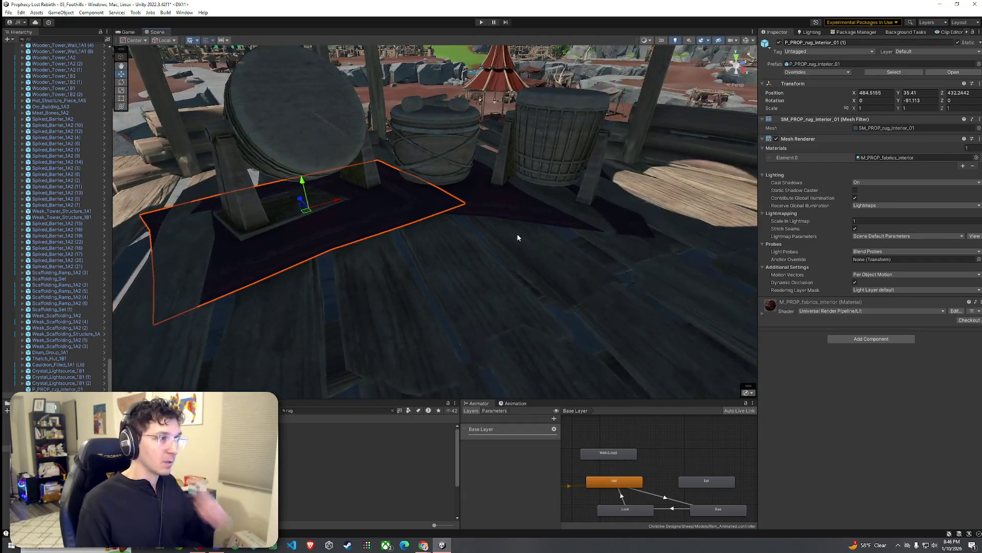
# Step: Raise both red rugs and the Drum_Group_1A1 slightly so they sit cleanly on the floor
pyautogui.keyDown('ctrl'); pyautogui.click(485, 205); pyautogui.keyUp('ctrl')
pyautogui.moveTo(441, 183); pyautogui.dragTo(441, 176)
pyautogui.click(444, 149)
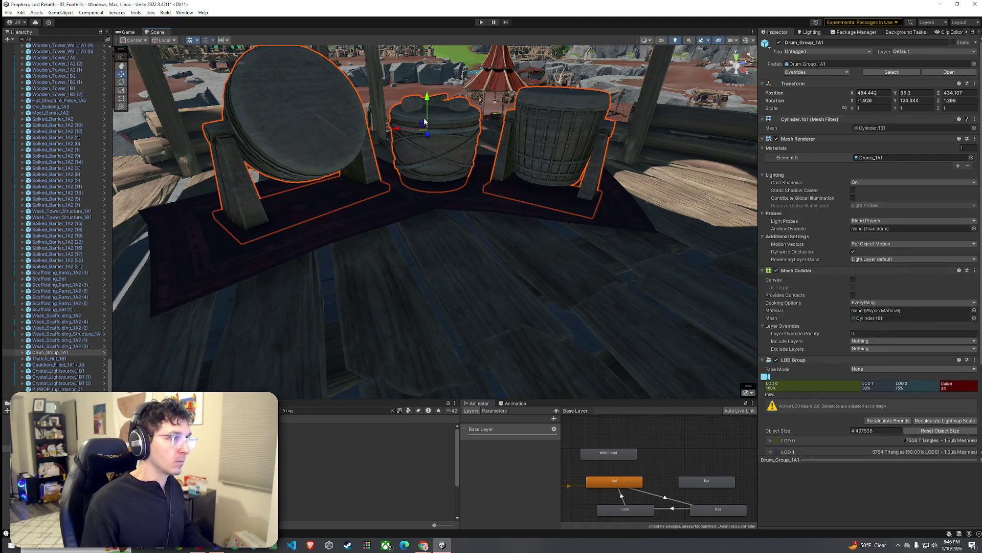
pyautogui.moveTo(424, 122); pyautogui.dragTo(427, 110)
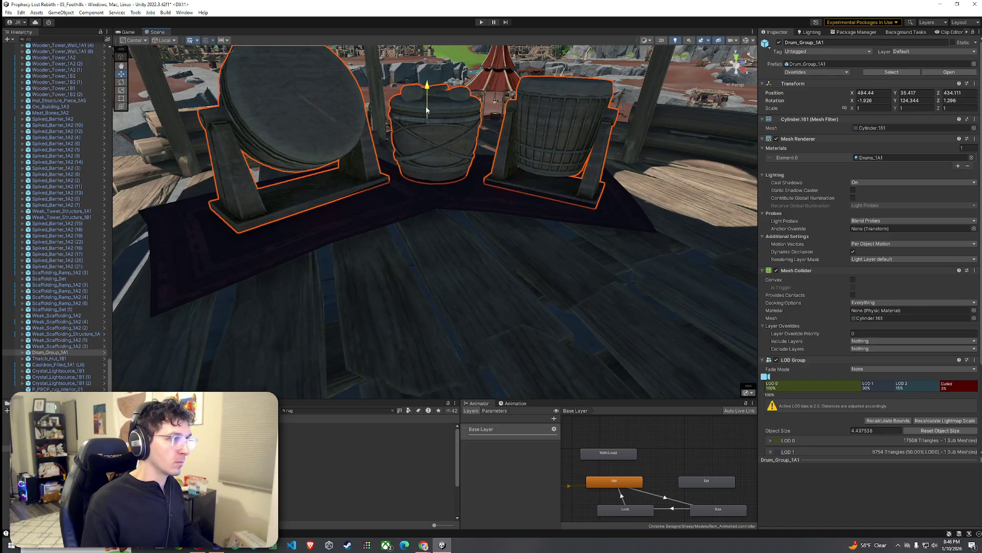
# Step: Select the P_PROP_rug_interior_06 rug prefab in the Project window
pyautogui.click(434, 273)
pyautogui.moveTo(434, 273)
pyautogui.mouseDown()
pyautogui.moveTo(508, 272)
pyautogui.moveTo(171, 239)
pyautogui.moveTo(253, 240)
pyautogui.moveTo(373, 338)
pyautogui.mouseUp()
pyautogui.click(179, 241)
pyautogui.click(366, 472)
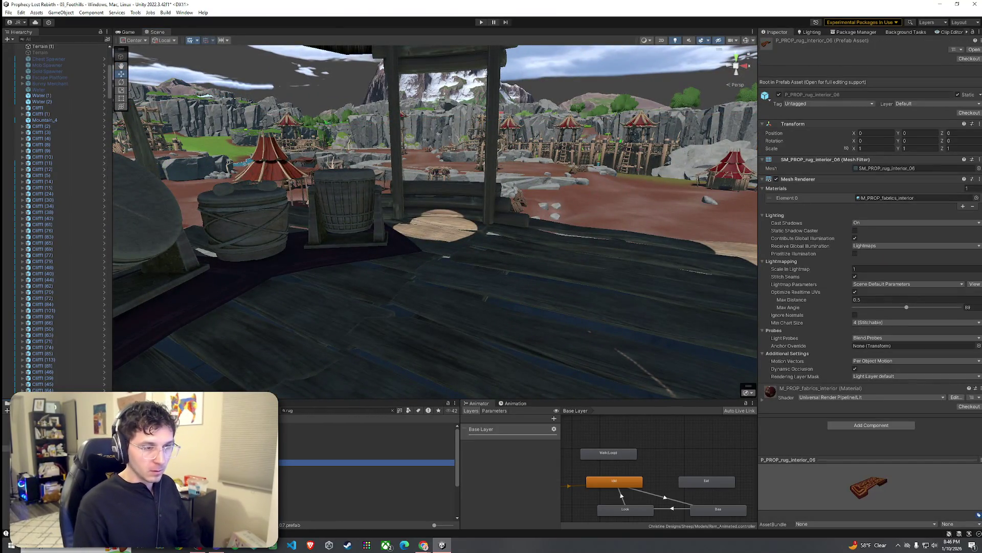
# Step: Replace the placed rug with the P_PROP_rug_interior_08 fur rug on the platform floor
pyautogui.moveTo(358, 462)
pyautogui.mouseDown()
pyautogui.moveTo(449, 358)
pyautogui.moveTo(376, 366)
pyautogui.mouseUp()
pyautogui.hotkey('ctrl', 'z')
pyautogui.hotkey('ctrl', 'z')
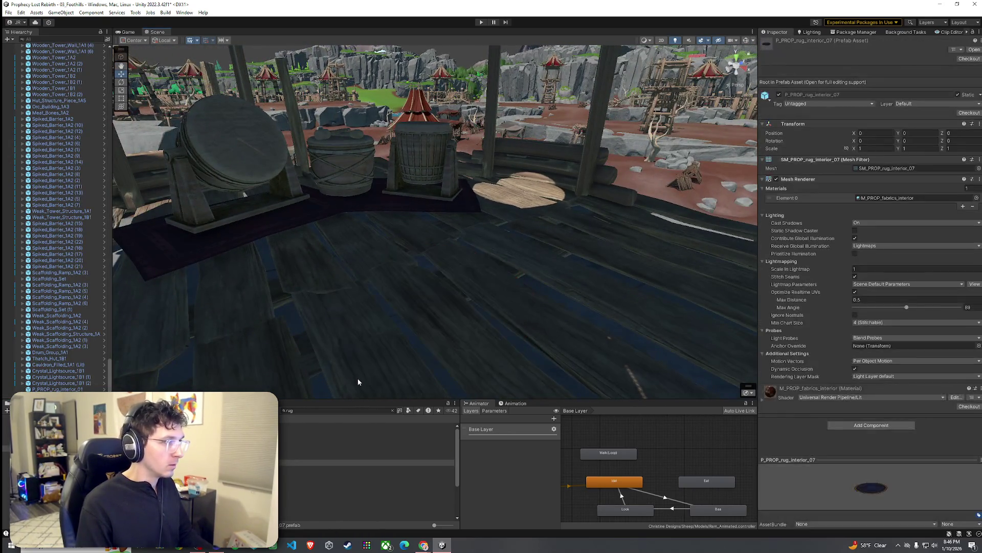
pyautogui.press('Up')
pyautogui.press('Up')
pyautogui.press('Up')
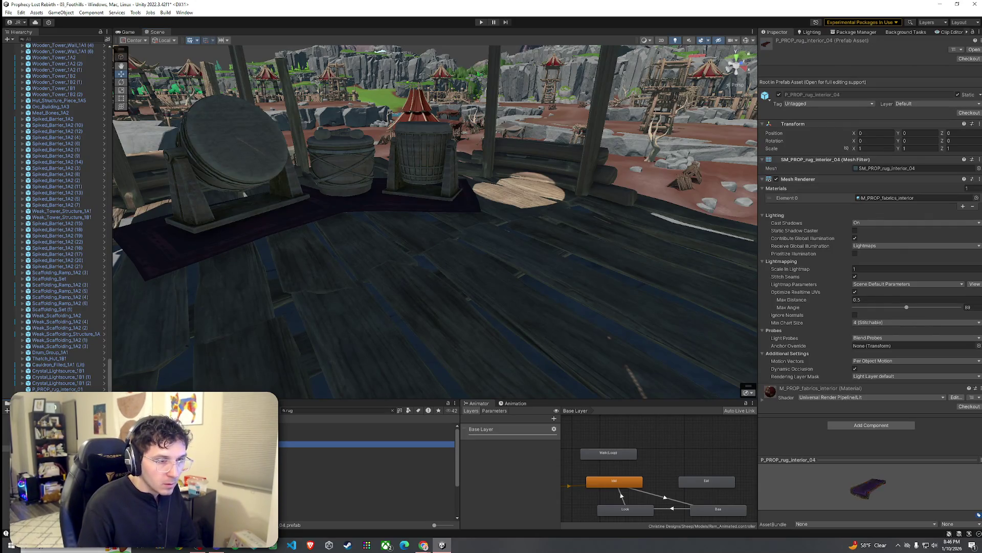
pyautogui.press('Down')
pyautogui.press('Down')
pyautogui.press('Down')
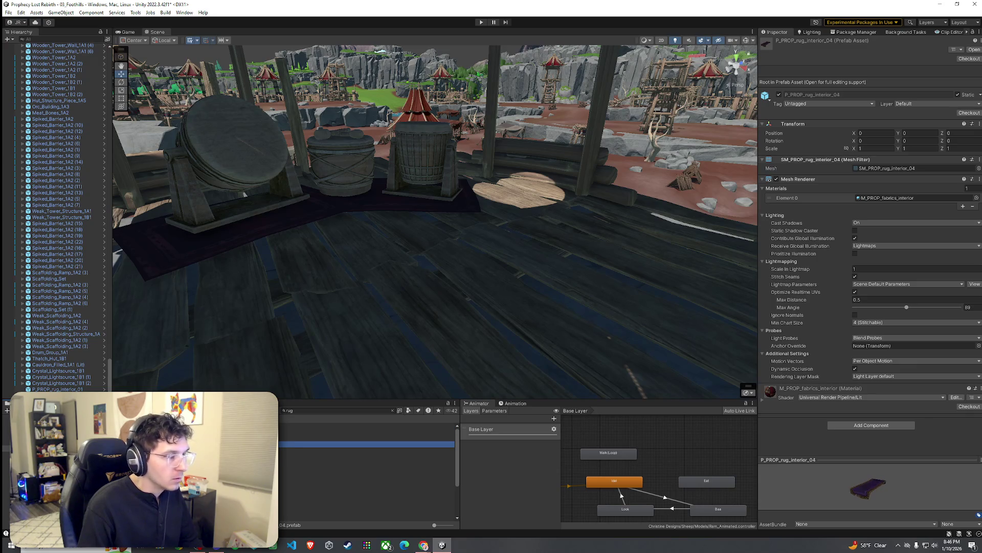
pyautogui.press('Down')
pyautogui.press('Down')
pyautogui.press('Down')
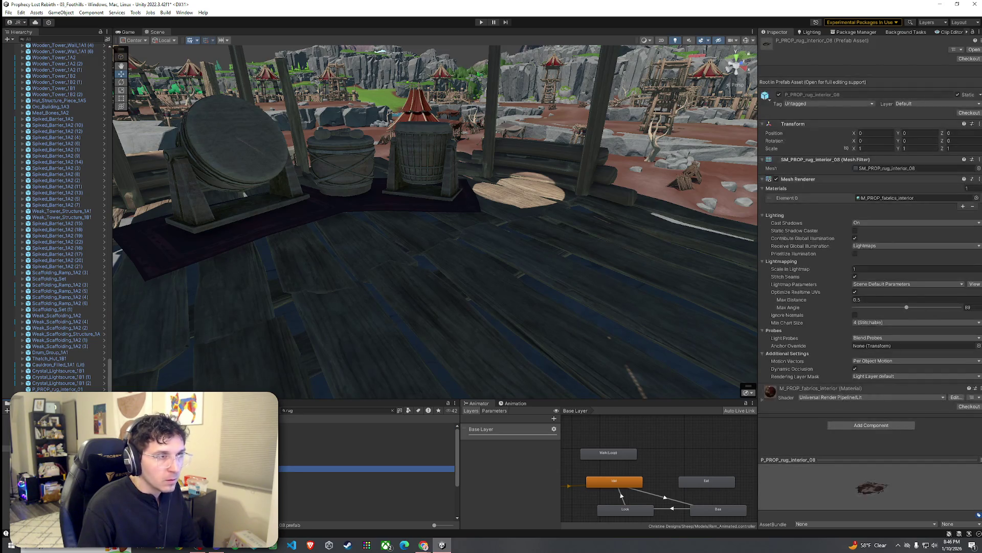
pyautogui.moveTo(256, 468)
pyautogui.mouseDown()
pyautogui.moveTo(279, 400)
pyautogui.moveTo(417, 318)
pyautogui.moveTo(395, 338)
pyautogui.moveTo(296, 358)
pyautogui.moveTo(158, 363)
pyautogui.mouseUp()
# Step: Frame the fur rug and lower it onto the planks to about Y 35.435
pyautogui.press('f')
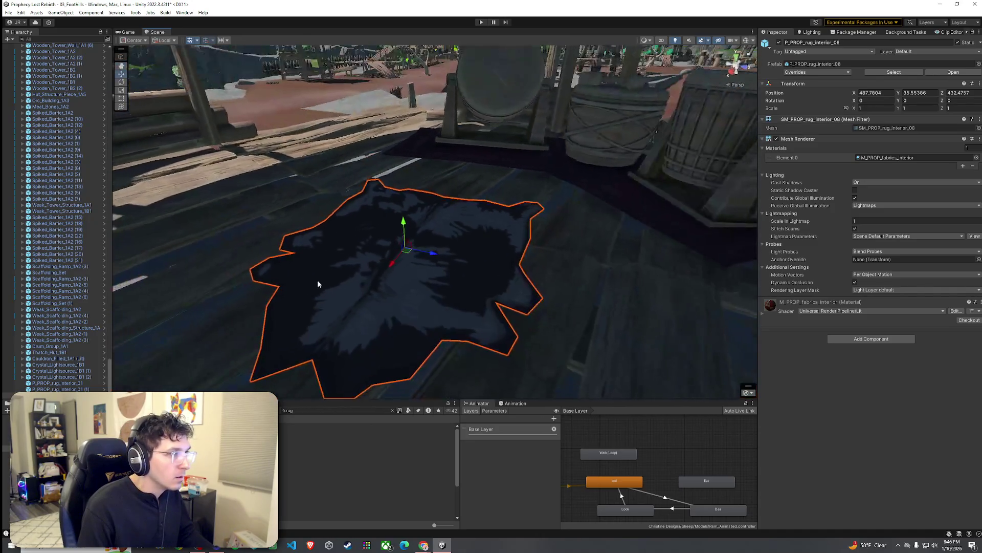
pyautogui.press('e')
pyautogui.moveTo(410, 246)
pyautogui.mouseDown()
pyautogui.moveTo(520, 303)
pyautogui.moveTo(544, 346)
pyautogui.mouseUp()
pyautogui.hotkey('ctrl', 'z')
pyautogui.press('w')
pyautogui.moveTo(405, 225)
pyautogui.mouseDown()
pyautogui.moveTo(406, 249)
pyautogui.moveTo(406, 239)
pyautogui.mouseUp()
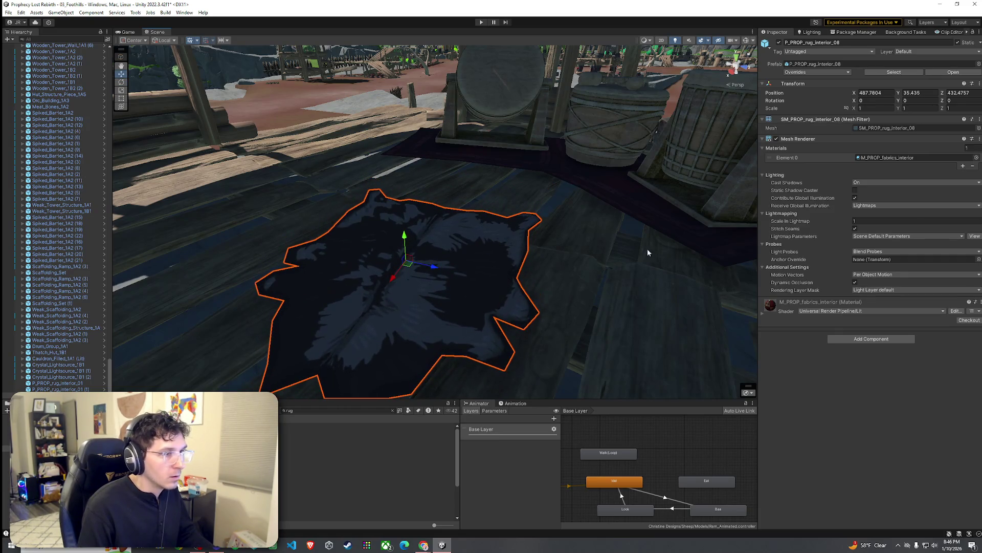
pyautogui.click(857, 315)
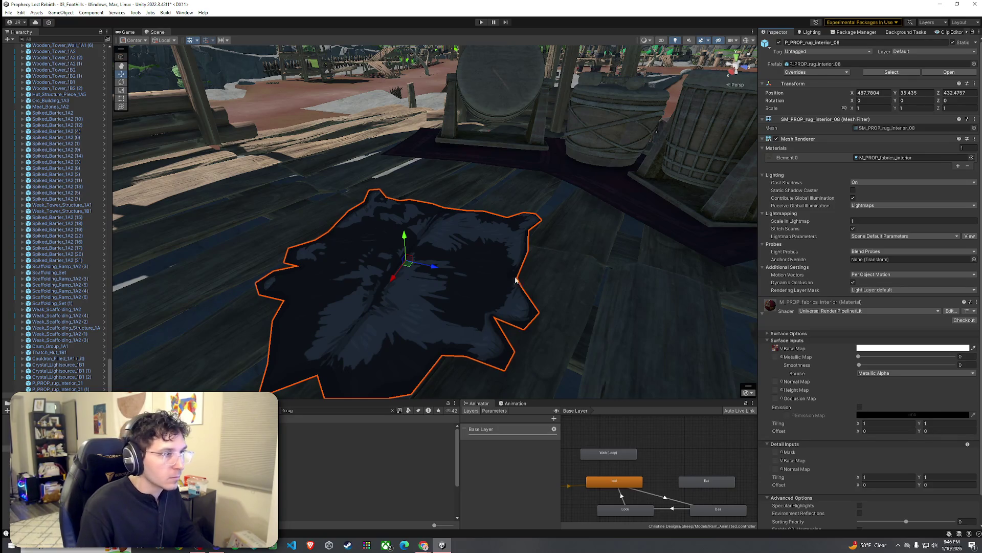
pyautogui.click(837, 310)
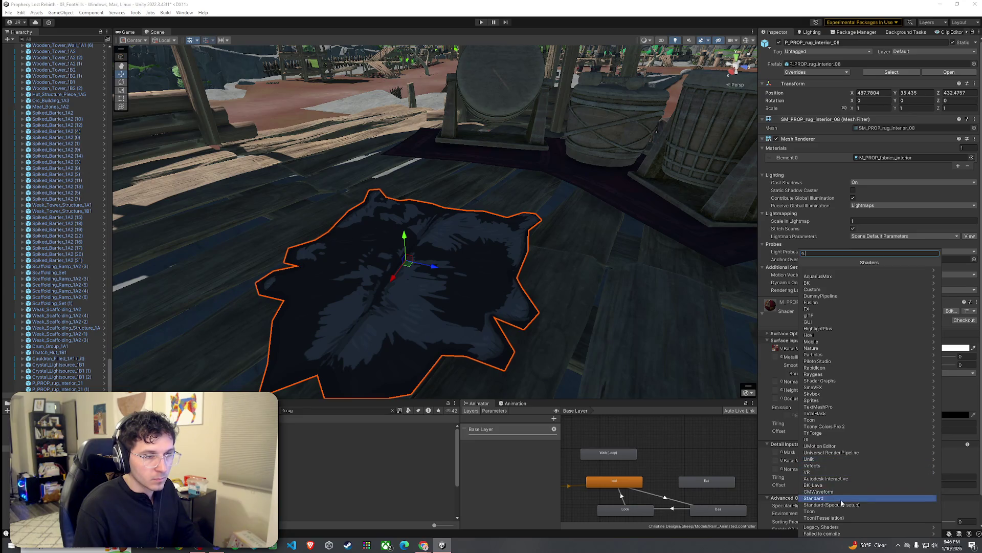
# Step: Give the rug material Toony Colors Pro 2 Hybrid Shader 2 and raise ramp smoothing to about 0.87
pyautogui.click(832, 426)
pyautogui.click(833, 273)
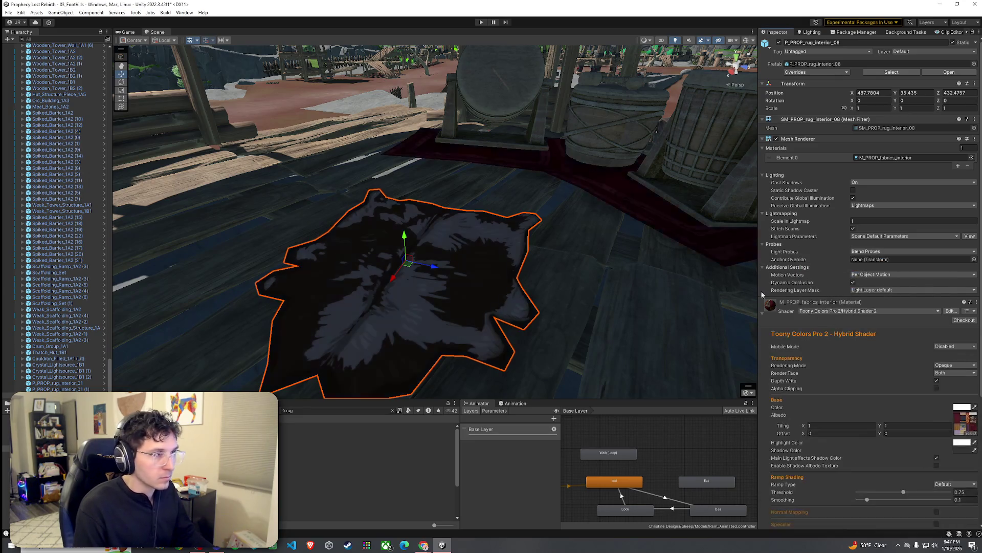
pyautogui.moveTo(532, 275); pyautogui.dragTo(588, 254)
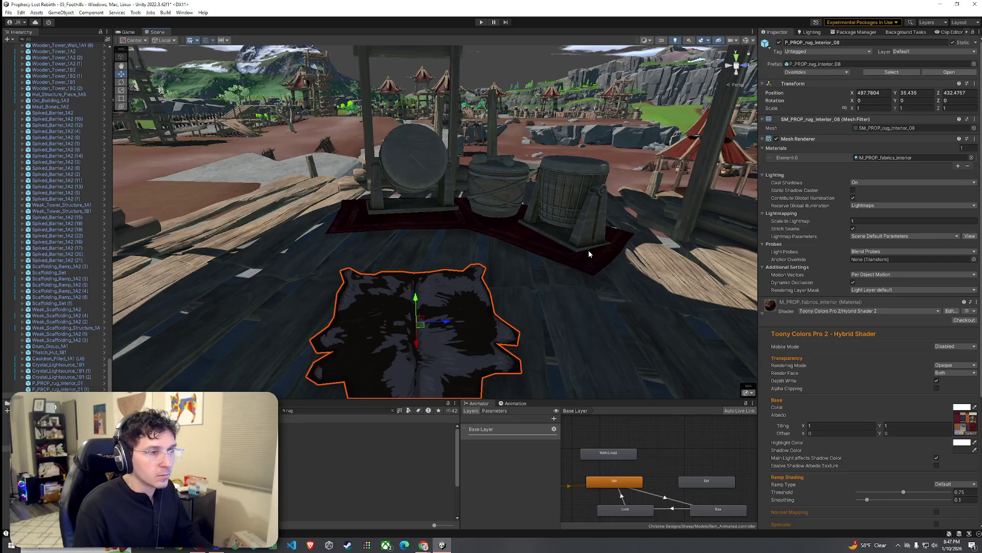
pyautogui.click(934, 499)
pyautogui.press('f')
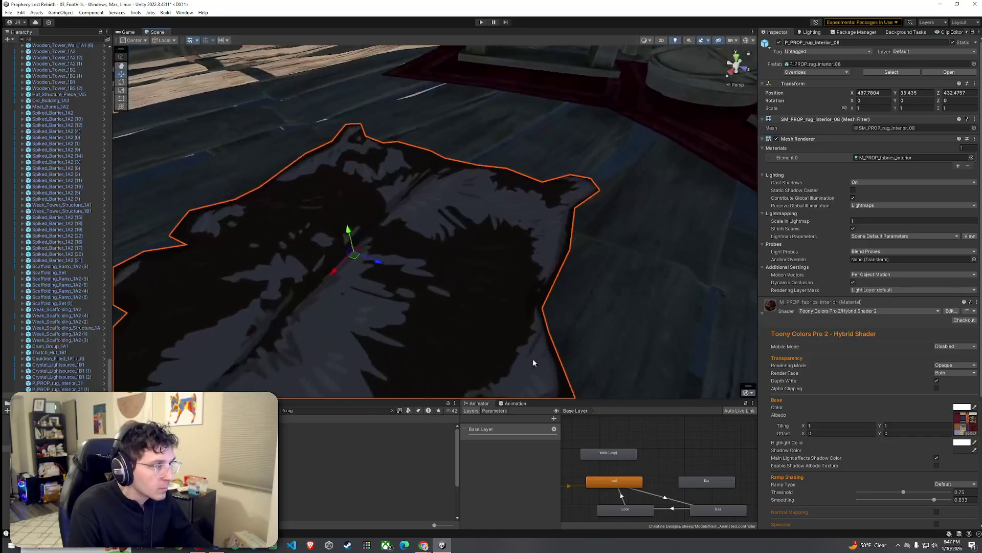
pyautogui.moveTo(933, 501)
pyautogui.mouseDown()
pyautogui.moveTo(950, 502)
pyautogui.moveTo(939, 505)
pyautogui.mouseUp()
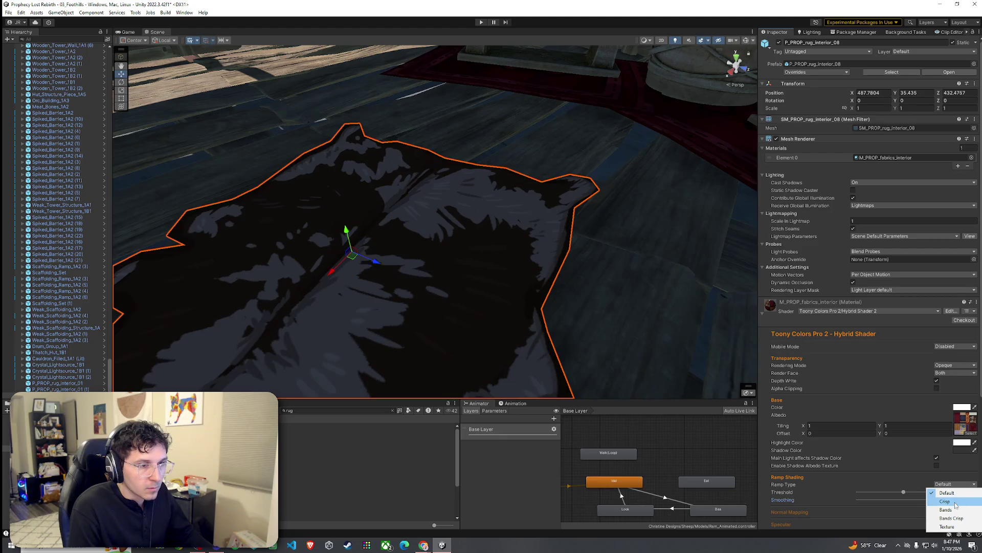
# Step: Test Crisp and Bands ramp types, keep Default, and slide the rug to about X 488.707, Z 432.715
pyautogui.click(955, 500)
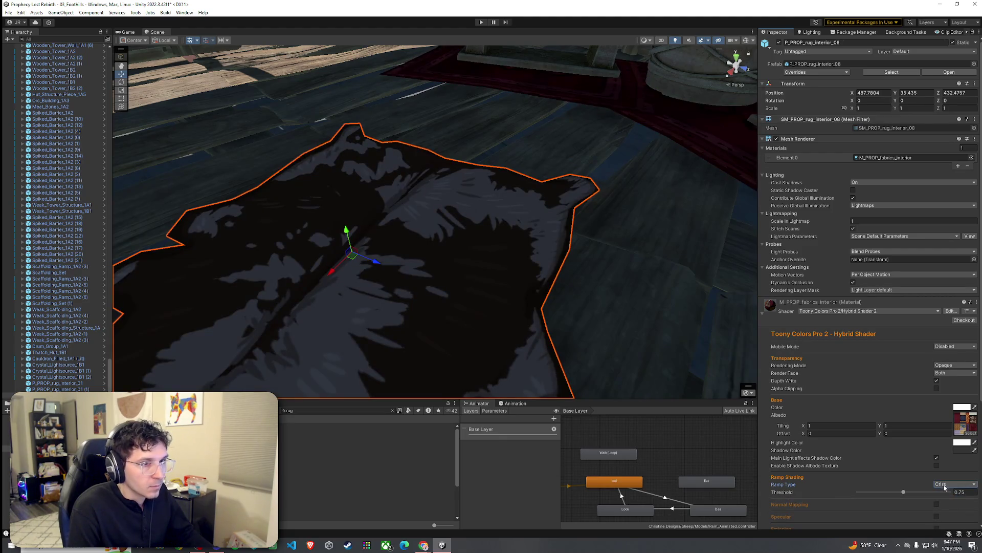
pyautogui.click(951, 509)
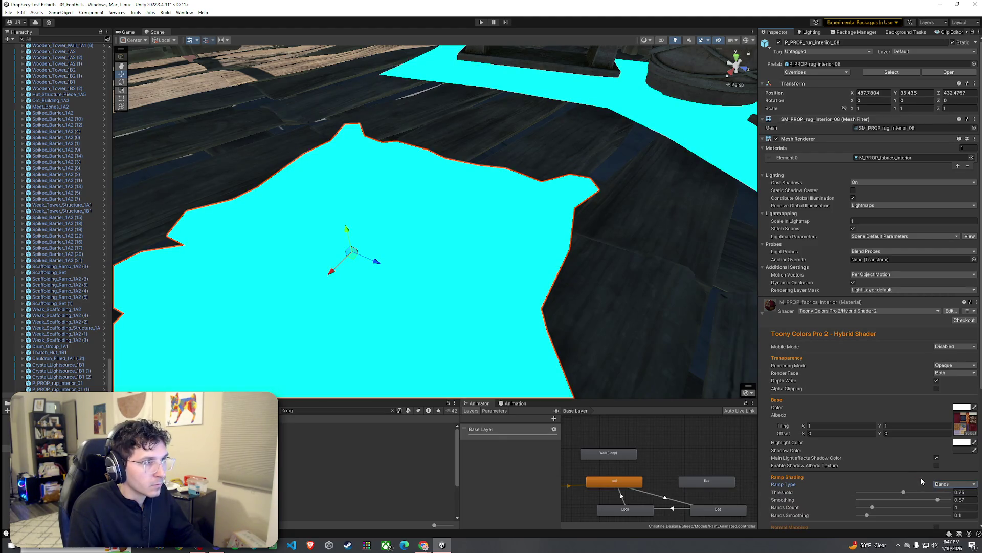
pyautogui.scroll(-3, 645, 359)
pyautogui.scroll(-2, 665, 364)
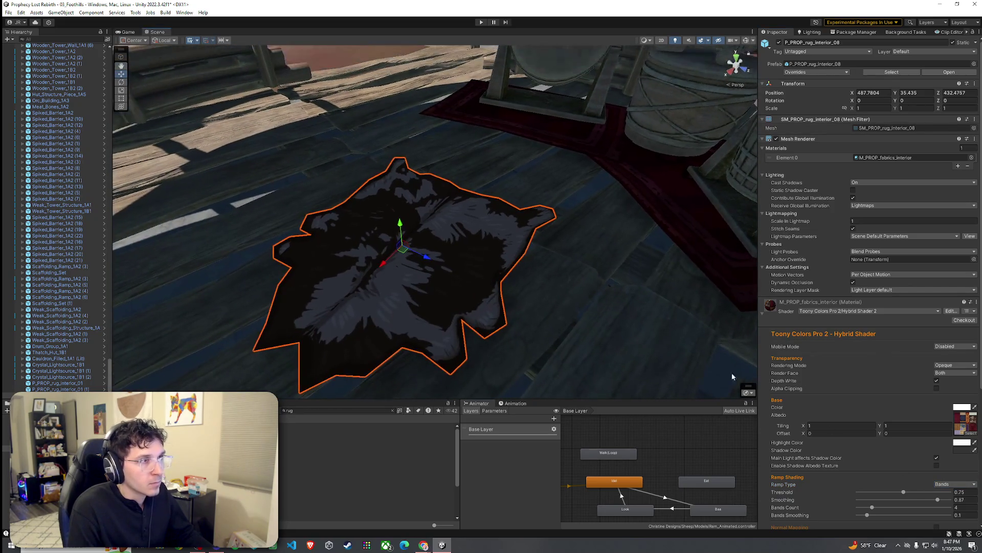
pyautogui.click(961, 482)
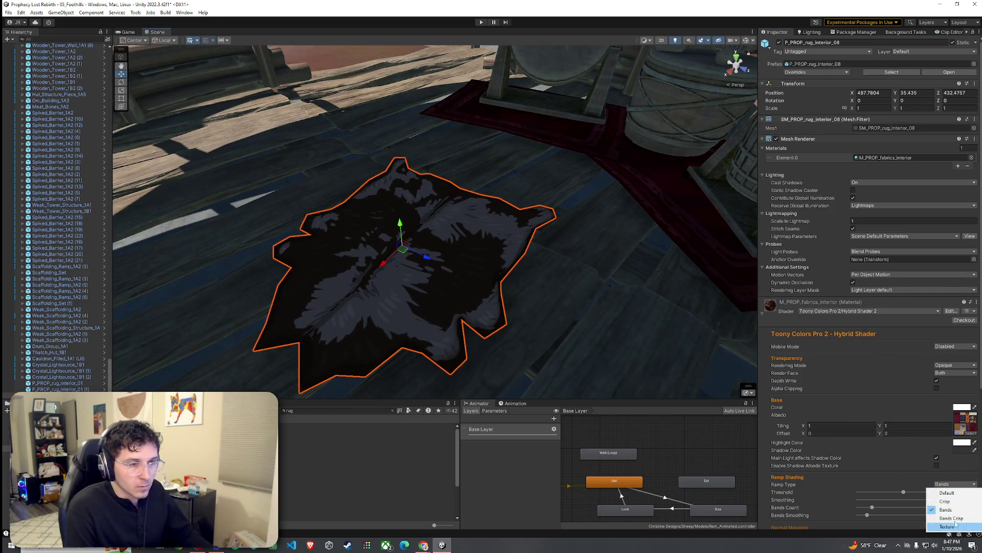
pyautogui.click(947, 492)
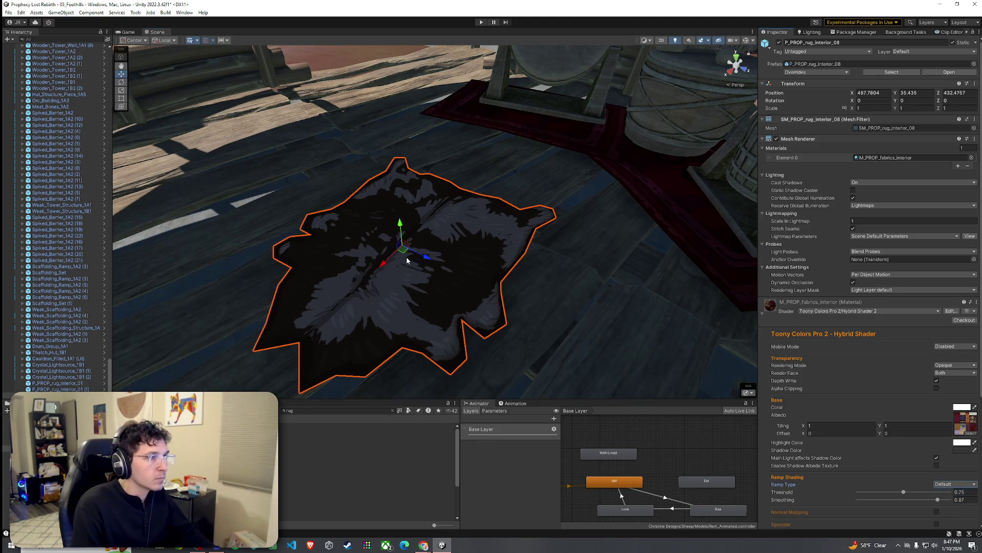
pyautogui.moveTo(407, 261); pyautogui.dragTo(499, 198)
pyautogui.scroll(-5, 550, 212)
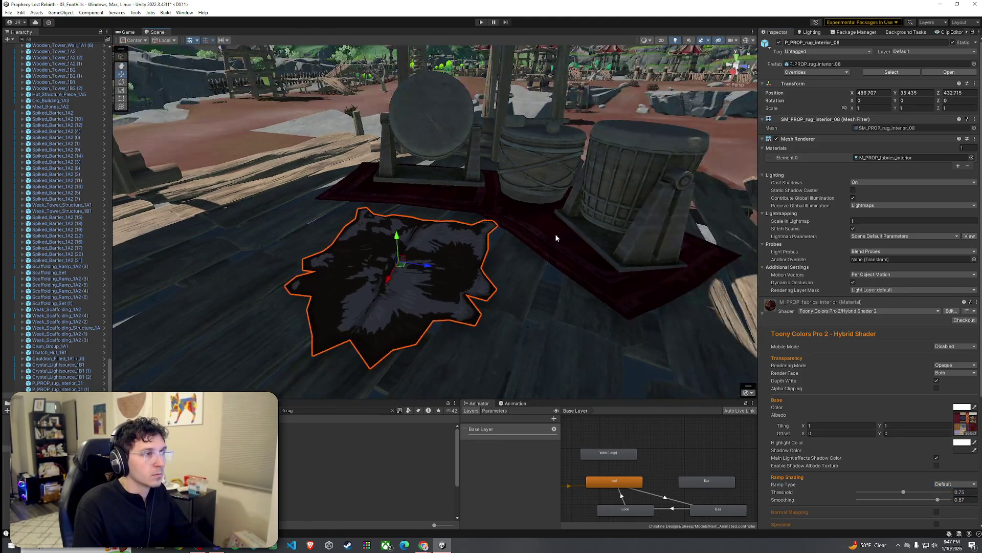
# Step: Enlarge and turn the fur rug under the barrel stand, ending near X 484.88, Z 435.193
pyautogui.click(491, 220)
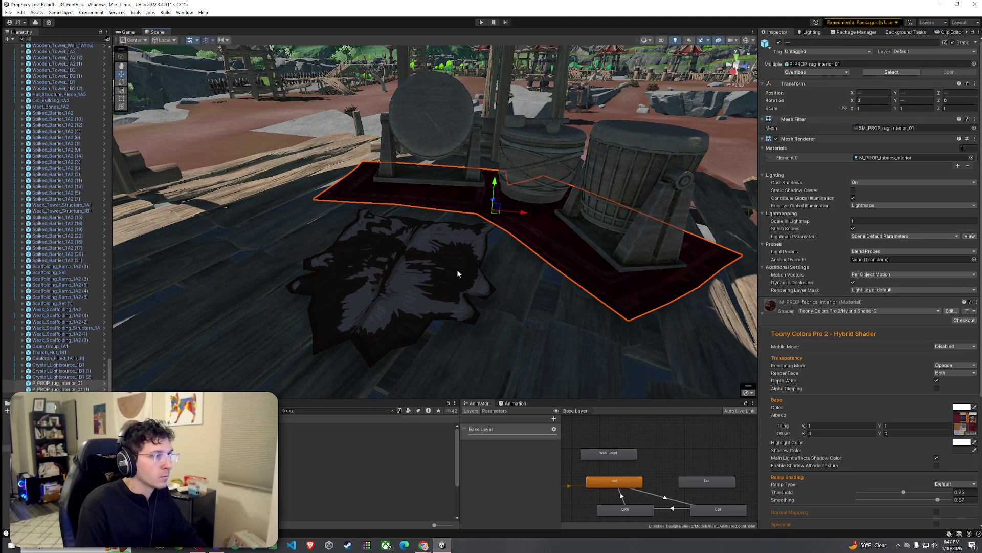
pyautogui.click(456, 271)
pyautogui.press('r')
pyautogui.moveTo(403, 266)
pyautogui.mouseDown()
pyautogui.moveTo(400, 245)
pyautogui.moveTo(378, 250)
pyautogui.moveTo(326, 204)
pyautogui.moveTo(445, 192)
pyautogui.moveTo(428, 210)
pyautogui.moveTo(582, 226)
pyautogui.moveTo(614, 215)
pyautogui.moveTo(613, 205)
pyautogui.mouseUp()
pyautogui.press('e')
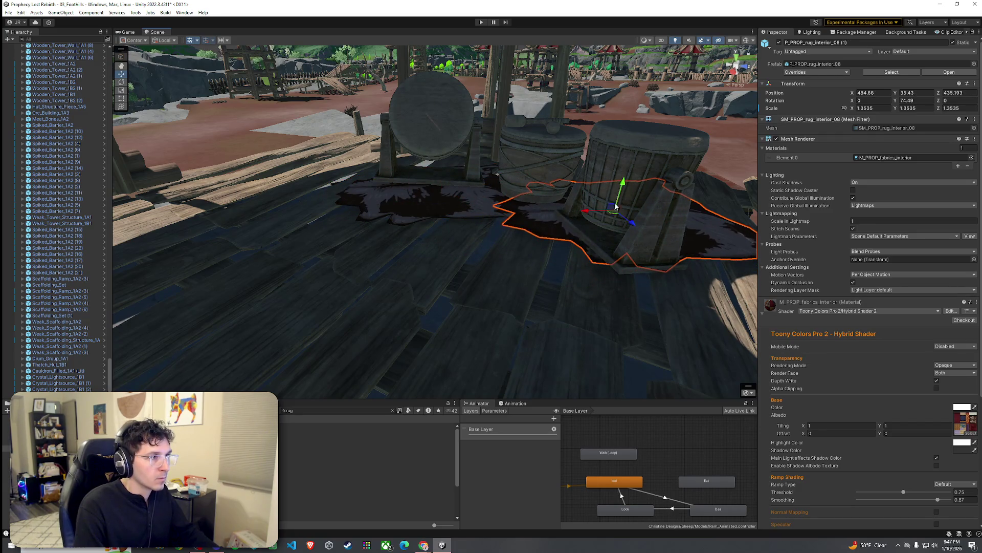
# Step: Select the fur rug prefab in the Project window and browse up toward the hanger props
pyautogui.click(570, 293)
pyautogui.scroll(5, 570, 293)
pyautogui.click(358, 468)
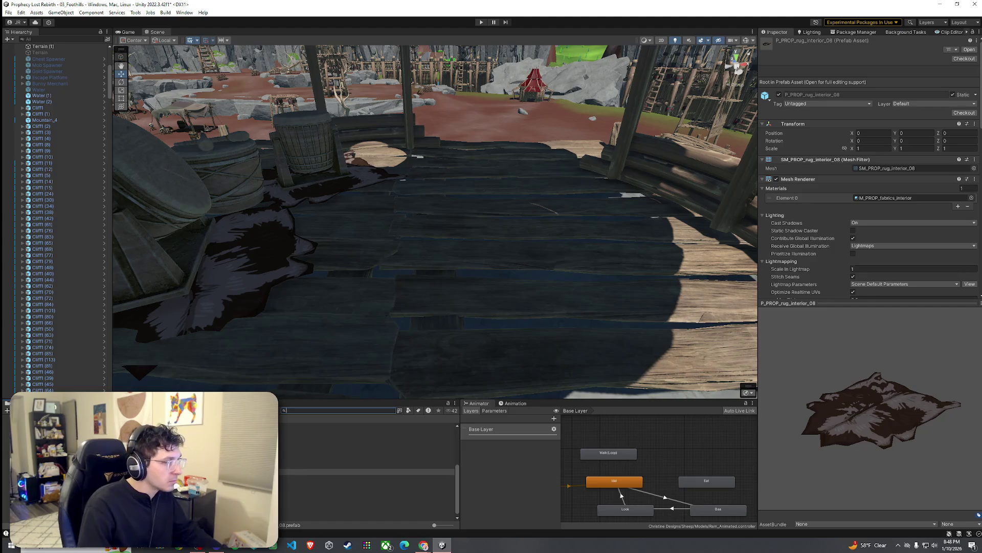
pyautogui.press('Up')
pyautogui.press('Up')
pyautogui.press('Up')
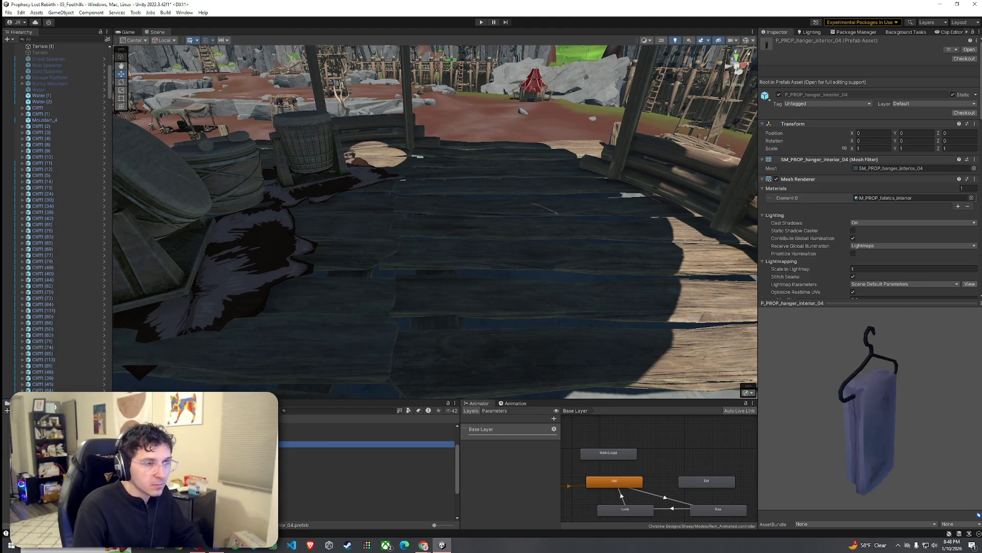
# Step: Browse the Fabrics prefabs, from the curtain down through rugs to the flat folded towel
pyautogui.press('Up')
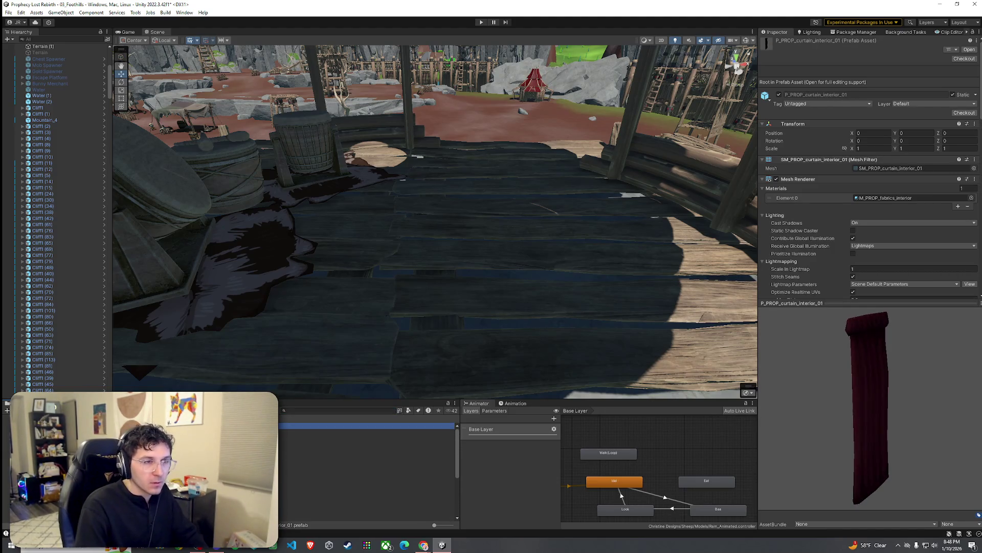
pyautogui.press('End')
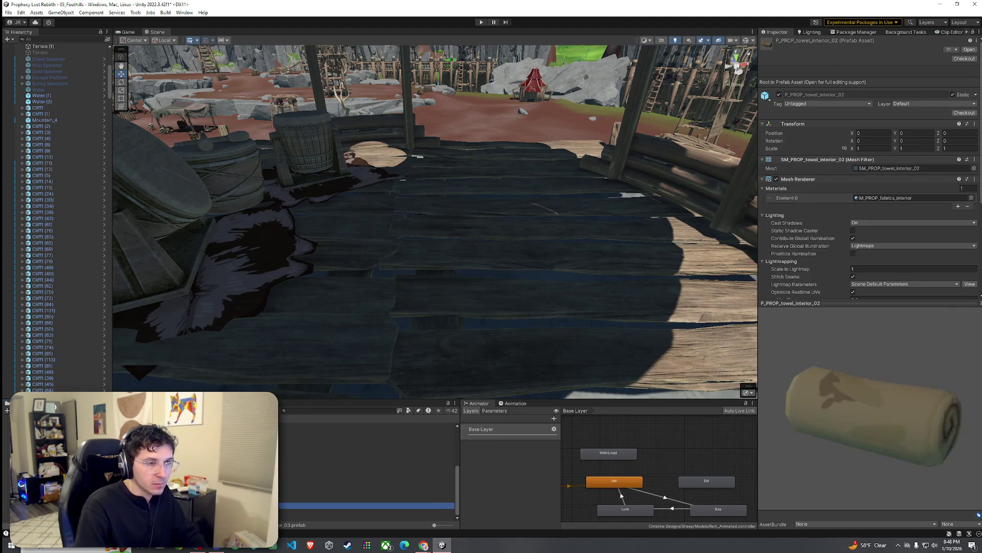
pyautogui.press('Home')
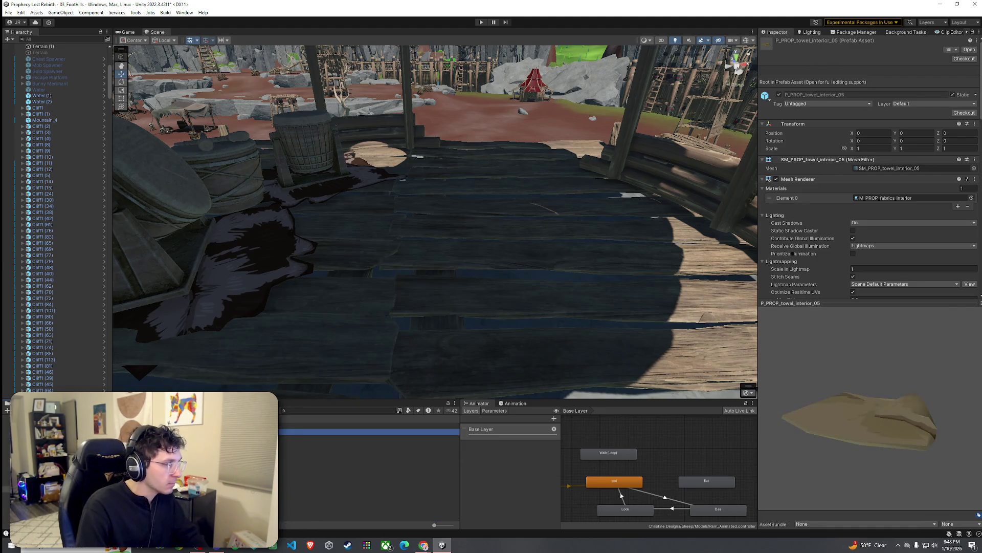
pyautogui.press('Down')
pyautogui.press('Down')
pyautogui.press('Down')
pyautogui.press('Down')
pyautogui.press('Down')
pyautogui.press('Down')
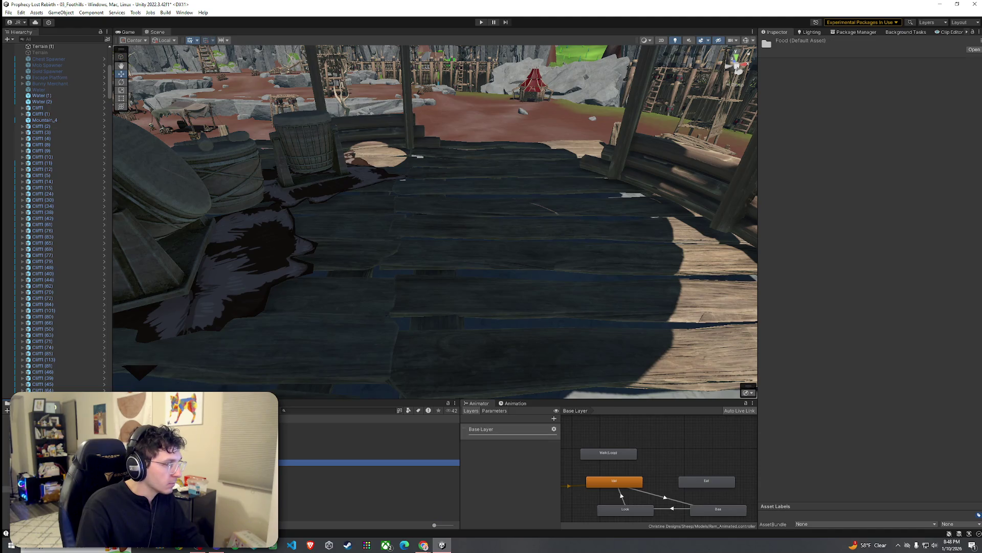
pyautogui.press('Down')
pyautogui.press('Down')
pyautogui.press('Down')
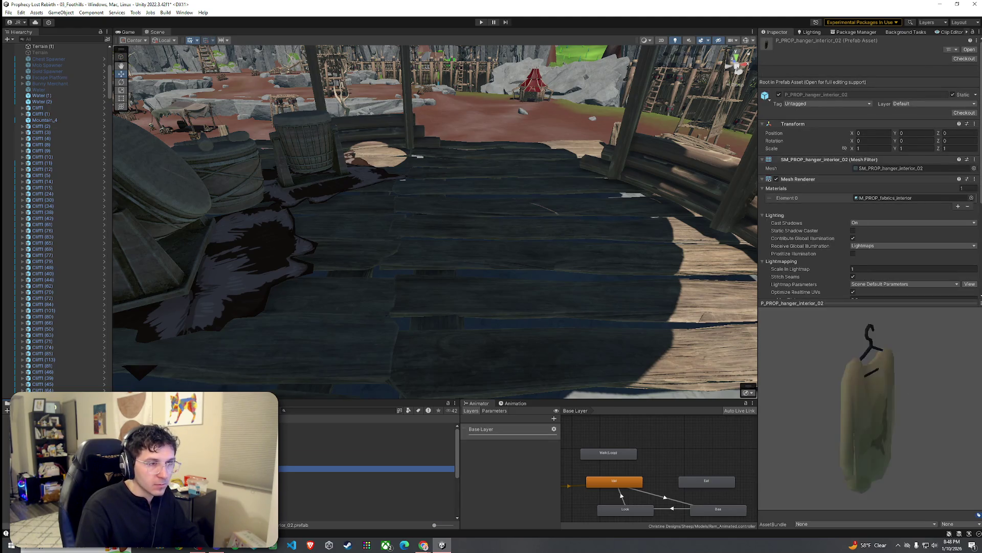
pyautogui.press('Down')
pyautogui.press('Down')
pyautogui.press('Down')
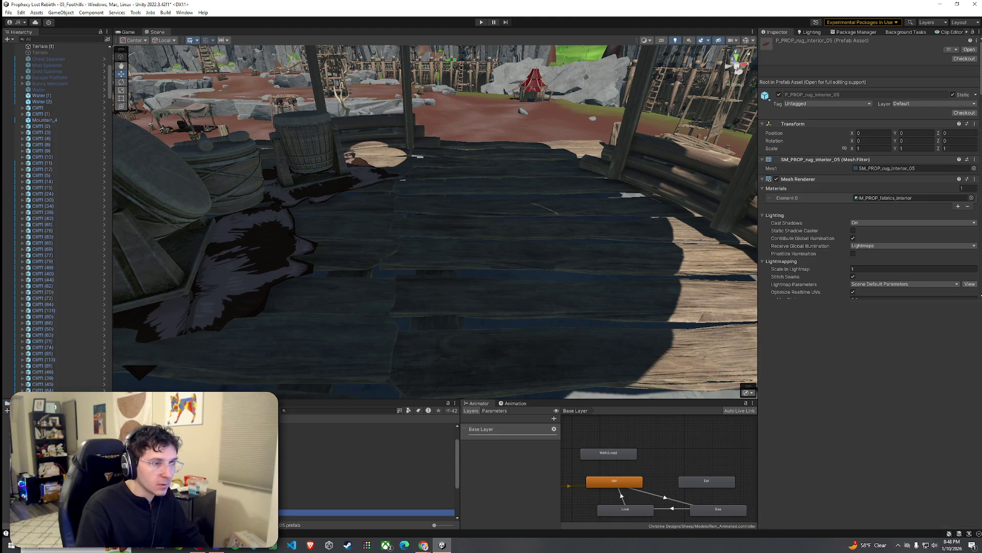
pyautogui.press('Down')
pyautogui.press('Down')
pyautogui.press('Down')
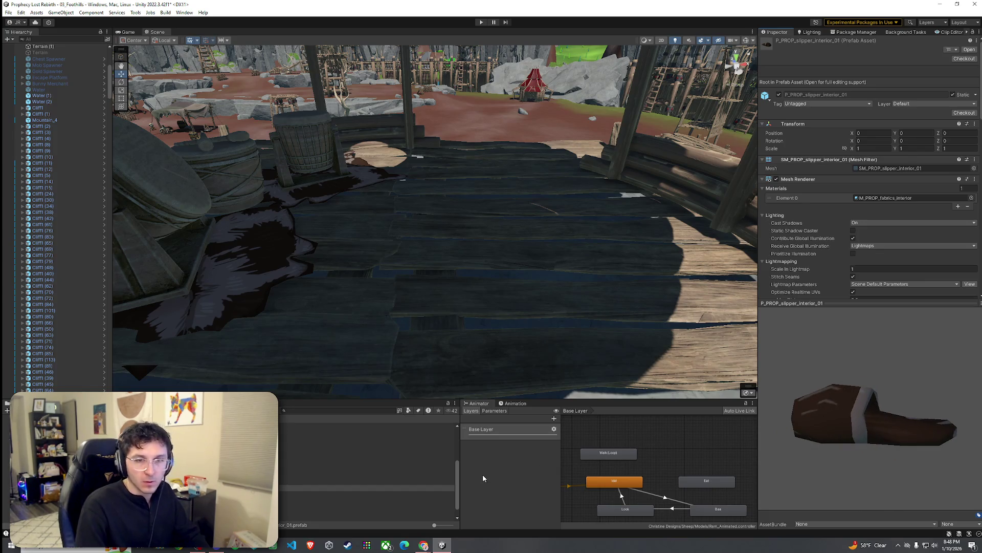
pyautogui.press('Down')
pyautogui.press('Down')
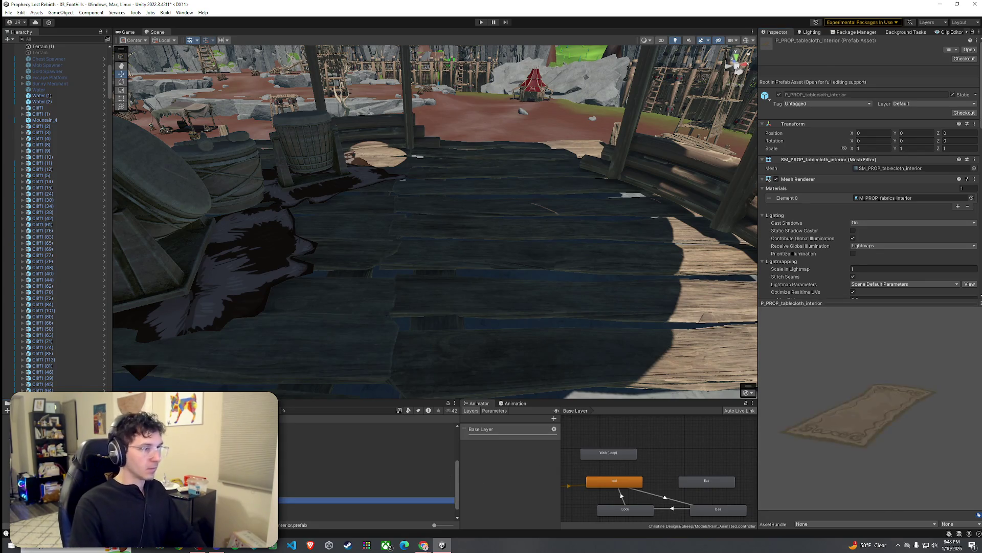
pyautogui.press('Down')
pyautogui.press('Down')
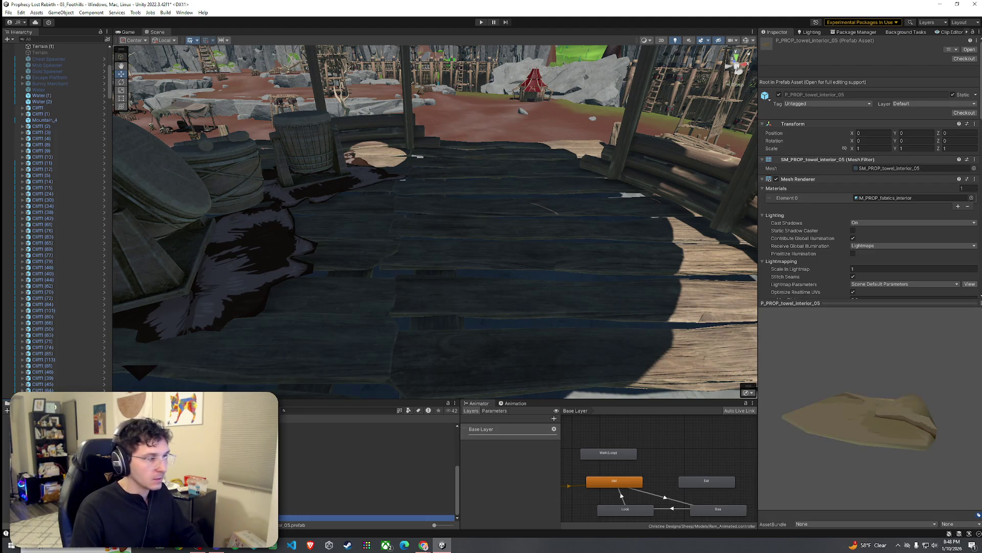
# Step: Test-place the towel and undo it, then preview the octagonal P_PROP_table_interior_06 table
pyautogui.moveTo(317, 517)
pyautogui.mouseDown()
pyautogui.moveTo(408, 313)
pyautogui.moveTo(407, 320)
pyautogui.mouseUp()
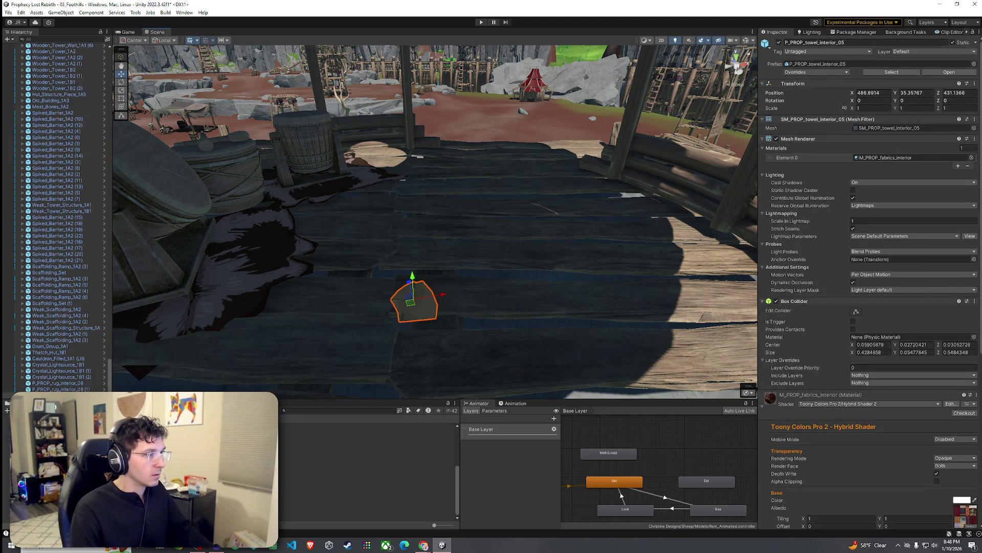
pyautogui.hotkey('ctrl', 'z')
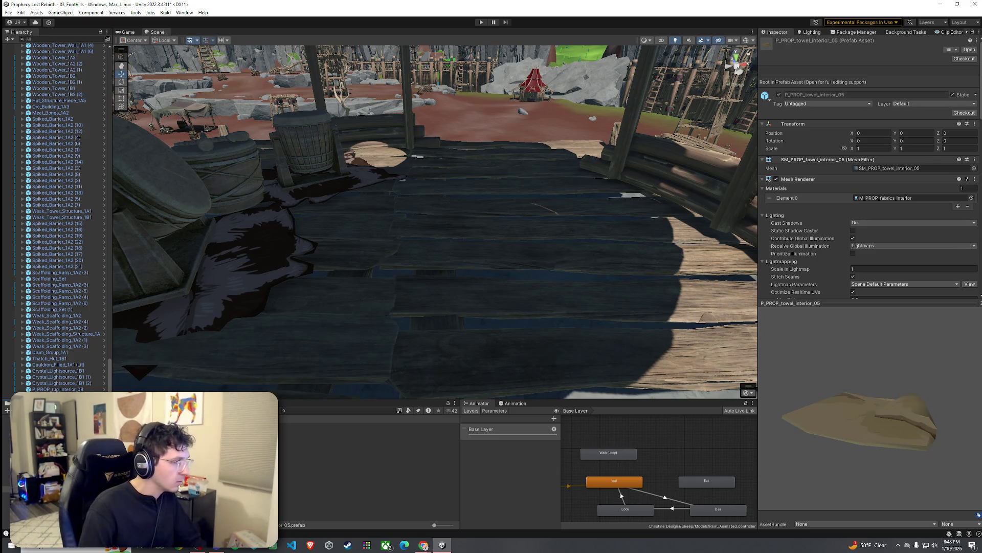
pyautogui.press('Down')
pyautogui.press('Down')
pyautogui.press('Down')
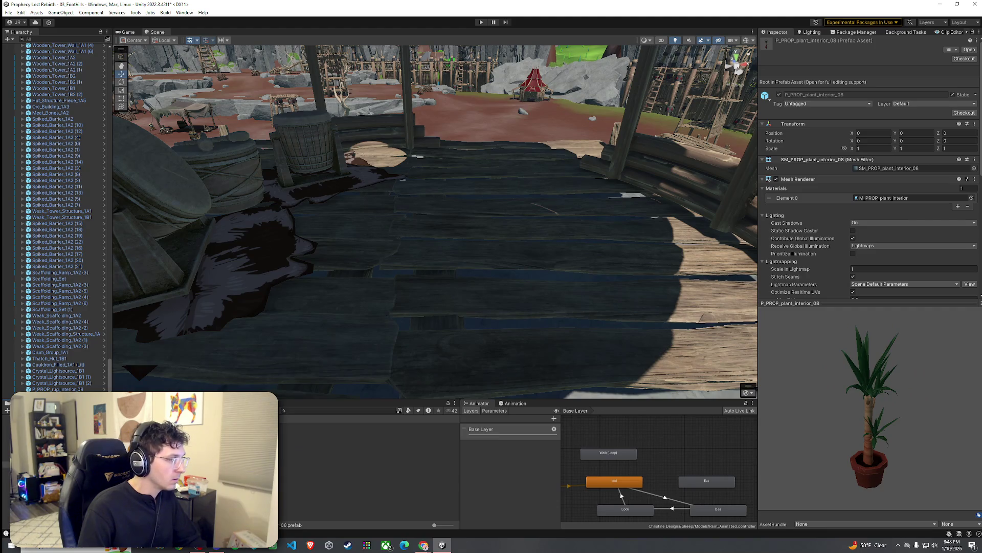
pyautogui.press('Up')
pyautogui.press('Up')
pyautogui.press('Up')
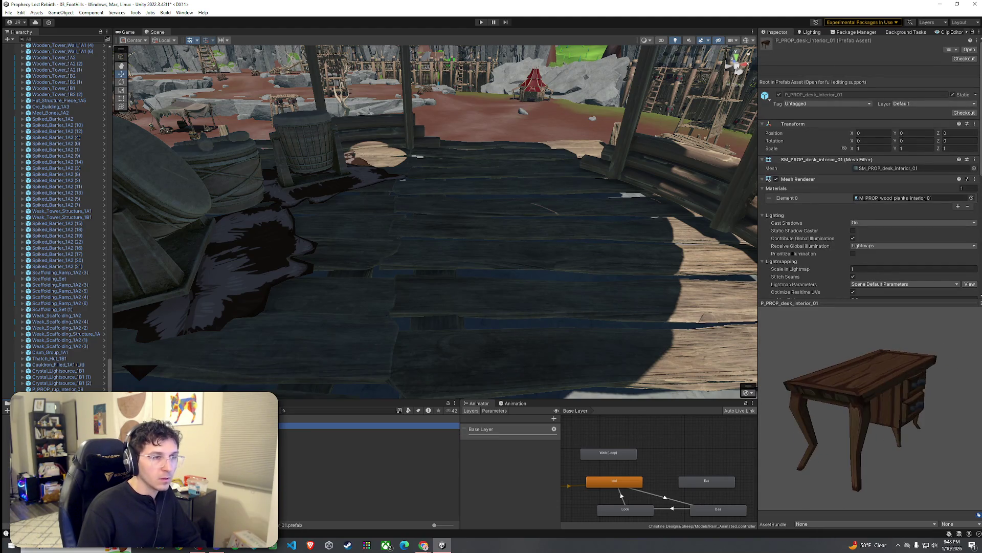
pyautogui.click(285, 463)
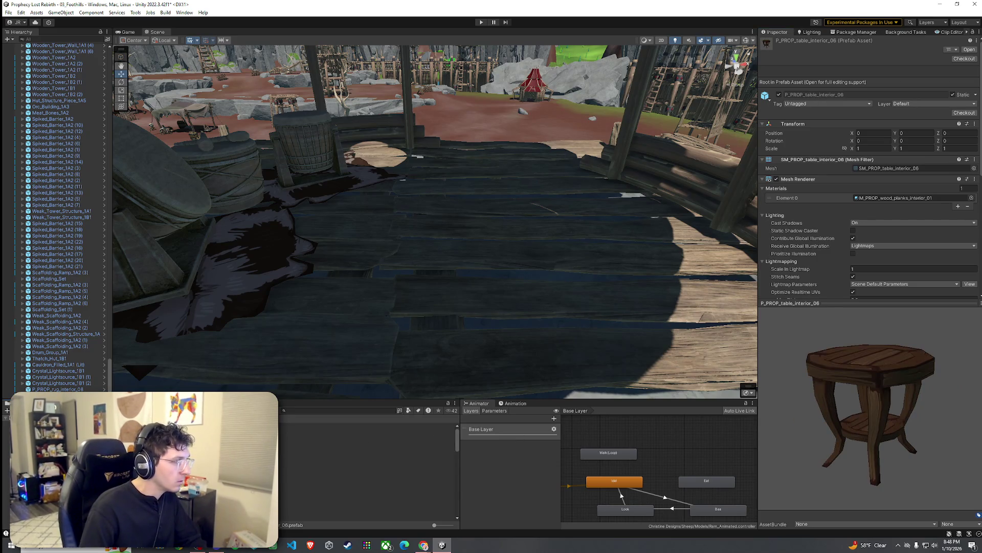
pyautogui.moveTo(276, 324); pyautogui.dragTo(222, 314)
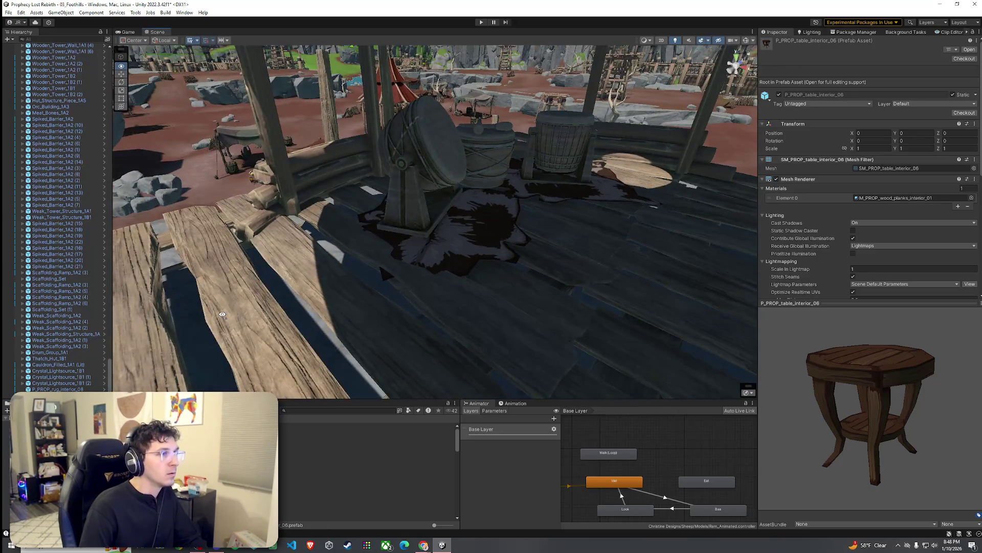
# Step: Move the animal-hide rugs off the hut floor to the ground beside the left tent
pyautogui.moveTo(317, 279); pyautogui.dragTo(240, 243)
pyautogui.click(393, 302)
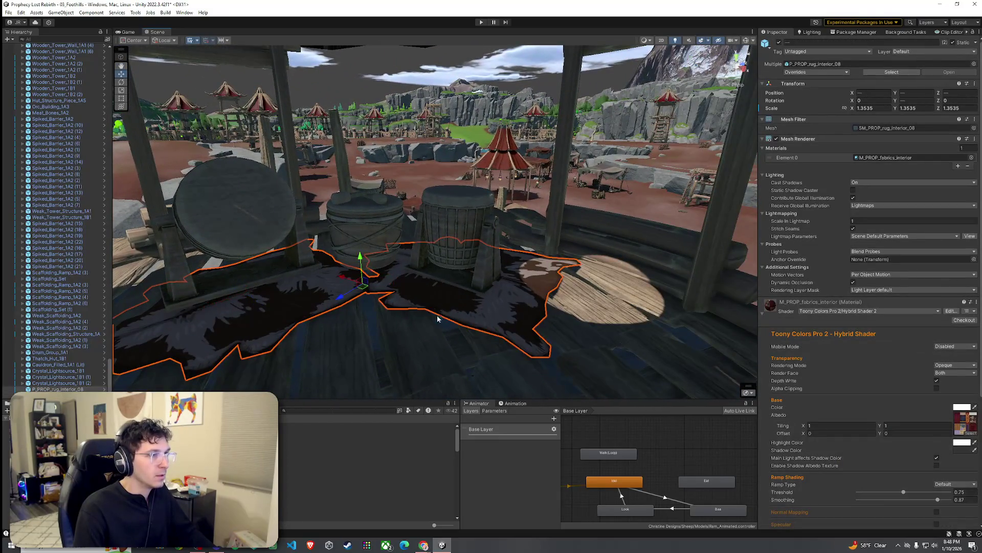
pyautogui.moveTo(362, 292)
pyautogui.mouseDown()
pyautogui.moveTo(385, 143)
pyautogui.moveTo(357, 196)
pyautogui.mouseUp()
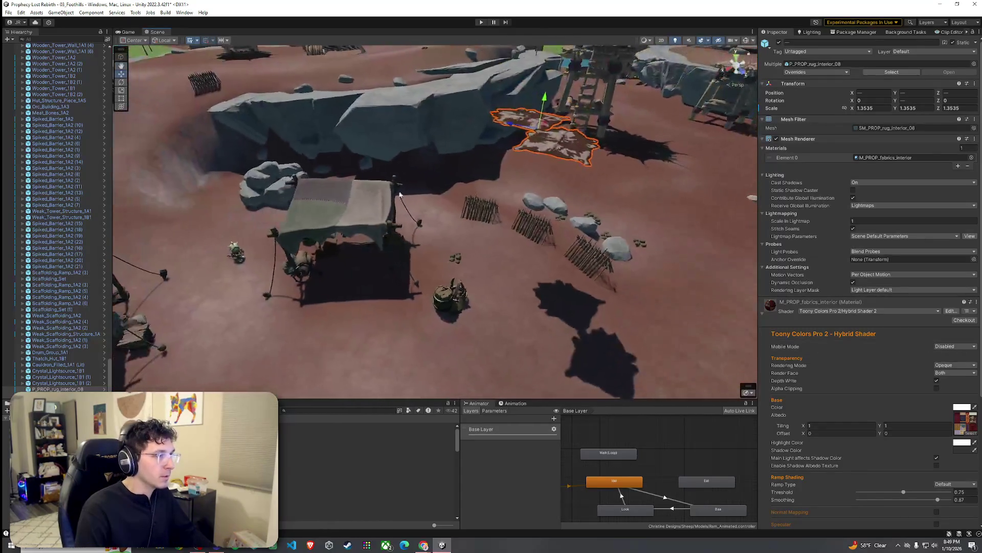
pyautogui.moveTo(543, 133)
pyautogui.mouseDown()
pyautogui.moveTo(342, 144)
pyautogui.moveTo(330, 263)
pyautogui.mouseUp()
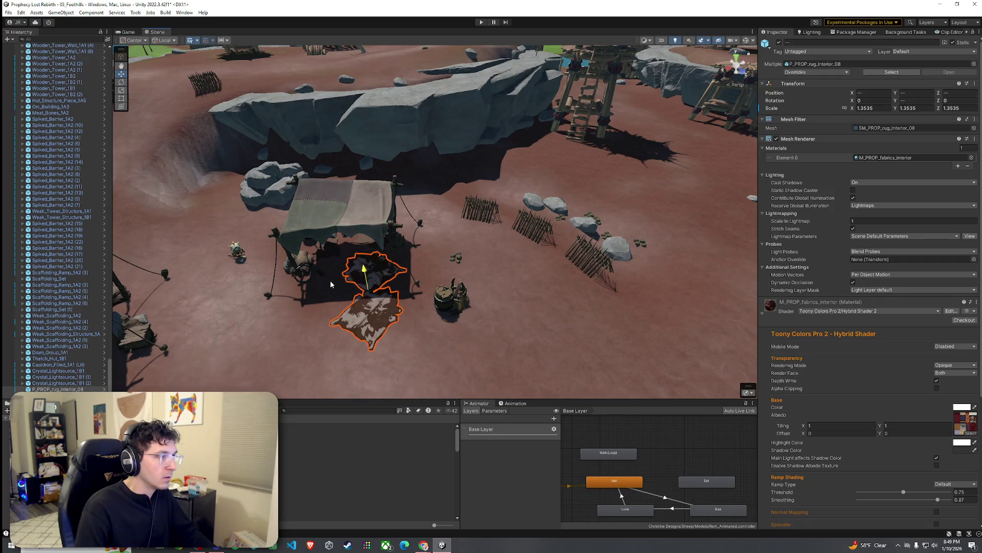
pyautogui.press('f')
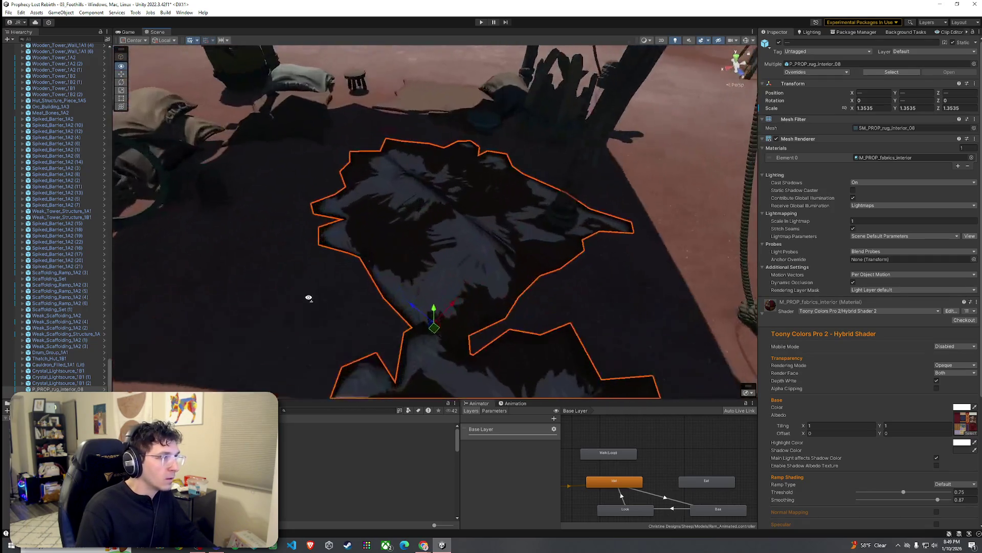
pyautogui.scroll(-10, 308, 298)
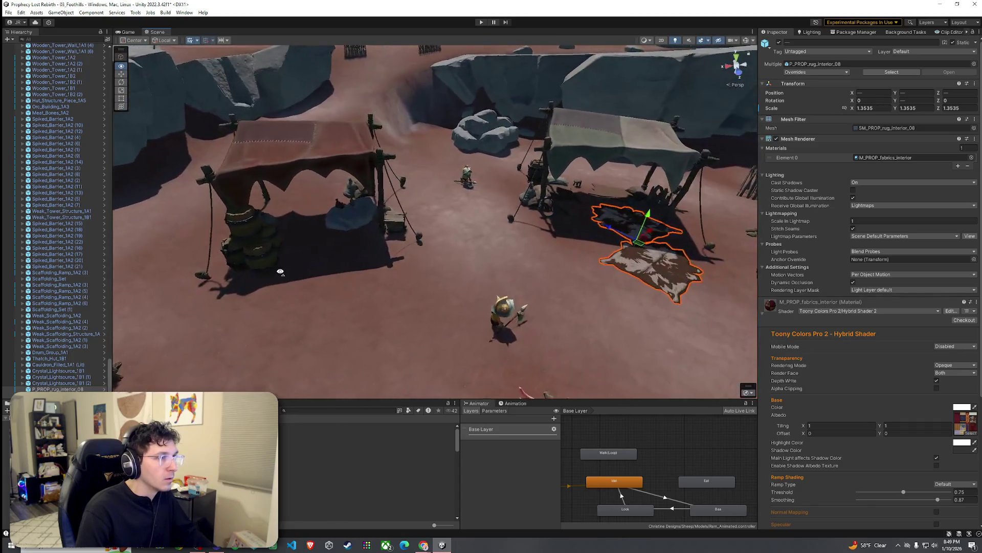
pyautogui.moveTo(281, 271); pyautogui.dragTo(618, 236)
pyautogui.scroll(-3, 617, 236)
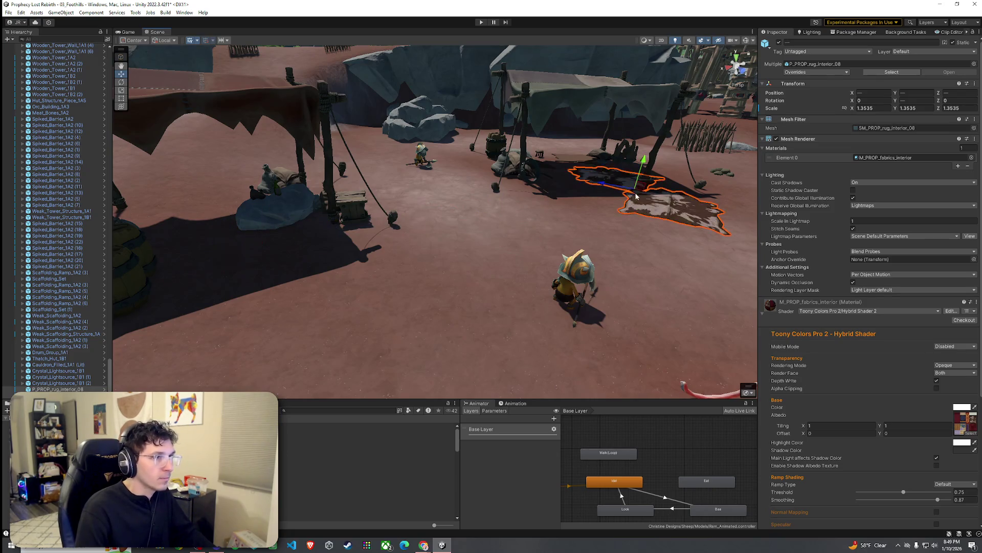
pyautogui.scroll(-5, 639, 194)
# Step: Settle the rugs under the left tent, raising them slightly to sit on the ground
pyautogui.moveTo(563, 154); pyautogui.dragTo(339, 195)
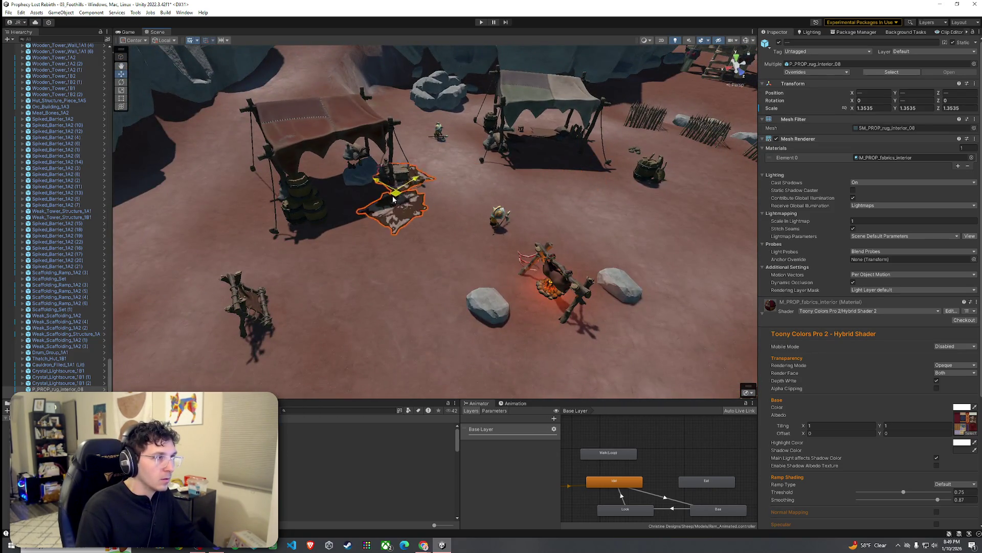
pyautogui.press('e')
pyautogui.moveTo(452, 202)
pyautogui.mouseDown()
pyautogui.moveTo(380, 202)
pyautogui.moveTo(379, 160)
pyautogui.moveTo(357, 149)
pyautogui.moveTo(351, 193)
pyautogui.mouseUp()
pyautogui.scroll(5, 379, 160)
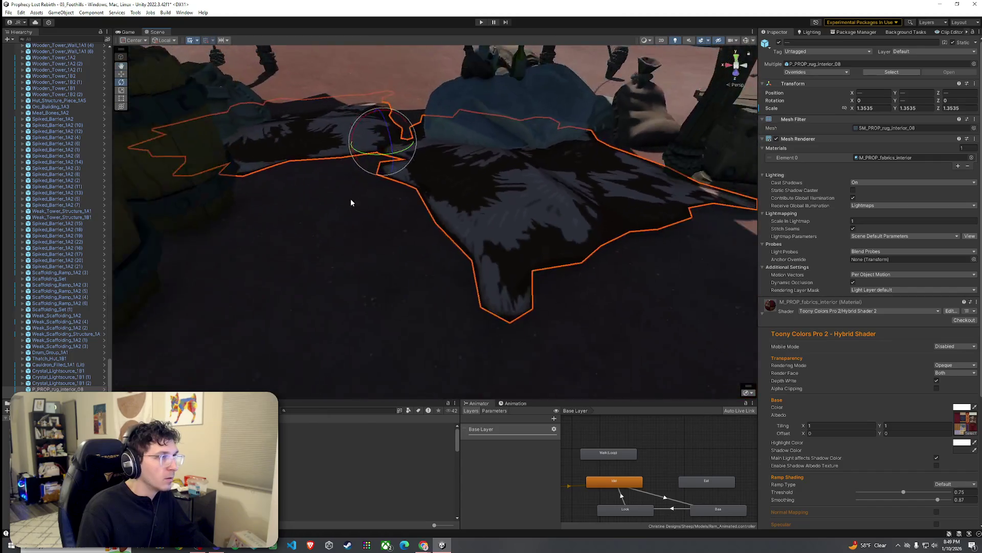
pyautogui.press('w')
pyautogui.moveTo(385, 129); pyautogui.dragTo(401, 126)
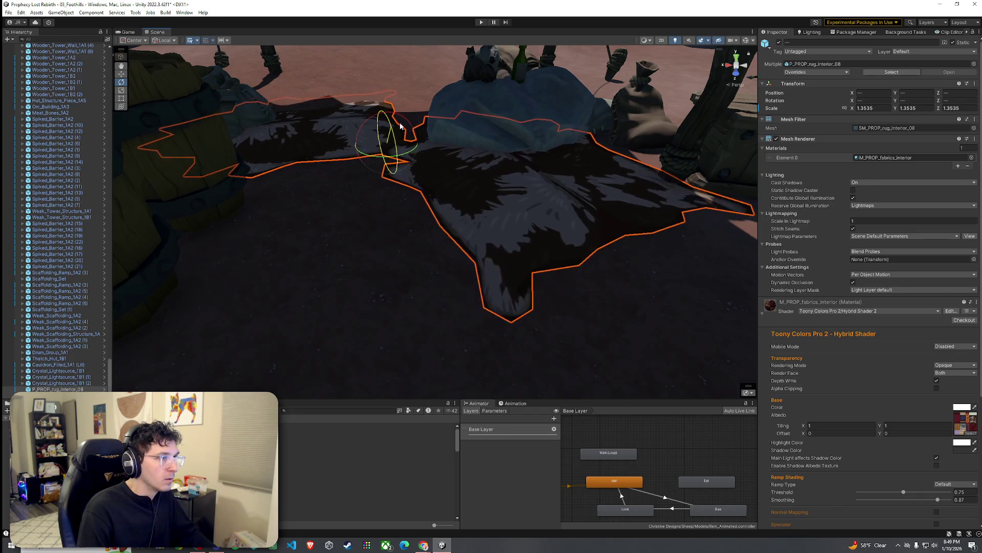
pyautogui.moveTo(396, 160)
pyautogui.mouseDown()
pyautogui.moveTo(583, 138)
pyautogui.moveTo(424, 160)
pyautogui.moveTo(284, 202)
pyautogui.moveTo(262, 197)
pyautogui.mouseUp()
pyautogui.press('w')
pyautogui.click(362, 246)
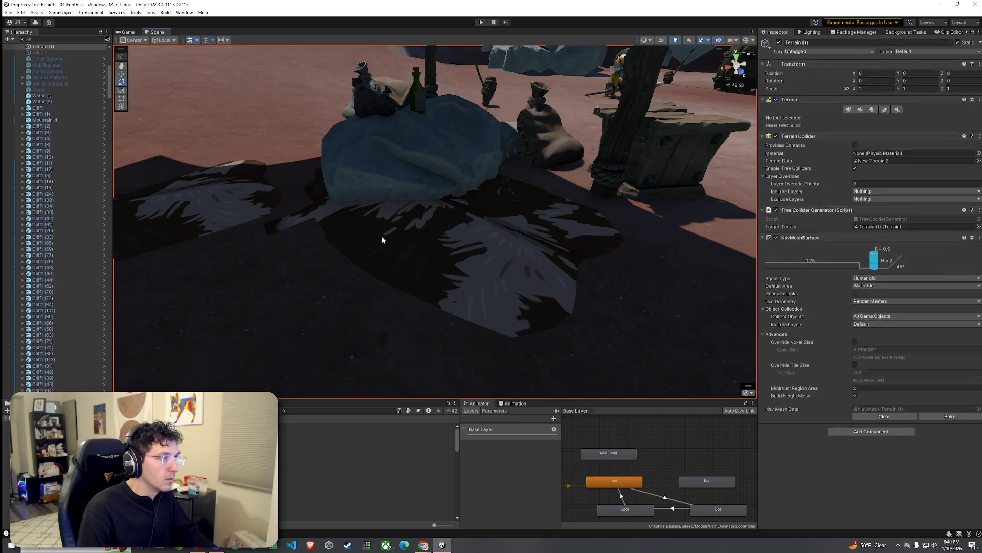
# Step: Turn the selected rug to a new angle, then select the other rug
pyautogui.moveTo(452, 200)
pyautogui.mouseDown()
pyautogui.moveTo(425, 176)
pyautogui.moveTo(340, 182)
pyautogui.moveTo(275, 143)
pyautogui.moveTo(267, 213)
pyautogui.moveTo(262, 200)
pyautogui.moveTo(279, 184)
pyautogui.moveTo(241, 176)
pyautogui.moveTo(383, 187)
pyautogui.moveTo(248, 167)
pyautogui.moveTo(323, 219)
pyautogui.mouseUp()
pyautogui.press('w')
pyautogui.click(340, 183)
pyautogui.press('w')
# Step: Move one rug under the red-roofed tent, near X 465.3, Z 447.35, turned about 81 degrees
pyautogui.click(383, 187)
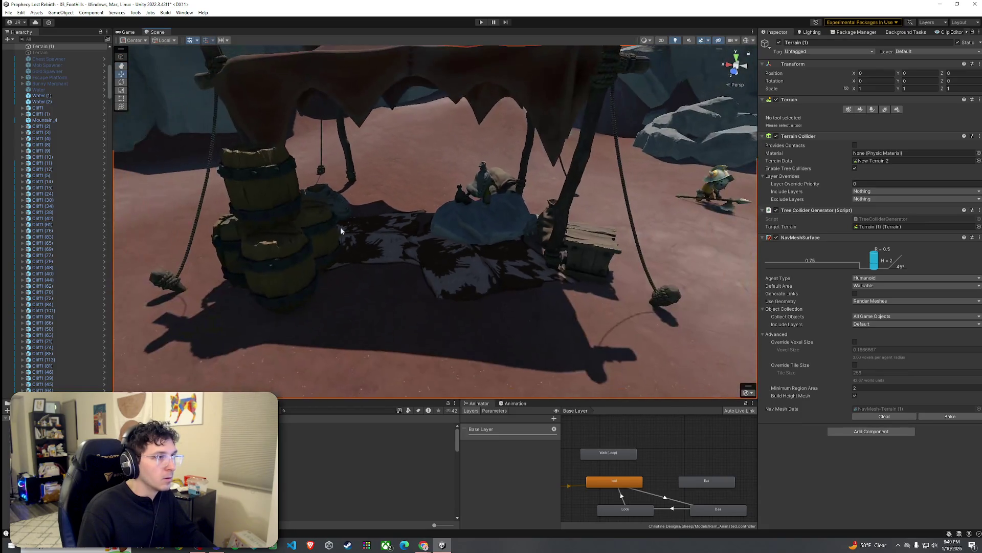
pyautogui.click(464, 266)
pyautogui.moveTo(475, 256)
pyautogui.mouseDown()
pyautogui.moveTo(533, 308)
pyautogui.moveTo(617, 276)
pyautogui.mouseUp()
pyautogui.moveTo(148, 328); pyautogui.dragTo(507, 244)
pyautogui.click(549, 217)
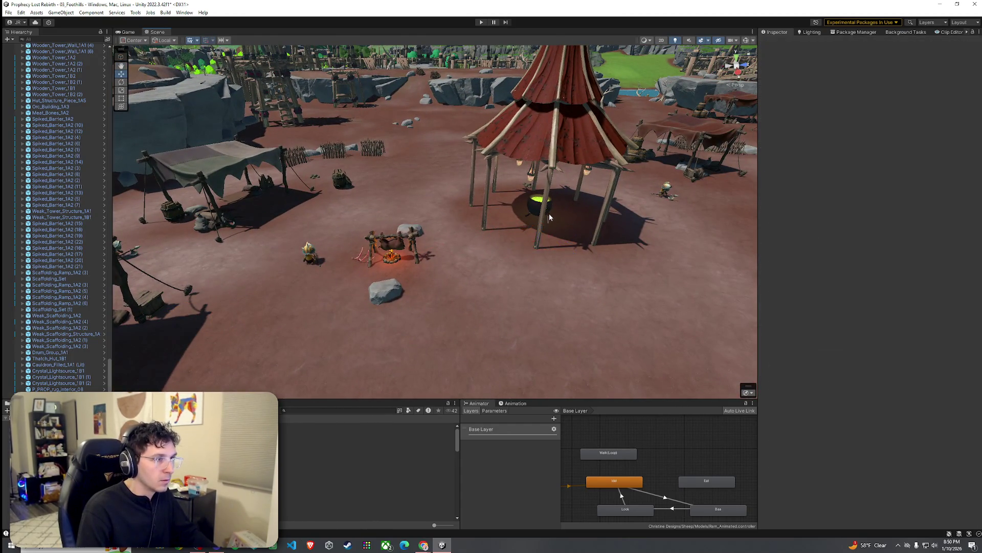
# Step: Frame the rug under the red tent and turn it flat on the ground
pyautogui.click(551, 223)
pyautogui.moveTo(551, 222)
pyautogui.mouseDown()
pyautogui.moveTo(554, 187)
pyautogui.moveTo(358, 246)
pyautogui.moveTo(451, 235)
pyautogui.moveTo(443, 329)
pyautogui.mouseUp()
pyautogui.press('f')
pyautogui.press('r')
pyautogui.moveTo(442, 289); pyautogui.dragTo(457, 274)
pyautogui.press('e')
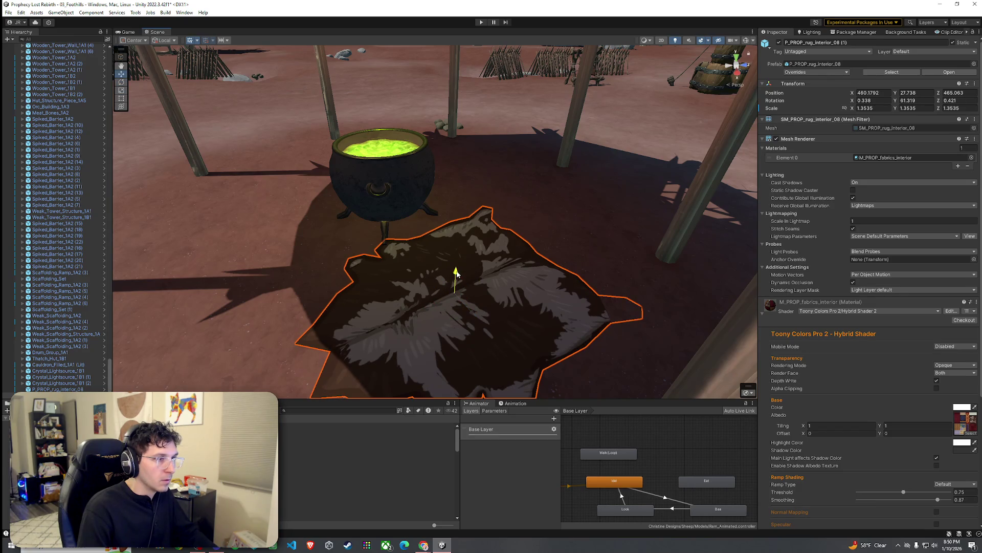
# Step: Duplicate the rug twice, placing and angling each copy around the green cauldron
pyautogui.hotkey('ctrl', 'd')
pyautogui.moveTo(466, 314)
pyautogui.mouseDown()
pyautogui.moveTo(449, 307)
pyautogui.moveTo(520, 226)
pyautogui.moveTo(497, 204)
pyautogui.moveTo(581, 205)
pyautogui.moveTo(496, 197)
pyautogui.moveTo(240, 233)
pyautogui.moveTo(238, 242)
pyautogui.moveTo(230, 222)
pyautogui.moveTo(244, 216)
pyautogui.moveTo(227, 208)
pyautogui.moveTo(272, 214)
pyautogui.mouseUp()
pyautogui.press('e')
pyautogui.press('w')
pyautogui.hotkey('ctrl', 'd')
pyautogui.press('e')
pyautogui.press('e')
pyautogui.press('w')
pyautogui.press('w')
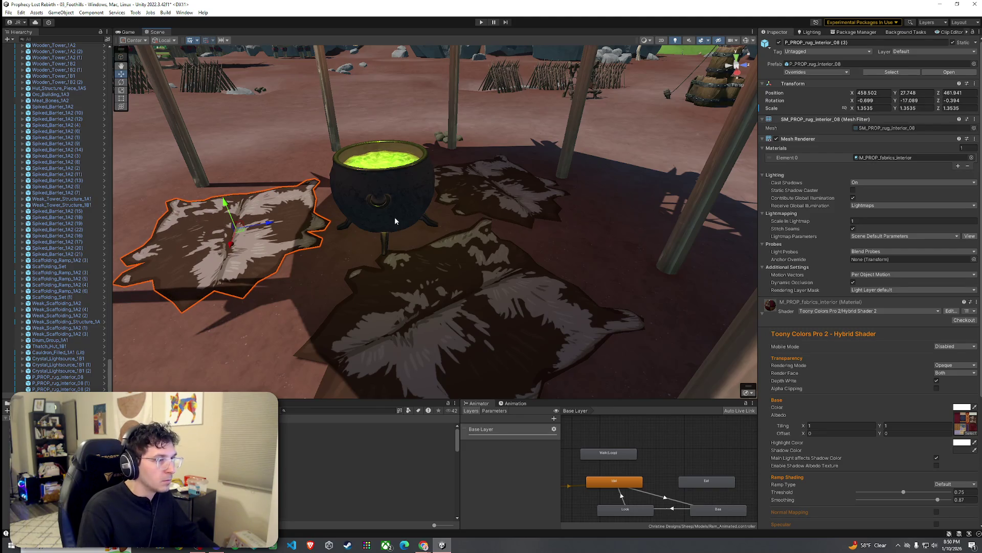
pyautogui.click(429, 239)
pyautogui.click(860, 109)
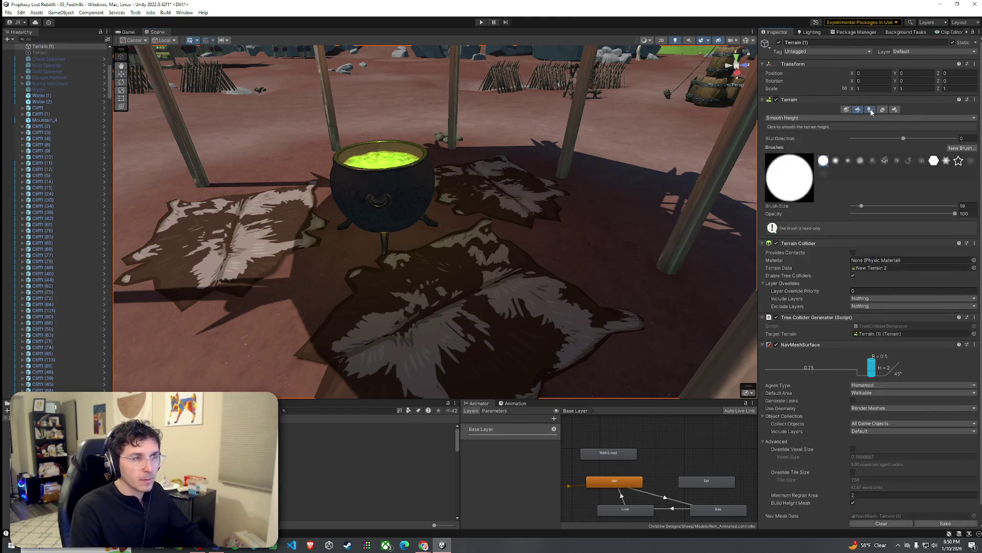
# Step: Paint a rock beside the cauldron at brush size 1, trying Stone1b, then Stone2b
pyautogui.click(870, 109)
pyautogui.click(942, 287)
pyautogui.moveTo(888, 376); pyautogui.dragTo(503, 304)
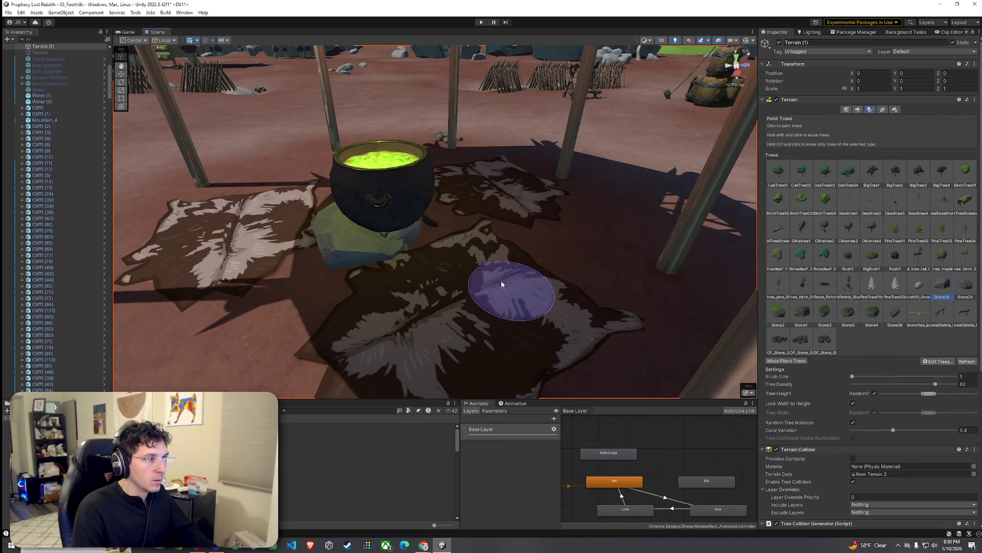
pyautogui.click(398, 233)
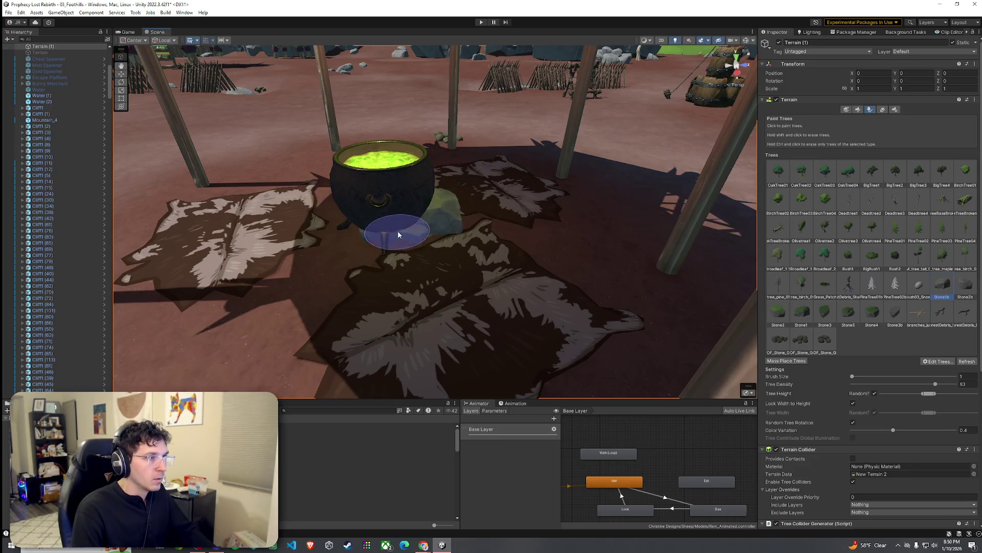
pyautogui.hotkey('ctrl', 'z')
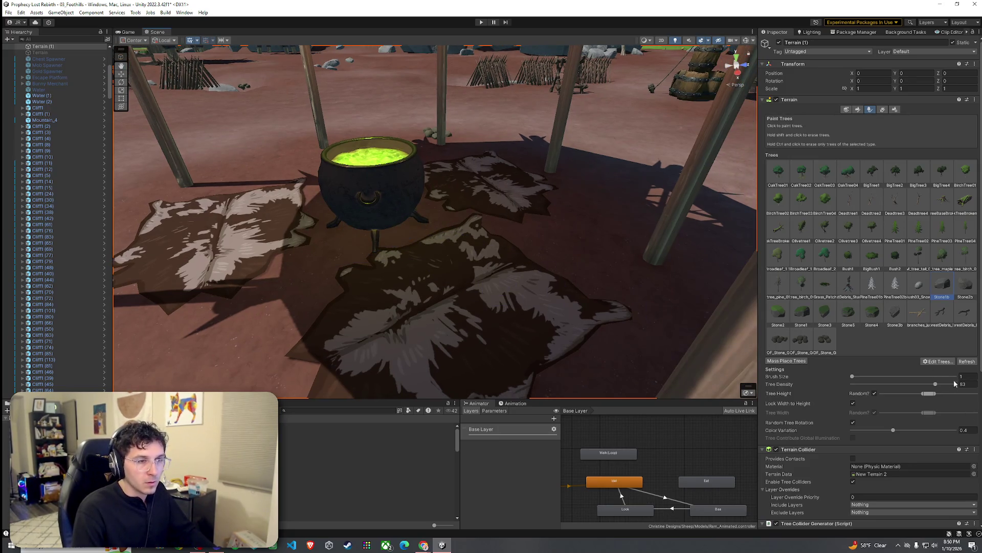
pyautogui.click(965, 286)
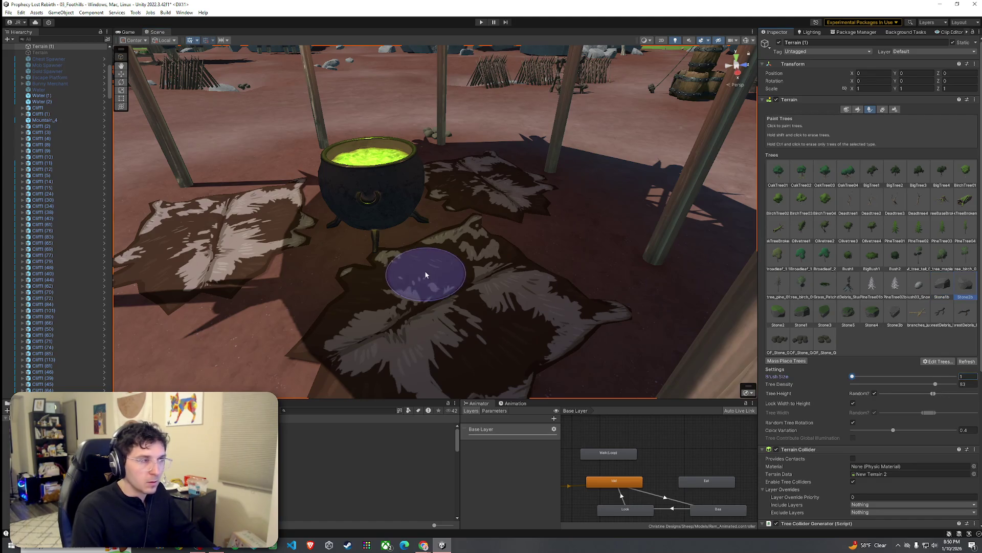
pyautogui.click(372, 225)
# Step: Repaint the Stone2b block under the cauldron, then undo it, leaving no rock there
pyautogui.moveTo(395, 263); pyautogui.dragTo(429, 245)
pyautogui.scroll(3, 429, 246)
pyautogui.hotkey('ctrl', 'z')
pyautogui.click(395, 245)
pyautogui.scroll(-2, 460, 297)
pyautogui.hotkey('ctrl', 'z')
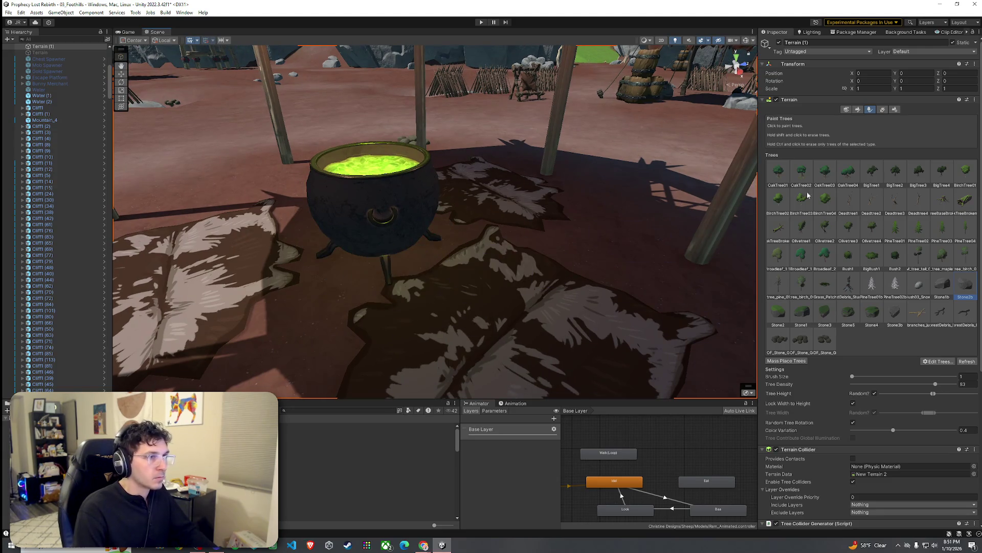
pyautogui.moveTo(466, 272)
pyautogui.mouseDown()
pyautogui.moveTo(493, 274)
pyautogui.moveTo(455, 275)
pyautogui.mouseUp()
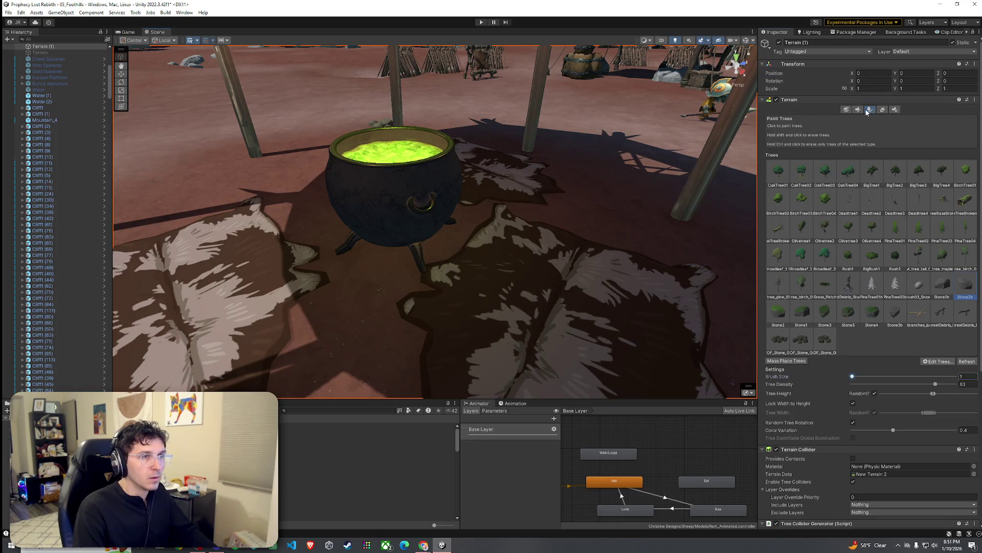
# Step: Switch terrain sculpting to Raise or Lower Terrain with opacity 0.2
pyautogui.click(859, 110)
pyautogui.click(819, 118)
pyautogui.click(788, 125)
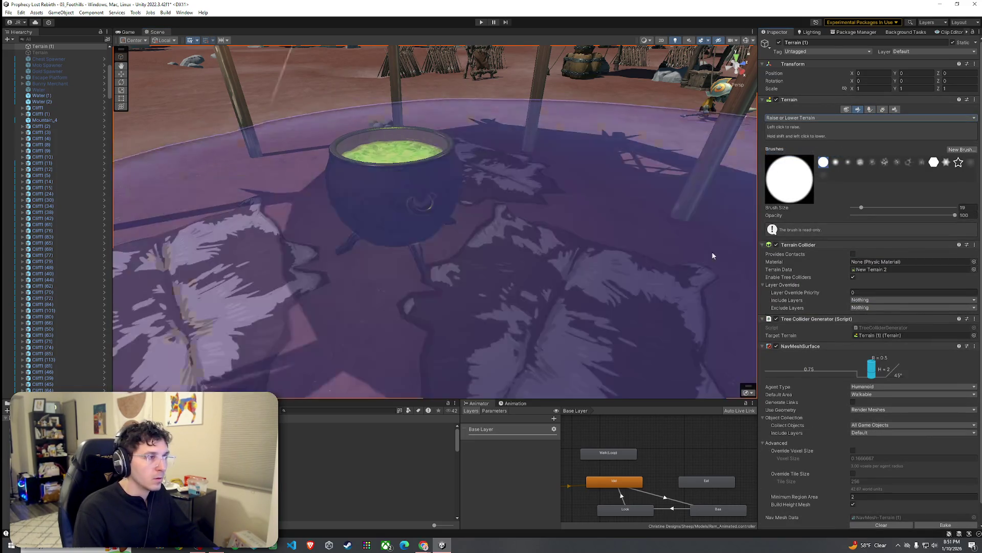
pyautogui.moveTo(863, 215); pyautogui.dragTo(850, 216)
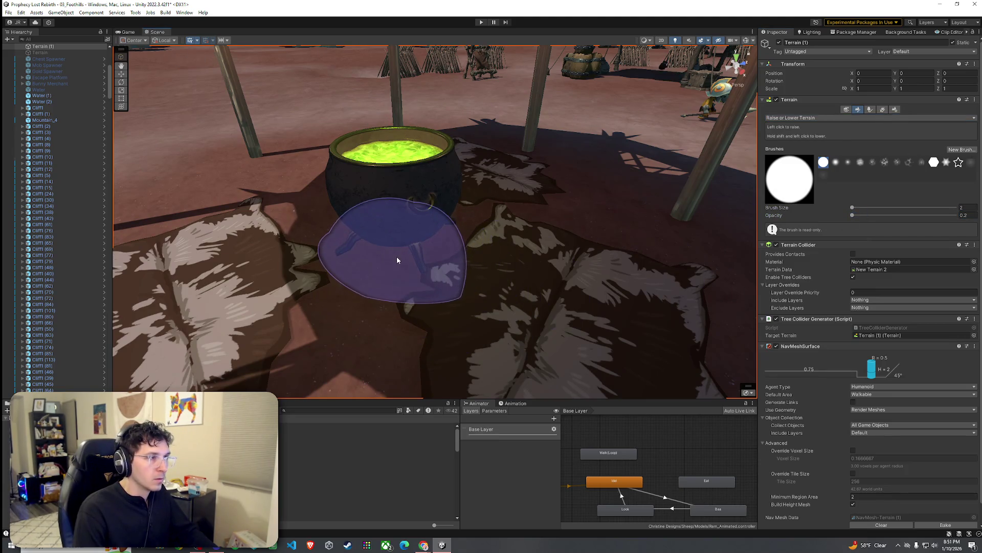
pyautogui.scroll(3, 397, 260)
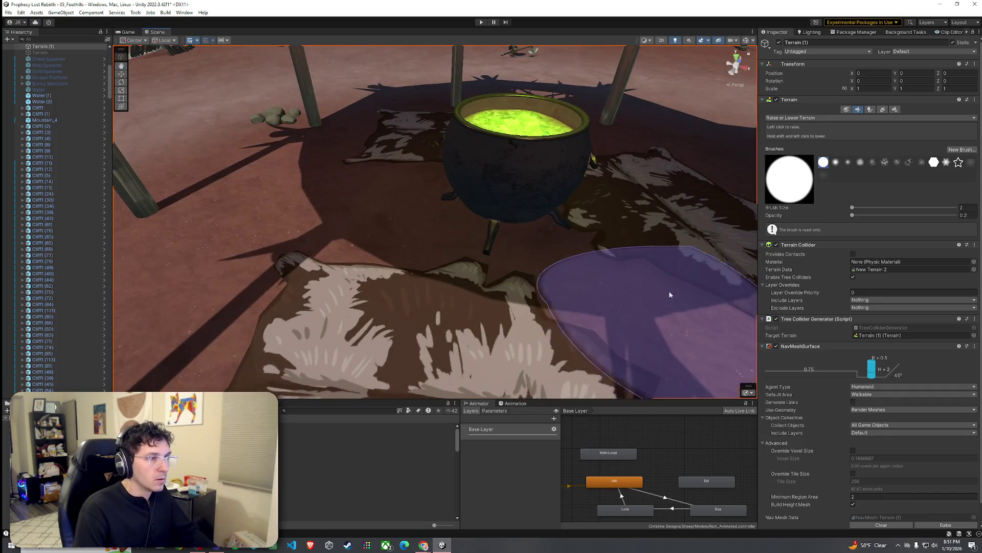
# Step: Reselect the Stone1b rock, then return to Raise or Lower Terrain and orbit close to the cauldron
pyautogui.click(813, 118)
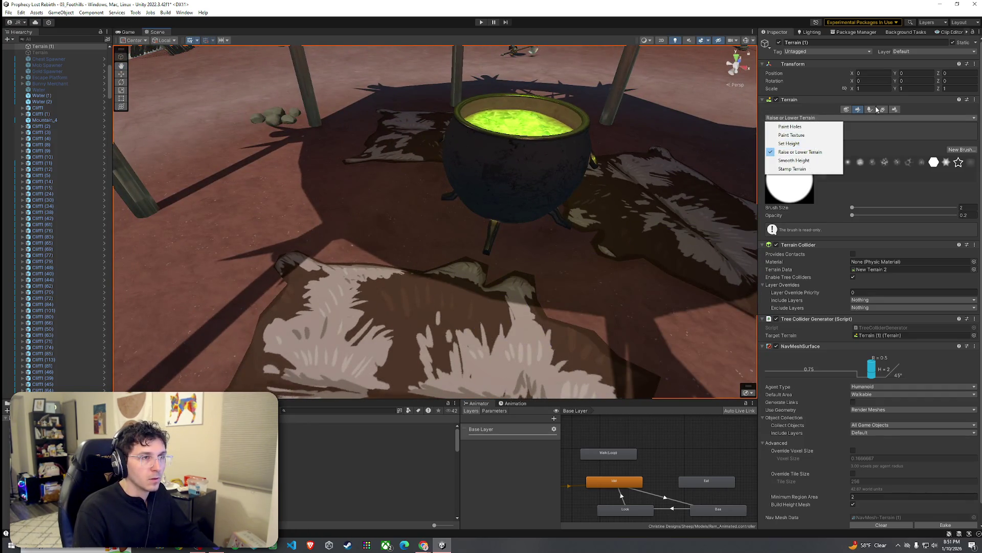
pyautogui.click(875, 109)
pyautogui.click(946, 287)
pyautogui.moveTo(538, 247)
pyautogui.mouseDown()
pyautogui.moveTo(563, 254)
pyautogui.moveTo(509, 252)
pyautogui.moveTo(537, 237)
pyautogui.mouseUp()
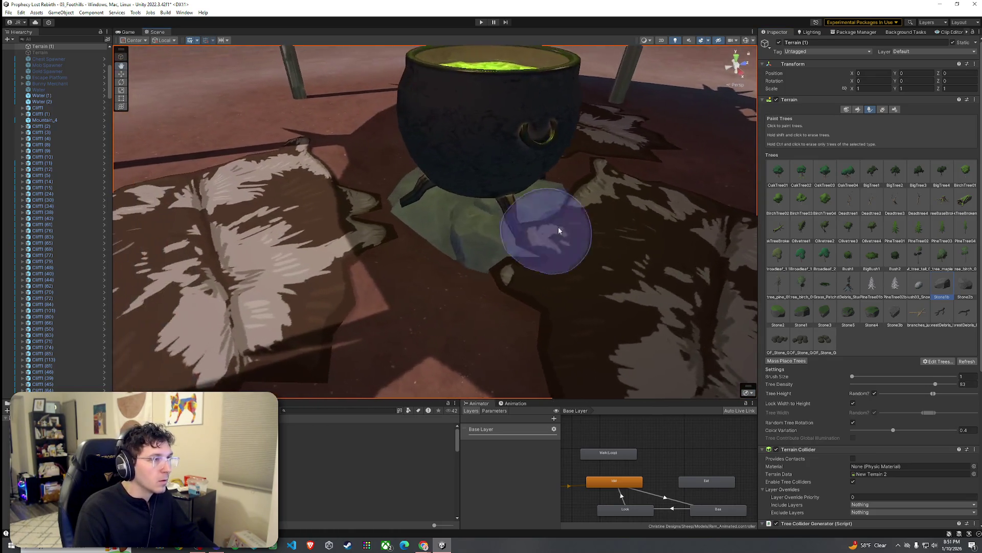
pyautogui.click(857, 110)
pyautogui.click(854, 118)
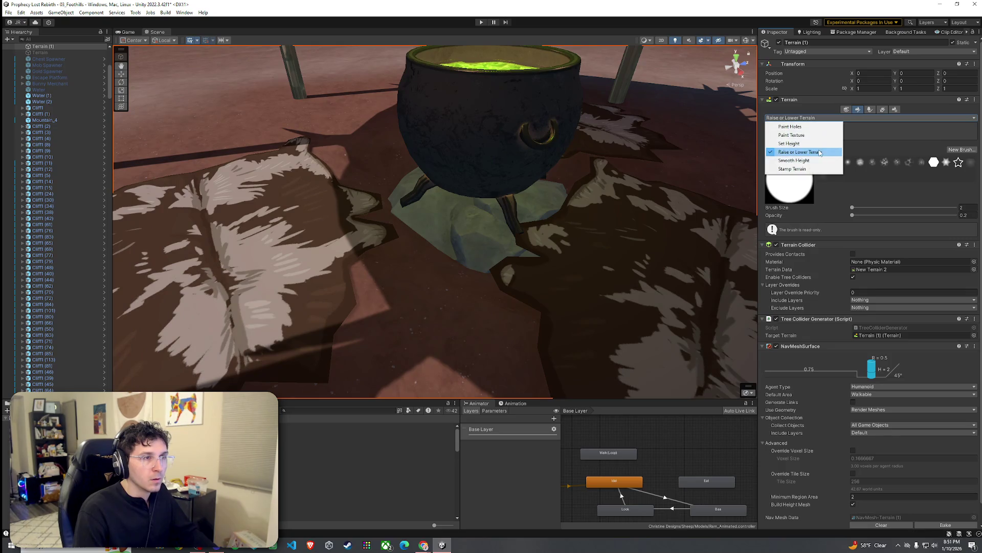
pyautogui.click(821, 152)
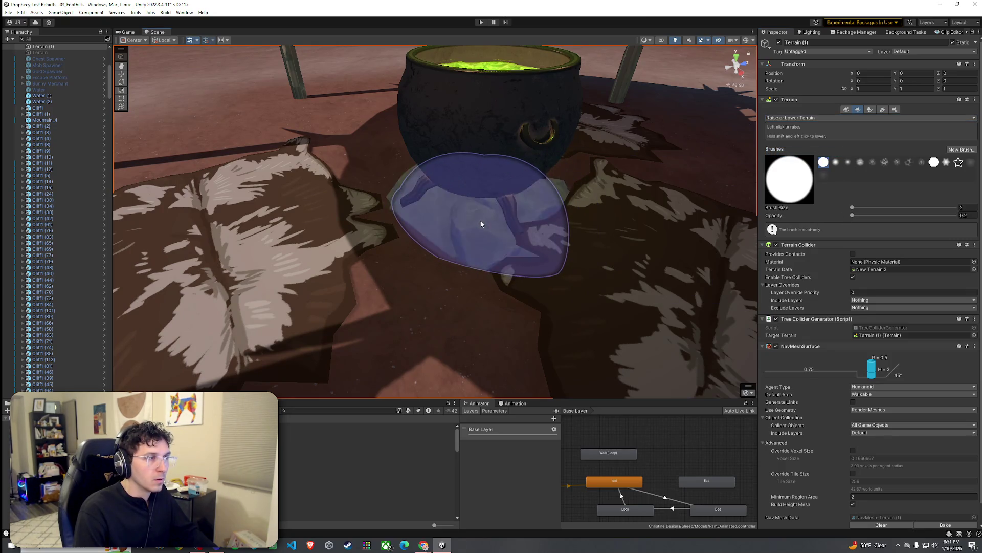
pyautogui.scroll(5, 590, 281)
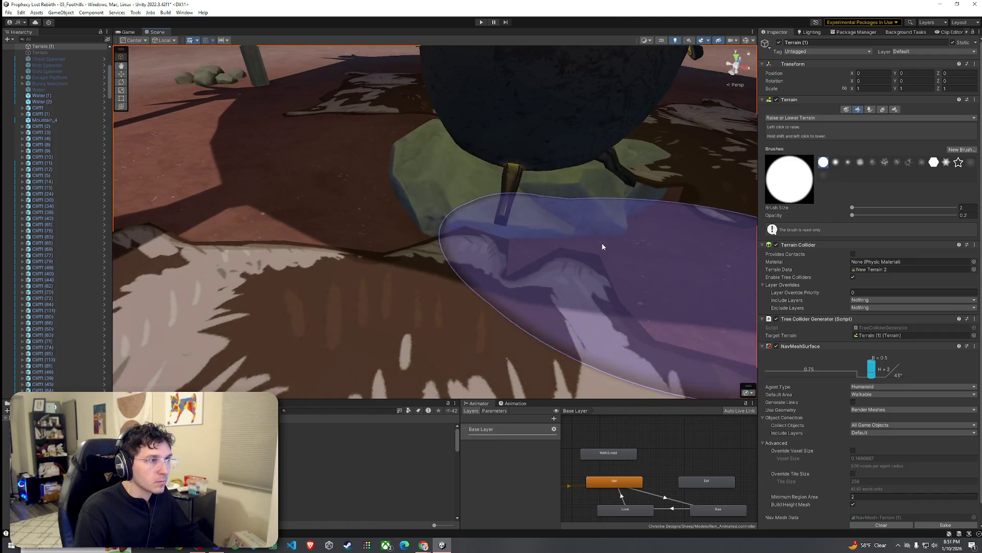
pyautogui.keyDown('alt'); pyautogui.moveTo(559, 223); pyautogui.dragTo(647, 211); pyautogui.keyUp('alt')
pyautogui.scroll(-10, 647, 212)
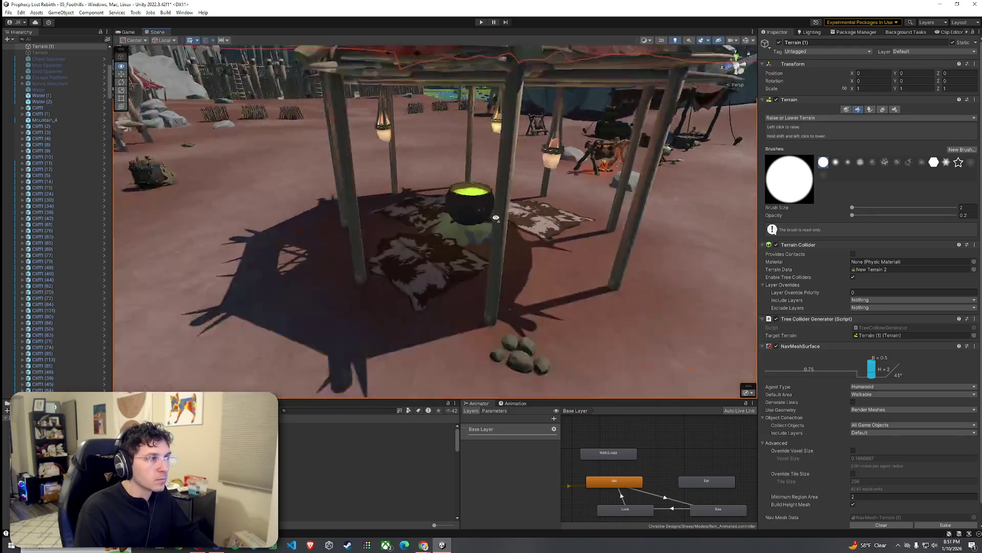
pyautogui.moveTo(496, 217)
pyautogui.keyDown('alt'); pyautogui.mouseDown()
pyautogui.moveTo(763, 200)
pyautogui.moveTo(829, 223)
pyautogui.moveTo(872, 225)
pyautogui.mouseUp(); pyautogui.keyUp('alt')
pyautogui.scroll(-5, 168, 101)
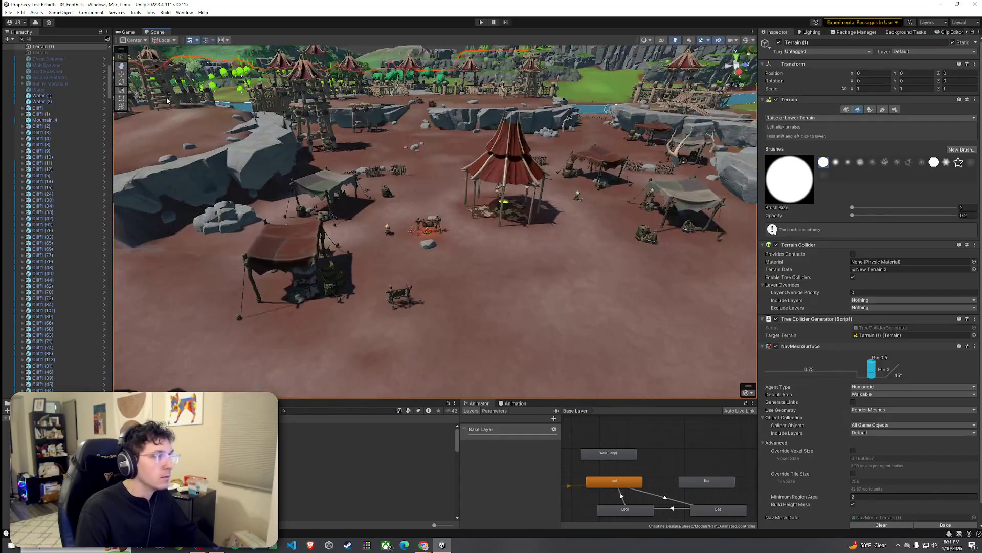
# Step: Browse the Aquarius Orcs Pack props folders and a spiked defenses prefab, ending on the Lighting folder
pyautogui.click(9, 12)
pyautogui.click(142, 18)
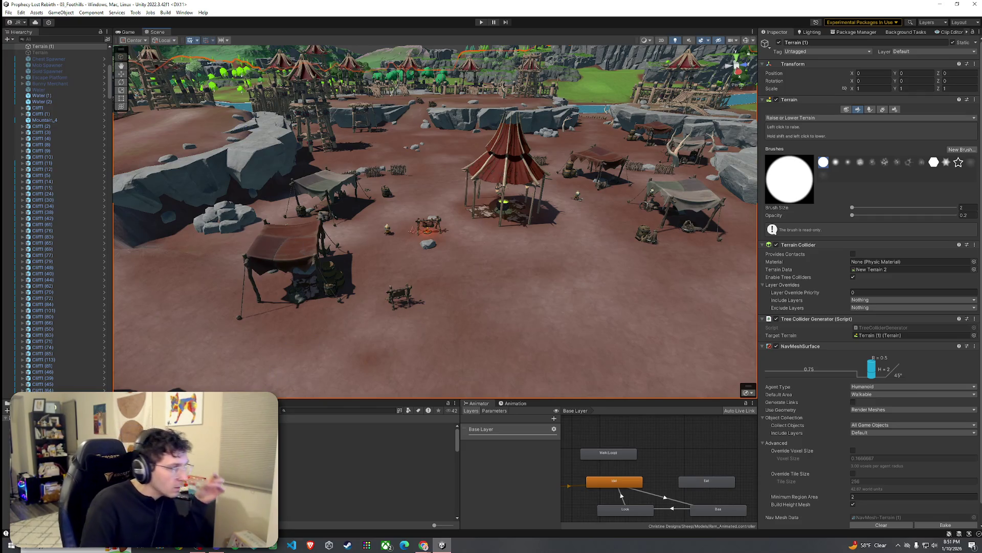
pyautogui.click(153, 443)
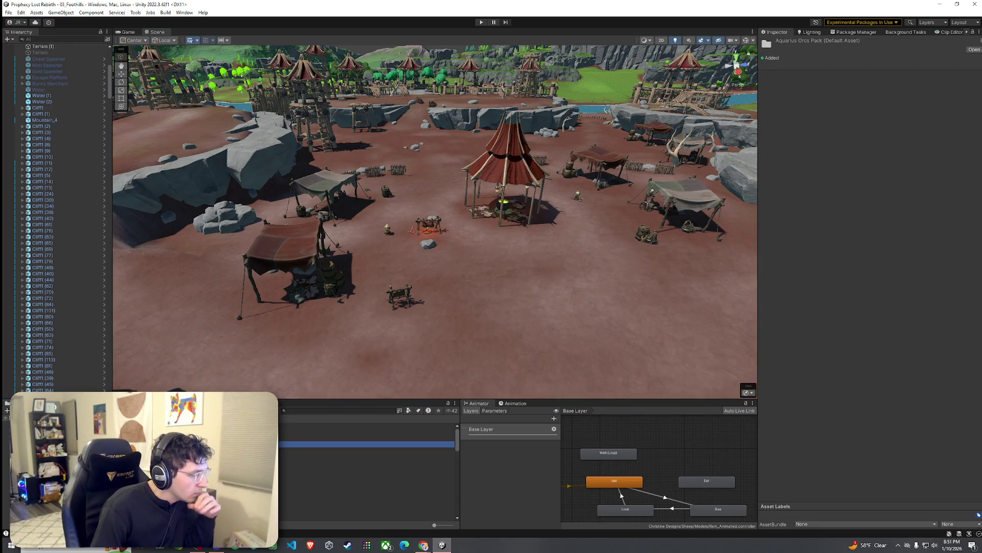
pyautogui.click(153, 452)
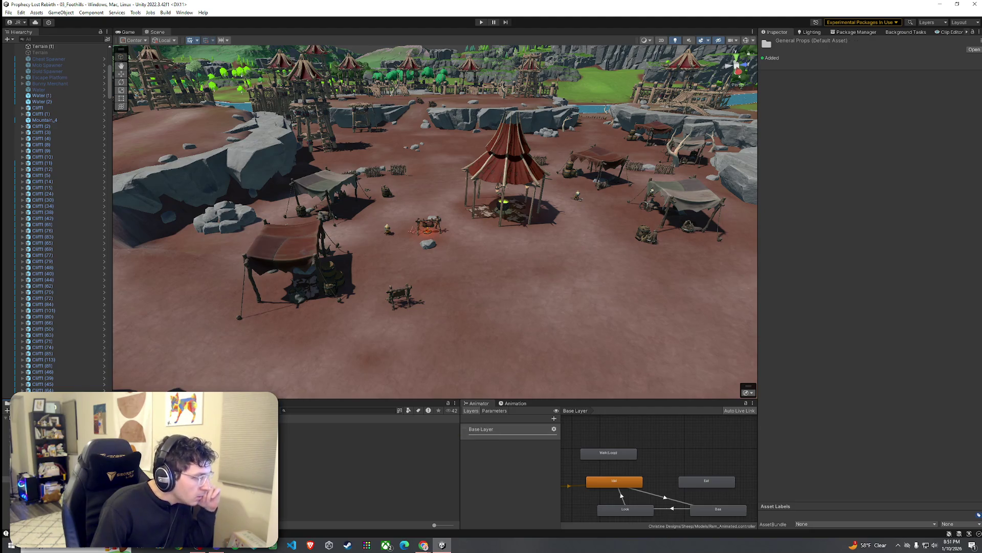
pyautogui.click(154, 475)
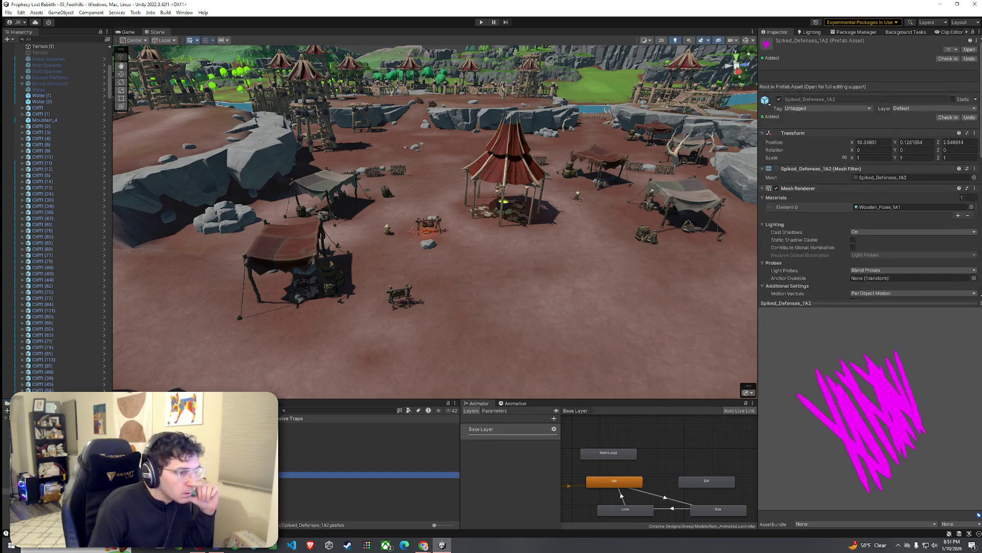
pyautogui.click(154, 437)
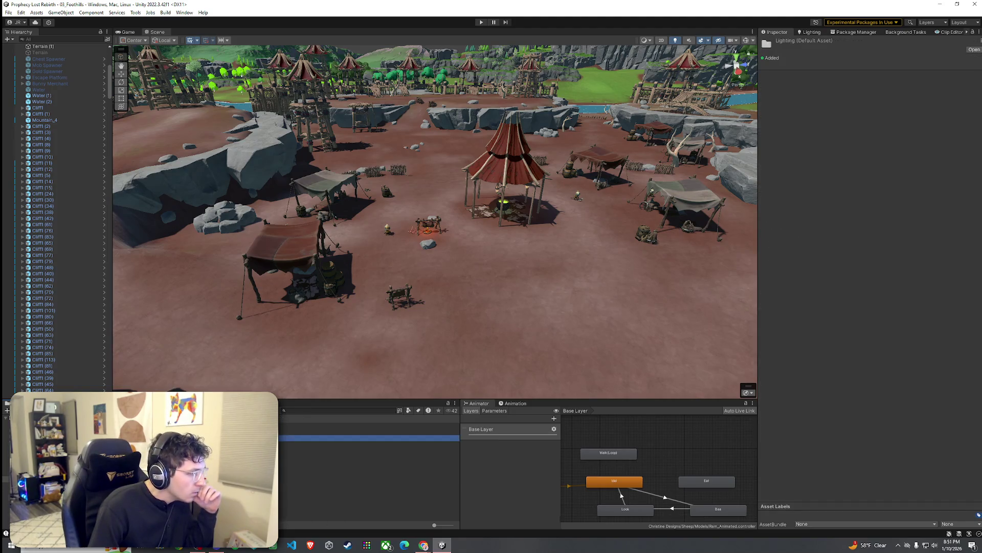
# Step: Open the Crystal_Lightsource_1B4 prefab and give its magenta pole the M_wood_beams_basic material
pyautogui.click(153, 486)
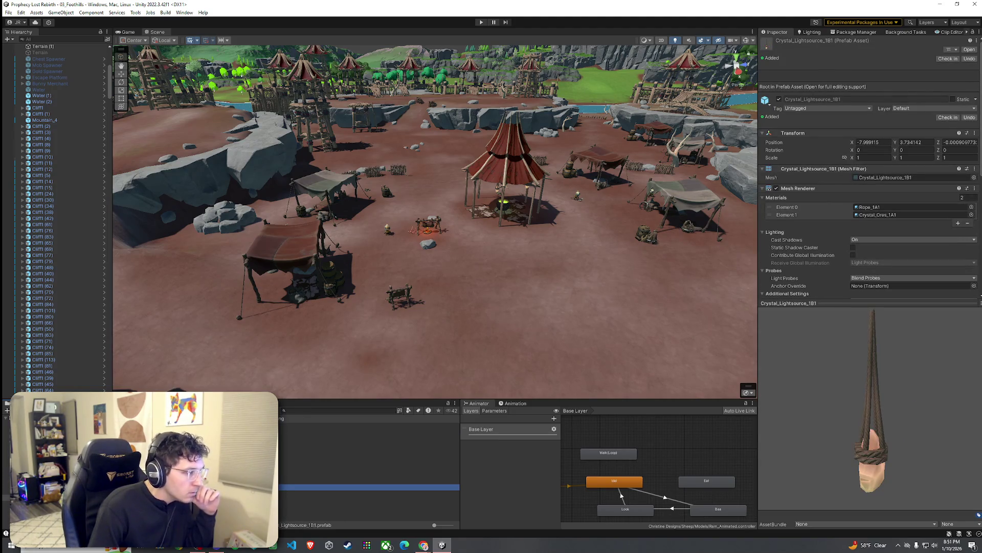
pyautogui.click(154, 499)
pyautogui.click(153, 499)
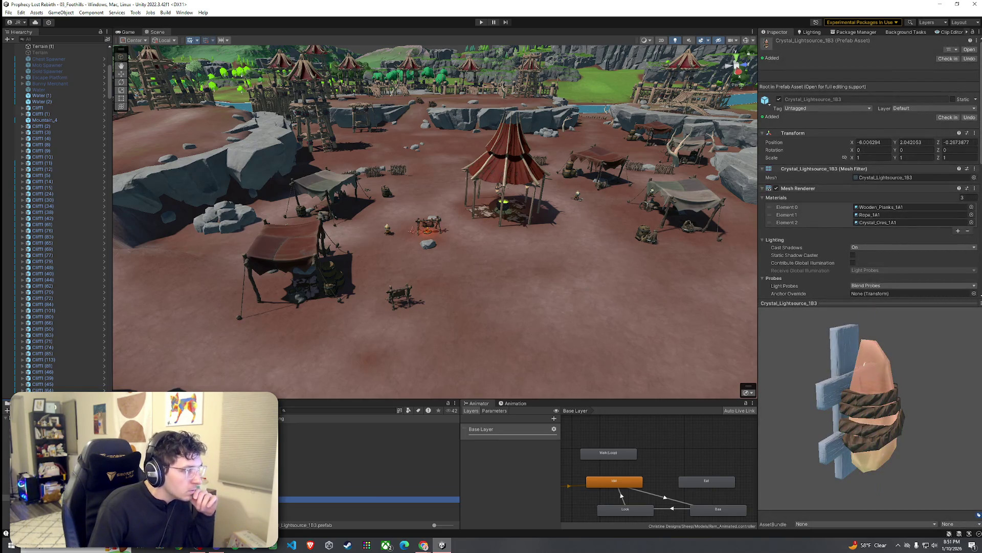
pyautogui.doubleClick(154, 505)
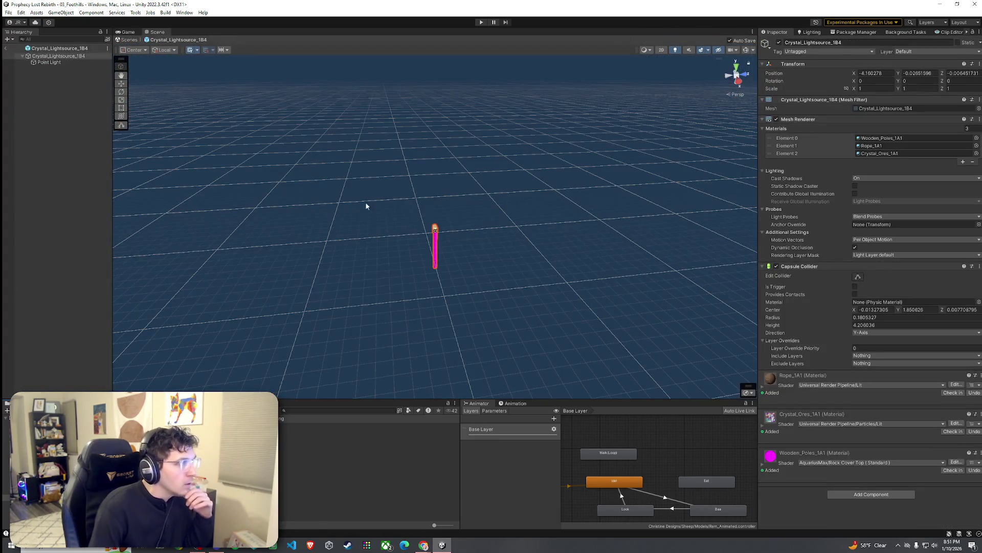
pyautogui.click(976, 138)
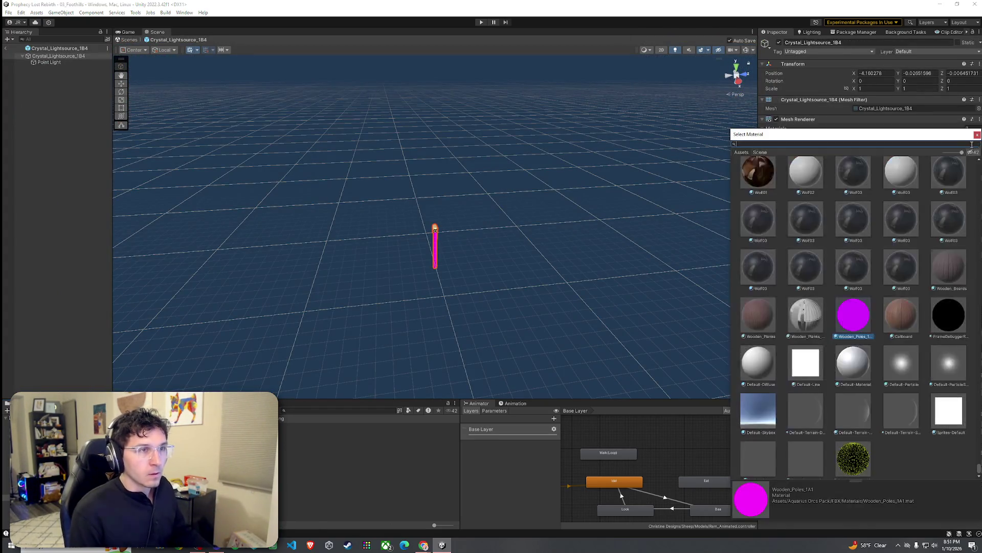
pyautogui.write('ms_ts')
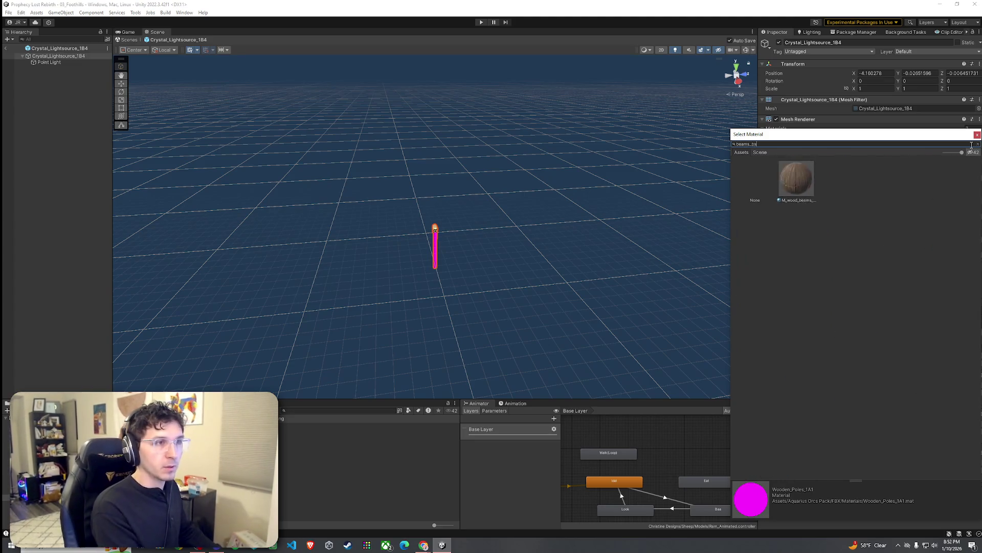
pyautogui.doubleClick(797, 180)
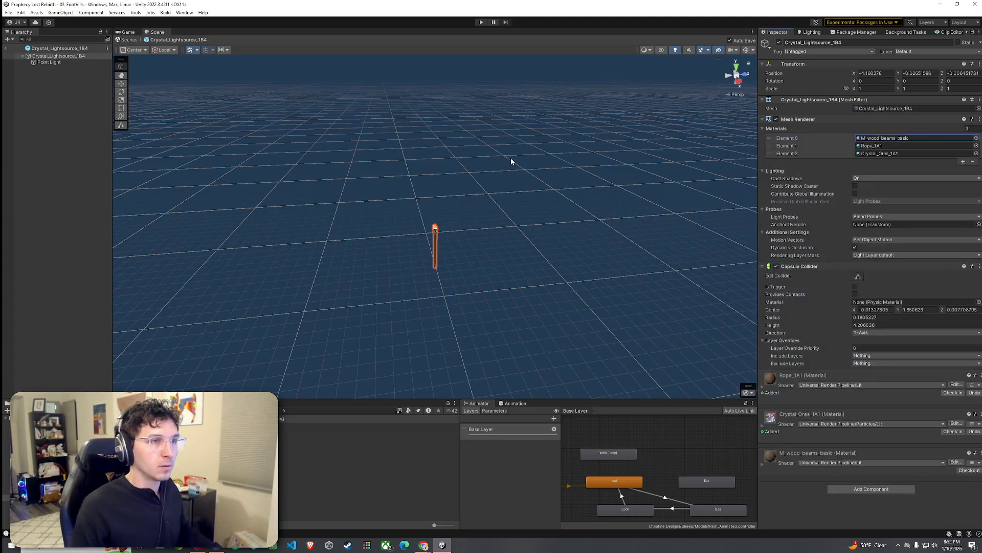
# Step: Frame the torch, check its Point Light, and exit Prefab Mode back to the camp scene
pyautogui.doubleClick(52, 58)
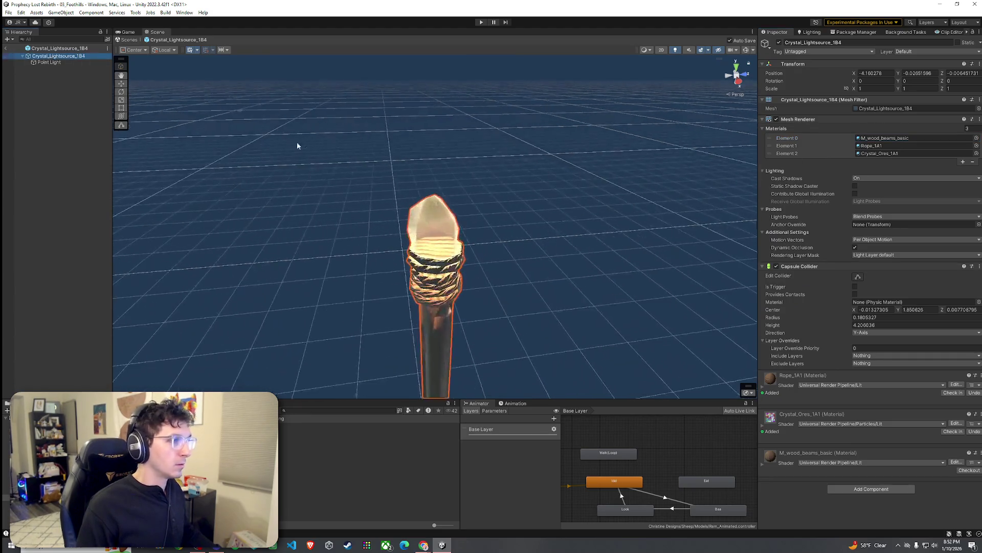
pyautogui.click(49, 62)
pyautogui.press('Up')
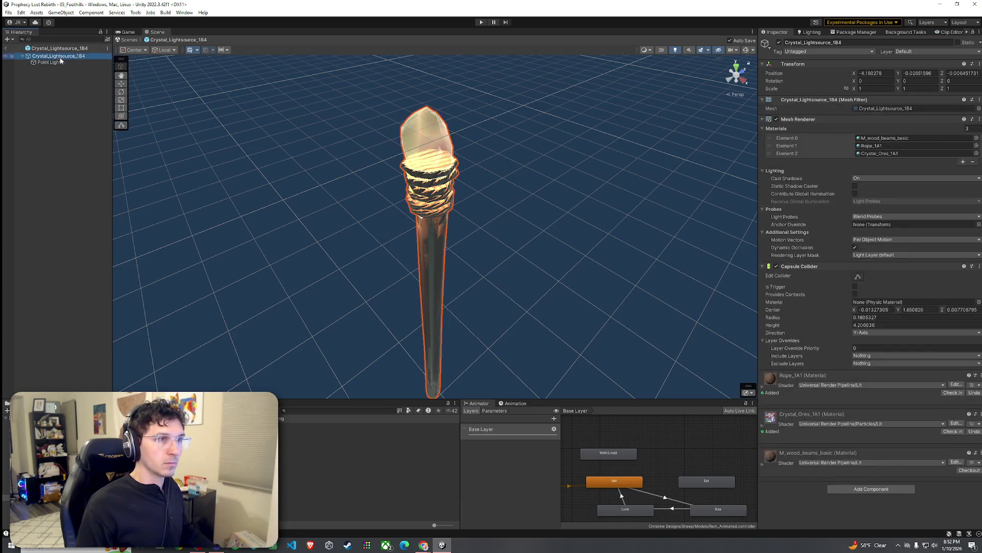
pyautogui.click(6, 47)
pyautogui.click(8, 12)
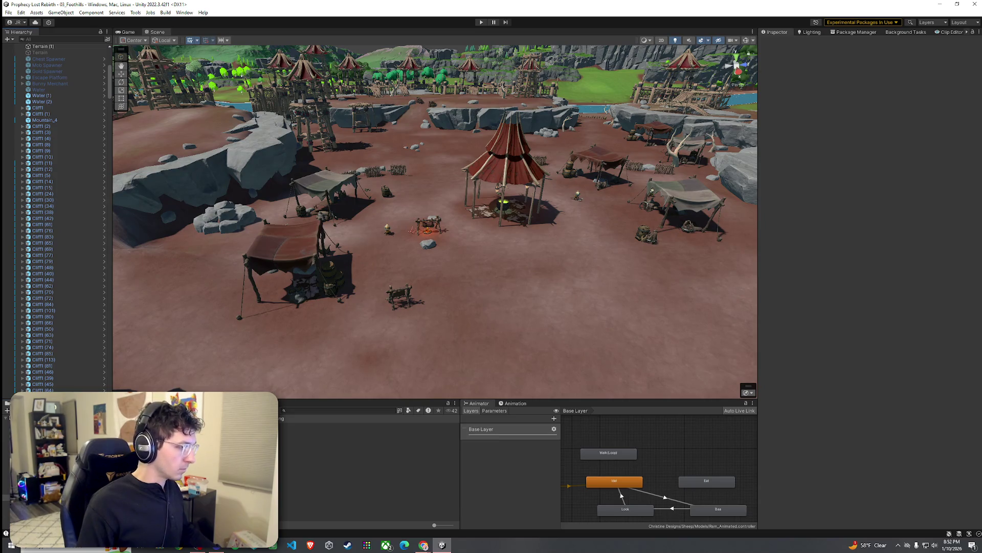
# Step: Drag the Crystal_Lightsource_1B4 torch into the camp and scatter copies near the brown and red tents
pyautogui.click(368, 505)
pyautogui.moveTo(368, 506); pyautogui.dragTo(359, 375)
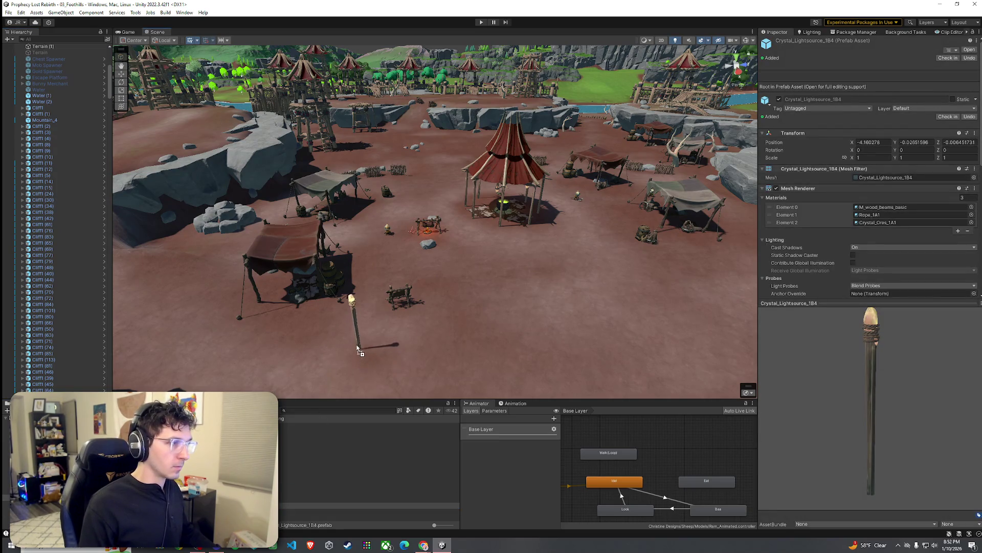
pyautogui.moveTo(359, 315); pyautogui.dragTo(358, 324)
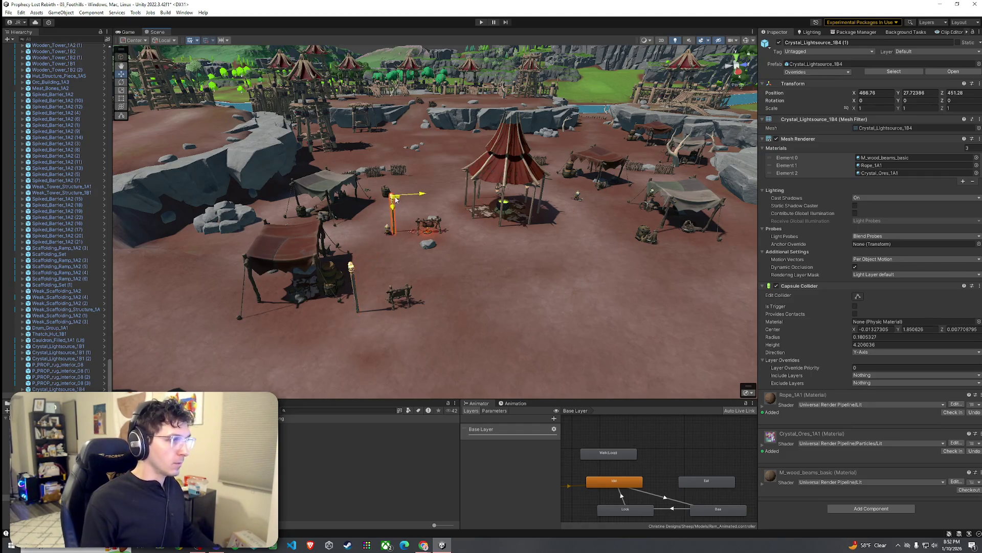
pyautogui.hotkey('ctrl', 'd')
pyautogui.moveTo(387, 178); pyautogui.dragTo(505, 190)
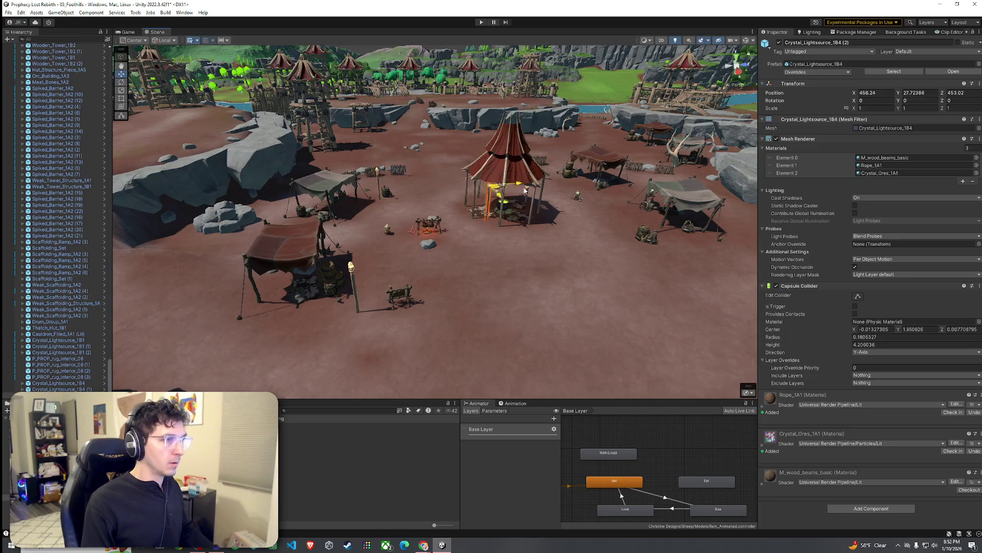
pyautogui.hotkey('ctrl', 'd')
pyautogui.moveTo(631, 170); pyautogui.dragTo(610, 198)
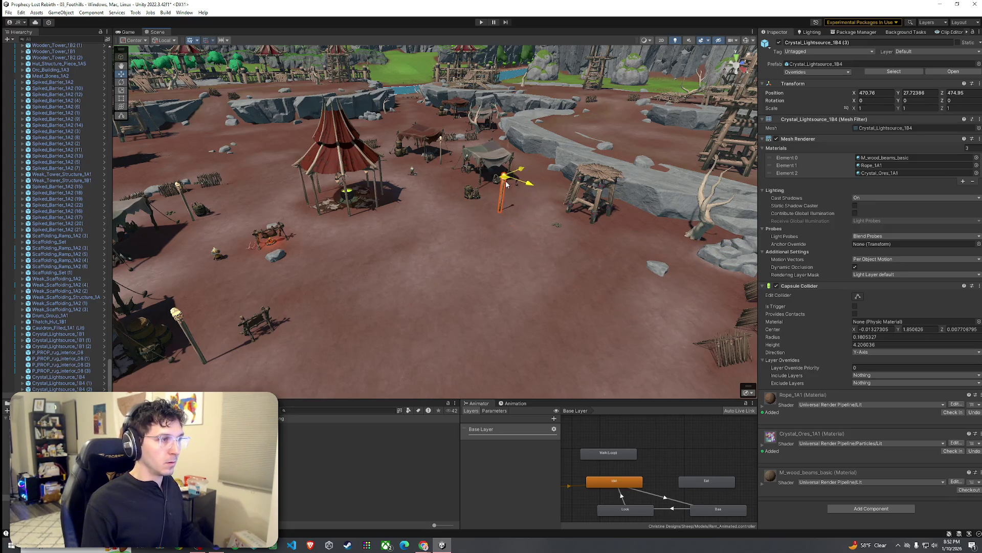
pyautogui.moveTo(498, 183)
pyautogui.mouseDown()
pyautogui.moveTo(552, 217)
pyautogui.moveTo(511, 213)
pyautogui.mouseUp()
pyautogui.hotkey('ctrl', 'd')
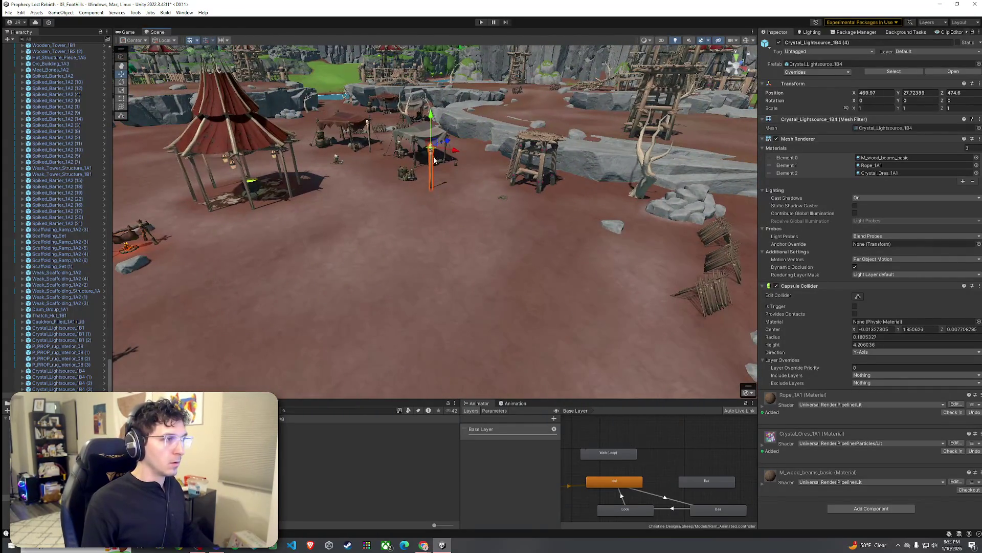
pyautogui.moveTo(725, 187)
pyautogui.mouseDown()
pyautogui.moveTo(724, 176)
pyautogui.moveTo(503, 194)
pyautogui.moveTo(612, 244)
pyautogui.mouseUp()
pyautogui.hotkey('ctrl', 'd')
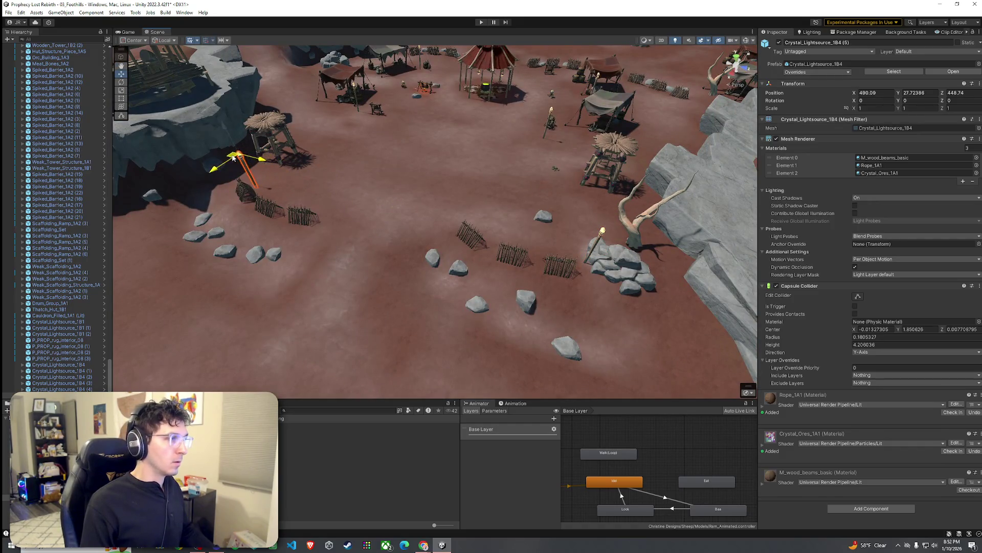
# Step: Lower the wooden torch by the hut to ground level and shift it beside the deck
pyautogui.click(361, 196)
pyautogui.moveTo(361, 196); pyautogui.dragTo(367, 165)
pyautogui.scroll(-5, 436, 258)
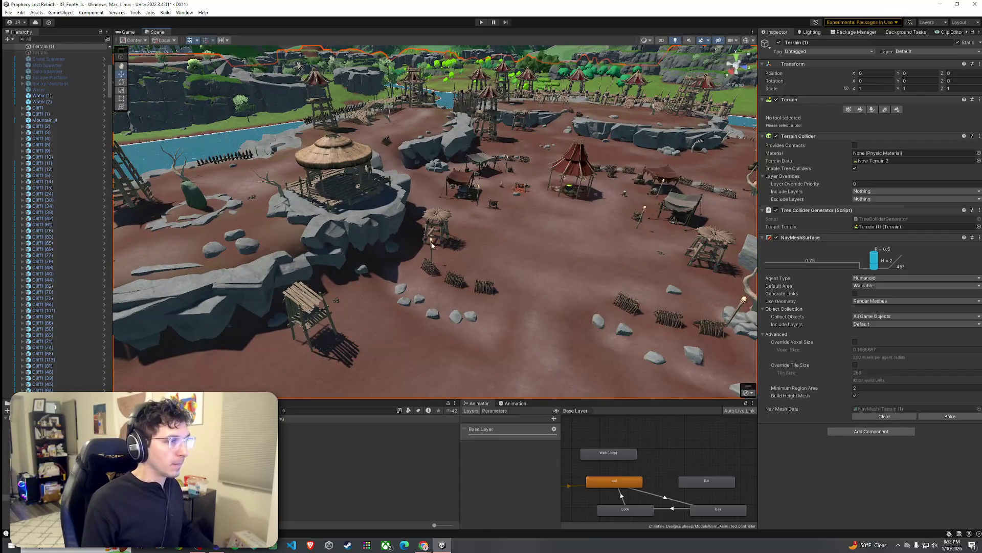
pyautogui.click(431, 245)
pyautogui.moveTo(431, 245); pyautogui.dragTo(566, 246)
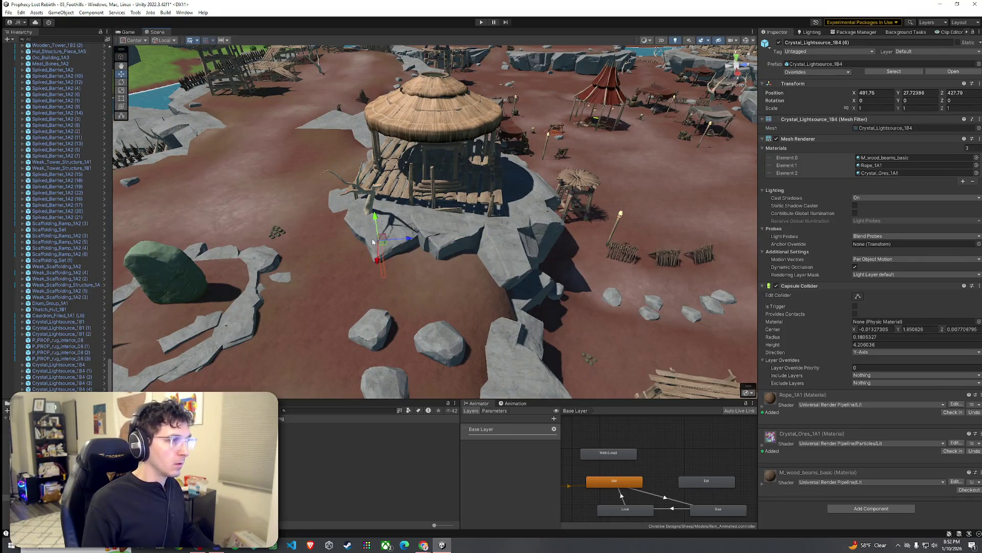
pyautogui.moveTo(350, 143)
pyautogui.mouseDown()
pyautogui.moveTo(458, 193)
pyautogui.moveTo(439, 183)
pyautogui.moveTo(463, 137)
pyautogui.mouseUp()
pyautogui.moveTo(446, 72); pyautogui.dragTo(450, 164)
pyautogui.moveTo(451, 164)
pyautogui.mouseDown()
pyautogui.moveTo(410, 159)
pyautogui.moveTo(467, 165)
pyautogui.moveTo(358, 162)
pyautogui.mouseUp()
pyautogui.moveTo(381, 215)
pyautogui.mouseDown()
pyautogui.moveTo(373, 241)
pyautogui.moveTo(383, 247)
pyautogui.moveTo(315, 212)
pyautogui.moveTo(346, 175)
pyautogui.mouseUp()
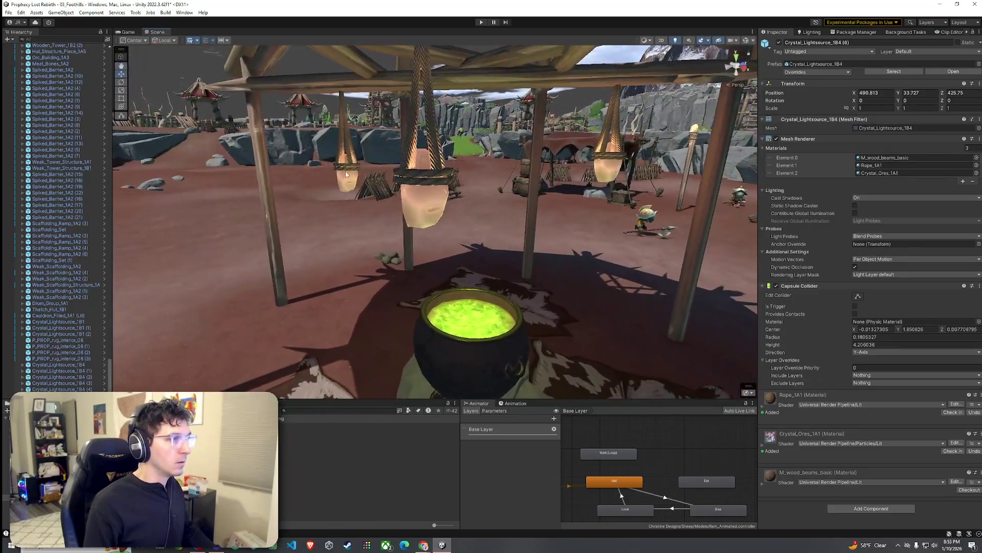
# Step: Duplicate two hanging Crystal_Lightsource_1B1 lanterns and move the copies under the Thatch_Hut_1B1 roof
pyautogui.click(419, 106)
pyautogui.keyDown('ctrl'); pyautogui.click(345, 126); pyautogui.keyUp('ctrl')
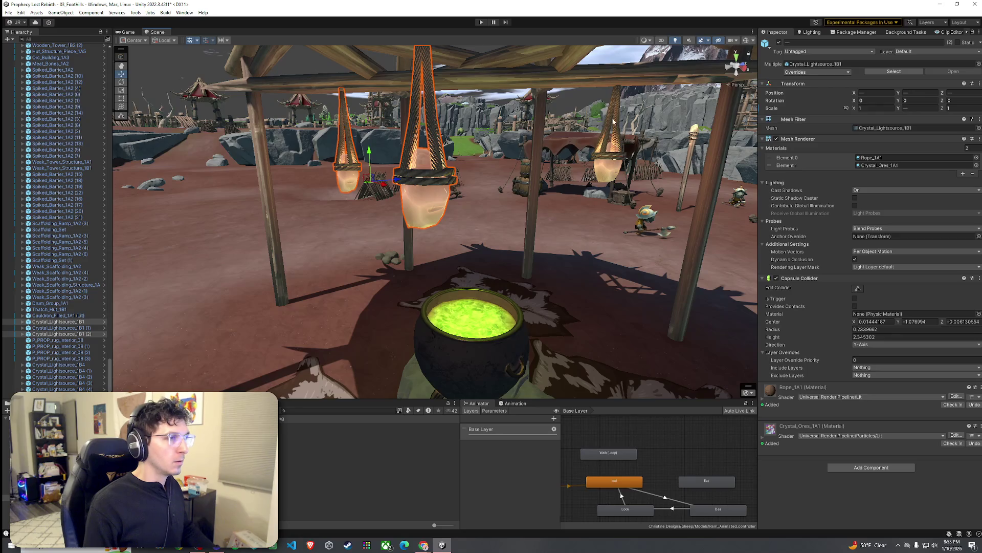
pyautogui.moveTo(616, 118)
pyautogui.mouseDown()
pyautogui.moveTo(205, 382)
pyautogui.moveTo(573, 231)
pyautogui.mouseUp()
pyautogui.hotkey('ctrl', 'd')
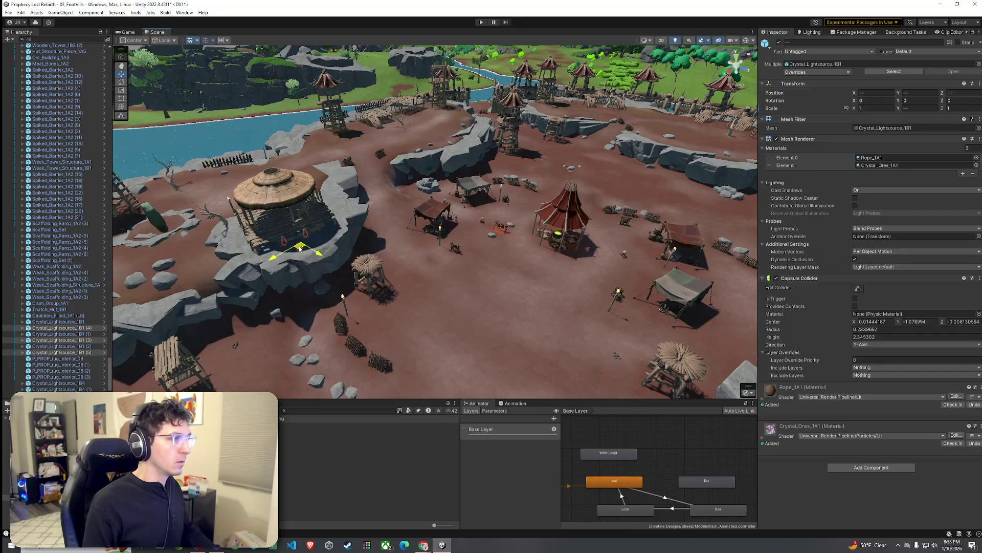
pyautogui.moveTo(292, 212)
pyautogui.mouseDown()
pyautogui.moveTo(426, 175)
pyautogui.moveTo(404, 161)
pyautogui.moveTo(402, 125)
pyautogui.moveTo(447, 96)
pyautogui.moveTo(413, 58)
pyautogui.moveTo(357, 223)
pyautogui.mouseUp()
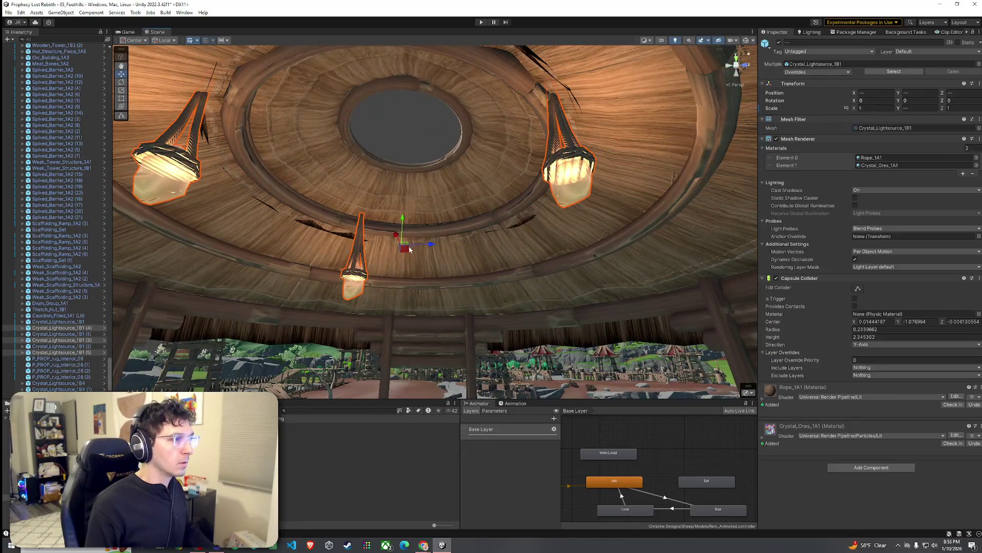
pyautogui.moveTo(411, 249); pyautogui.dragTo(417, 256)
pyautogui.click(444, 220)
pyautogui.moveTo(444, 220)
pyautogui.mouseDown()
pyautogui.moveTo(495, 240)
pyautogui.moveTo(599, 350)
pyautogui.moveTo(204, 129)
pyautogui.mouseUp()
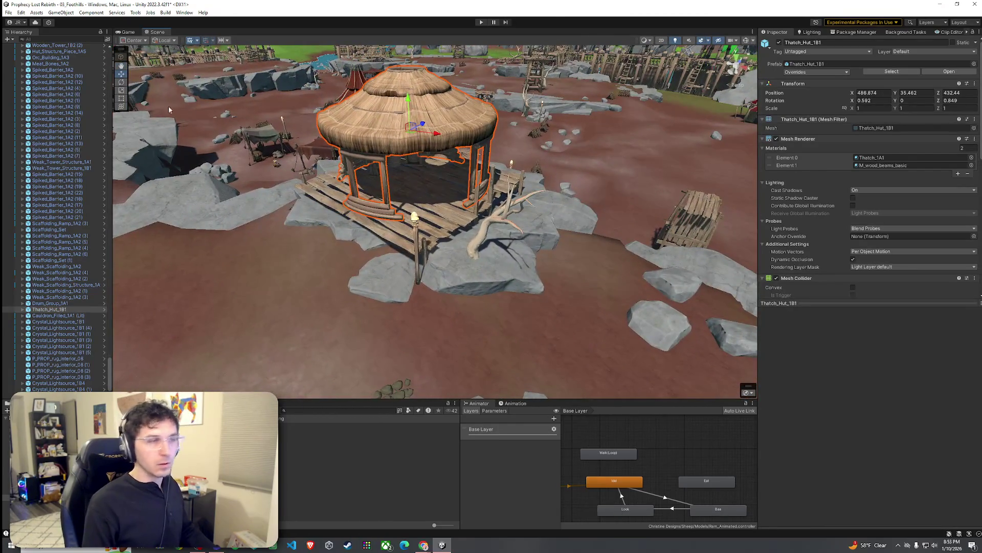
pyautogui.click(21, 12)
# Step: Duplicate the wooden torch post near the hut's deck and frame the new copy
pyautogui.click(296, 215)
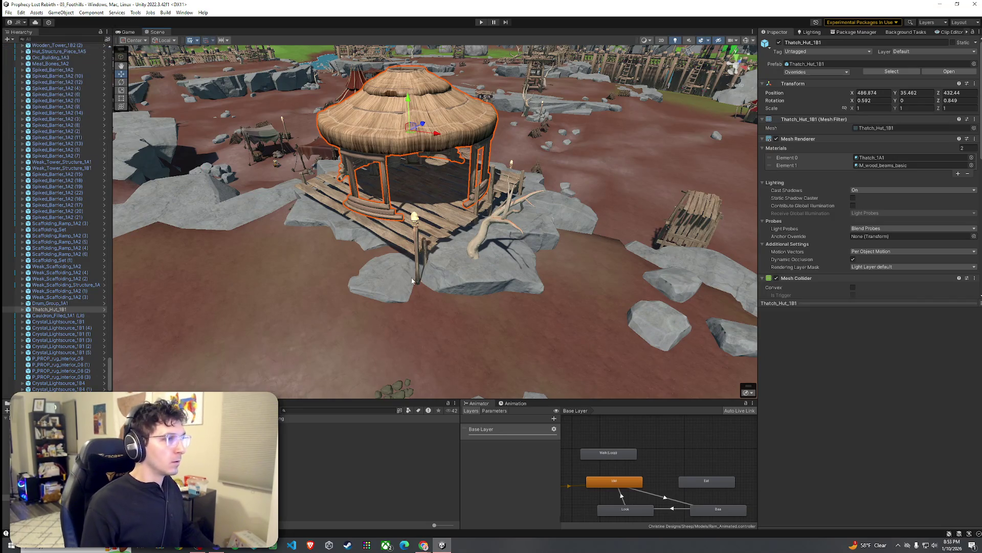
pyautogui.moveTo(351, 342); pyautogui.dragTo(438, 280)
pyautogui.scroll(-3, 438, 279)
pyautogui.click(521, 225)
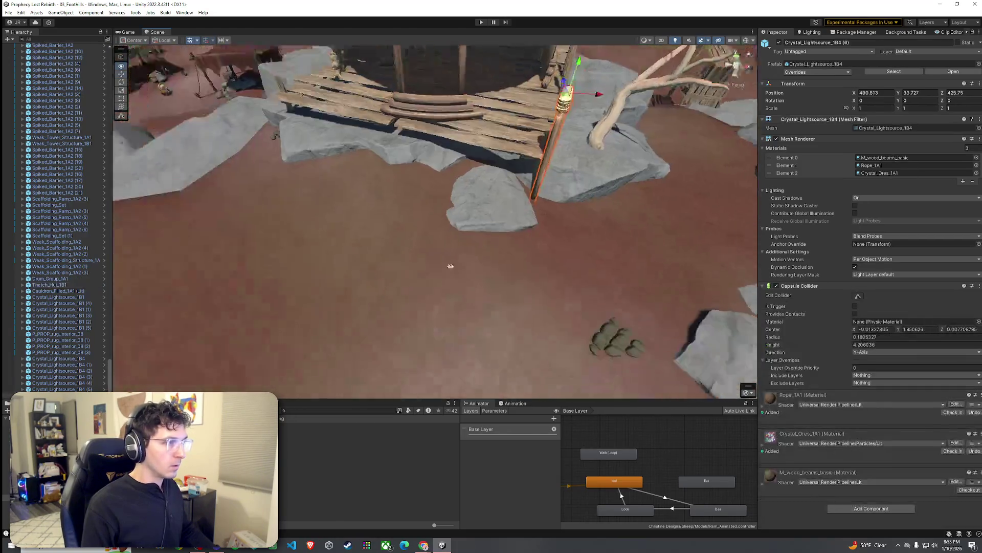
pyautogui.scroll(-5, 450, 267)
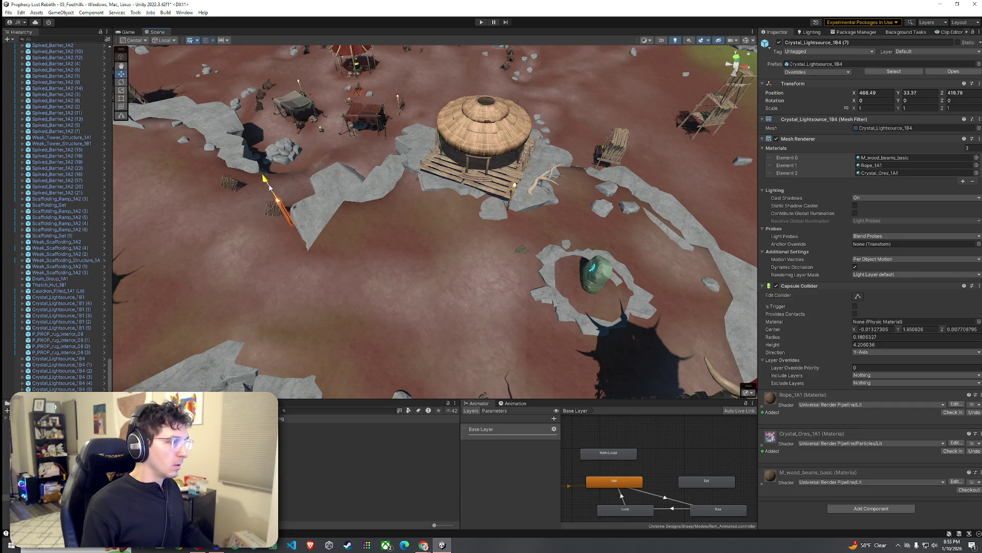
pyautogui.hotkey('ctrl', 'd')
pyautogui.moveTo(270, 189); pyautogui.dragTo(270, 187)
pyautogui.press('f')
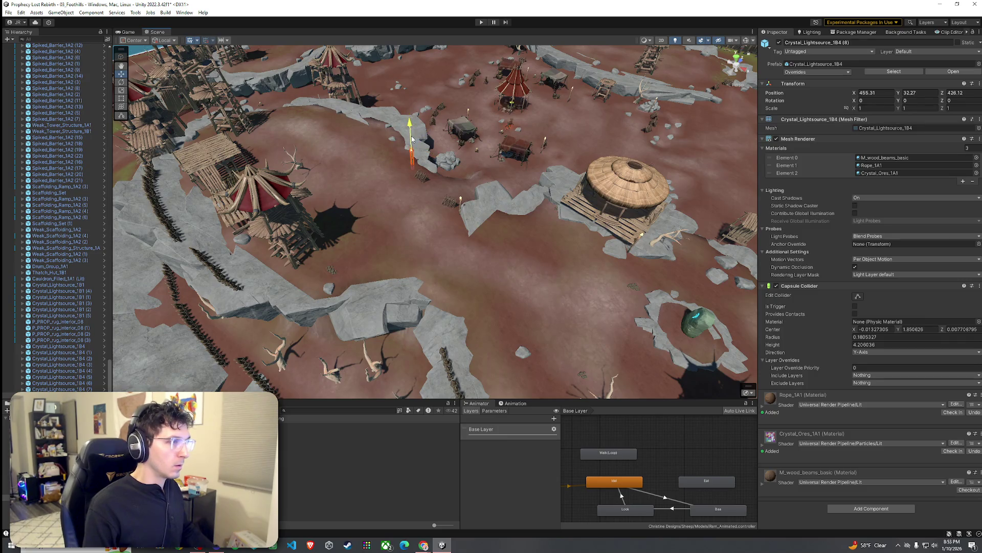
# Step: Add more torch copies, placing the newest, (11), beside the scaffolding ladder tower
pyautogui.moveTo(412, 134)
pyautogui.mouseDown()
pyautogui.moveTo(334, 98)
pyautogui.moveTo(509, 168)
pyautogui.mouseUp()
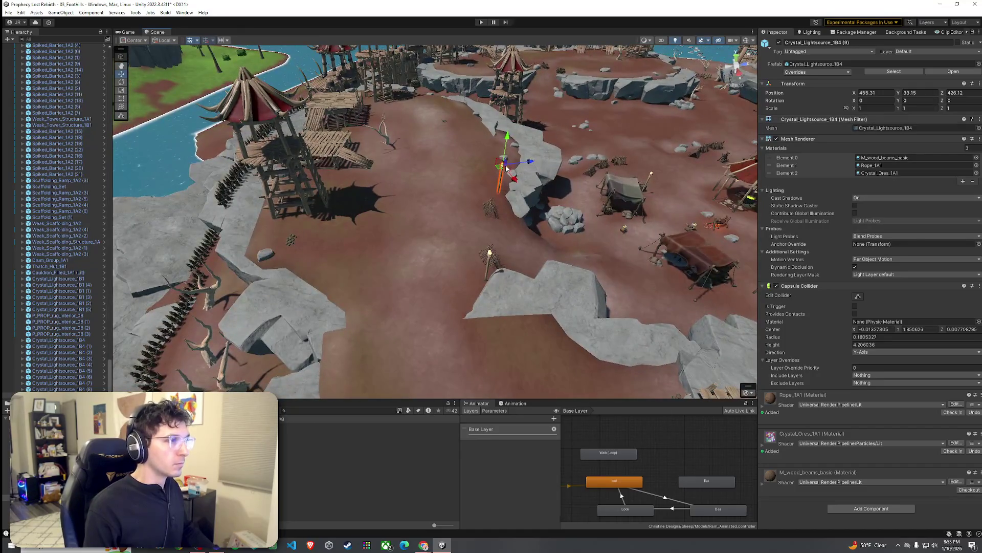
pyautogui.moveTo(366, 136); pyautogui.dragTo(475, 190)
pyautogui.hotkey('ctrl', 'd')
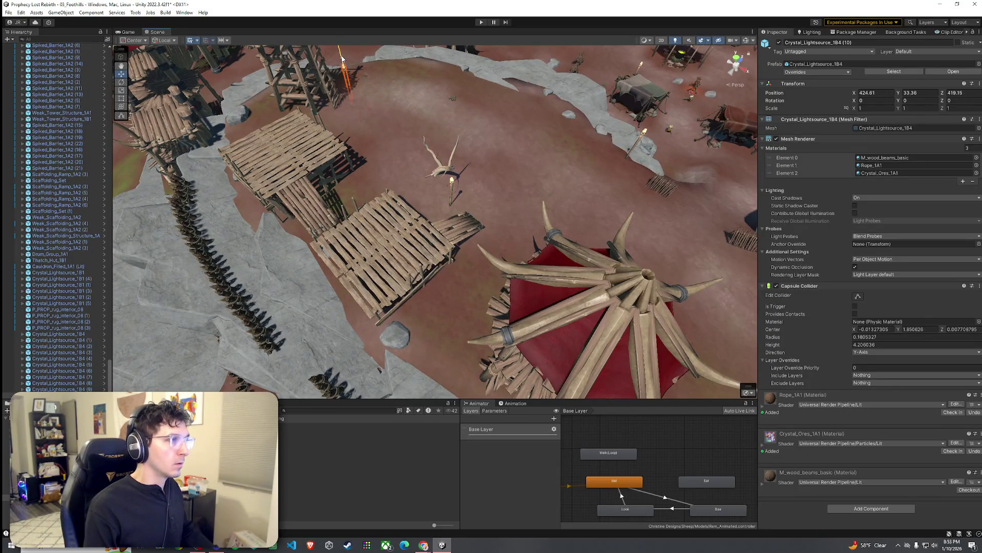
pyautogui.moveTo(343, 52)
pyautogui.mouseDown()
pyautogui.moveTo(371, 69)
pyautogui.moveTo(603, 129)
pyautogui.moveTo(619, 215)
pyautogui.mouseUp()
pyautogui.hotkey('ctrl', 'd')
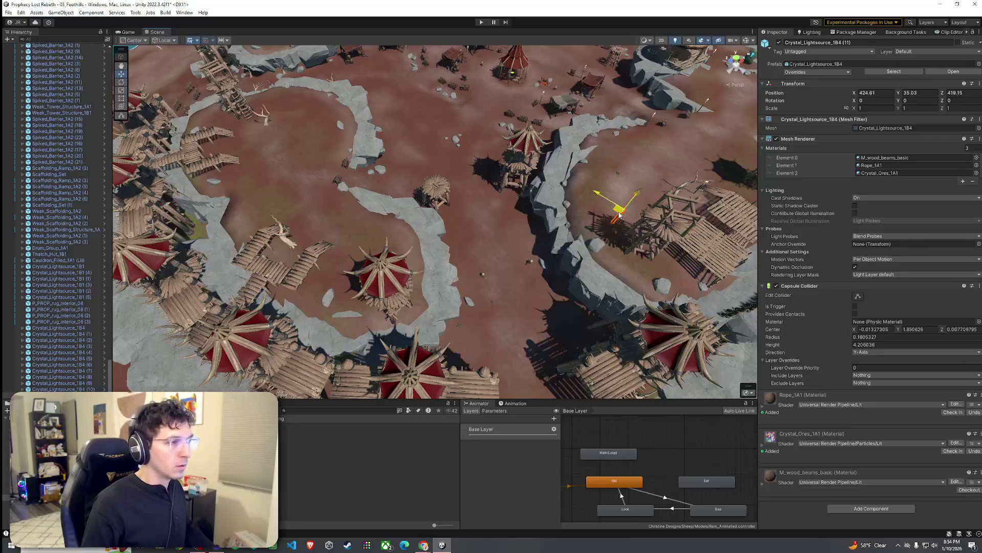
pyautogui.moveTo(339, 270); pyautogui.dragTo(419, 119)
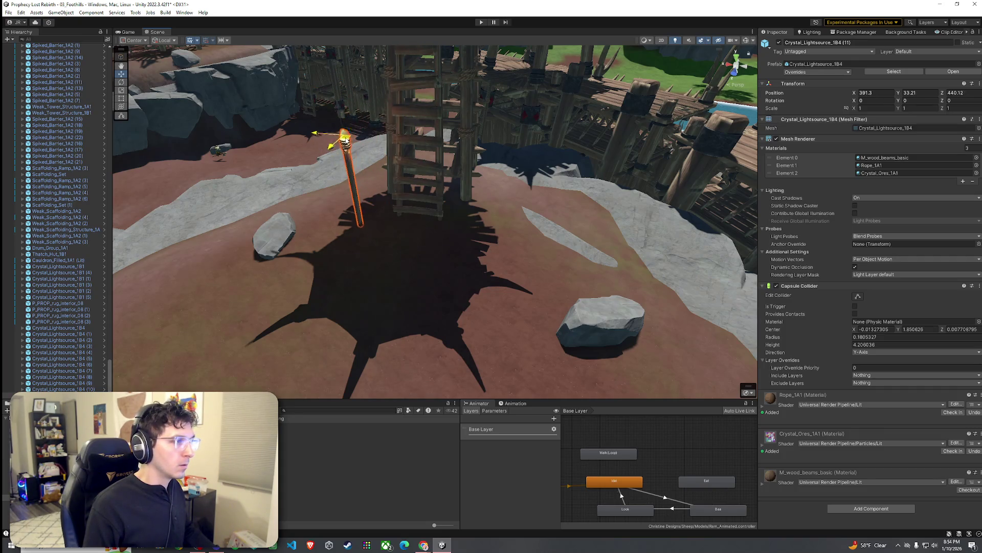
# Step: Place a torch copy on the riverside scaffolding walkway
pyautogui.scroll(-10, 346, 139)
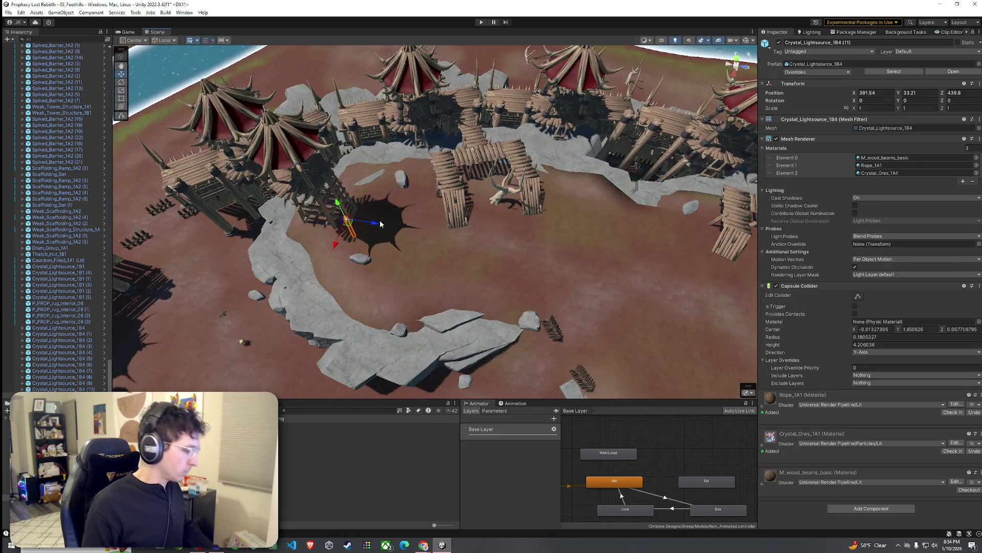
pyautogui.hotkey('ctrl', 'd')
pyautogui.moveTo(500, 180); pyautogui.dragTo(481, 136)
pyautogui.scroll(10, 512, 133)
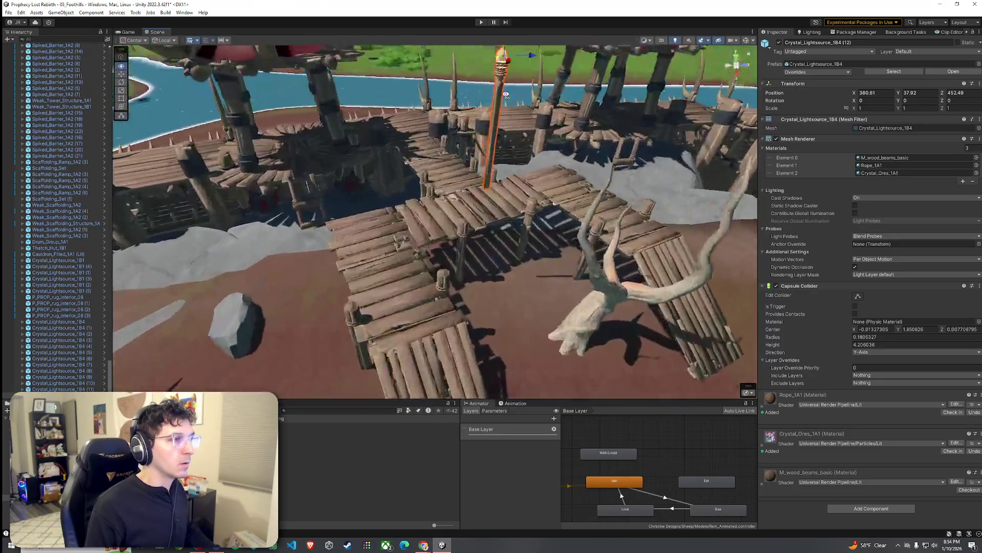
pyautogui.scroll(-10, 533, 121)
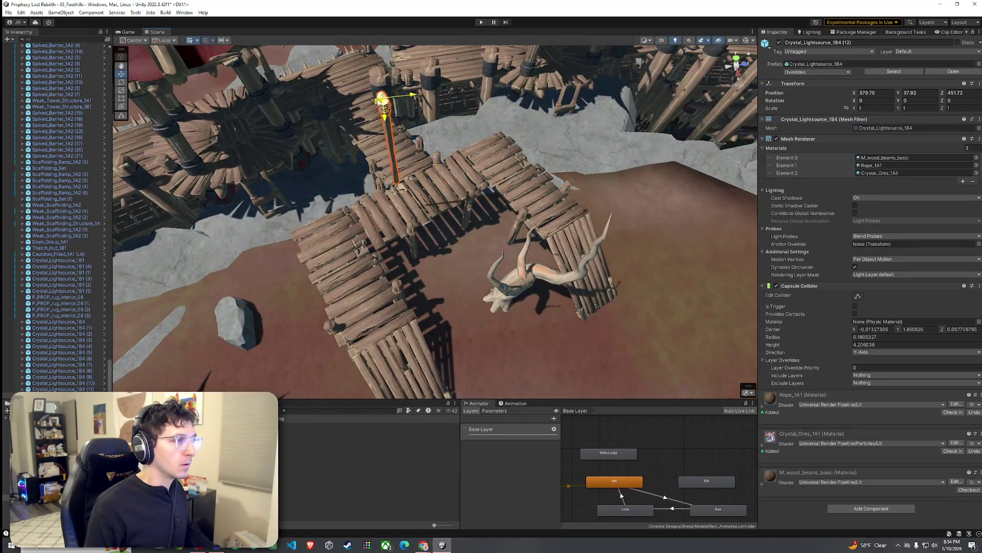
pyautogui.moveTo(350, 61); pyautogui.dragTo(354, 76)
pyautogui.scroll(10, 425, 80)
pyautogui.scroll(-5, 425, 79)
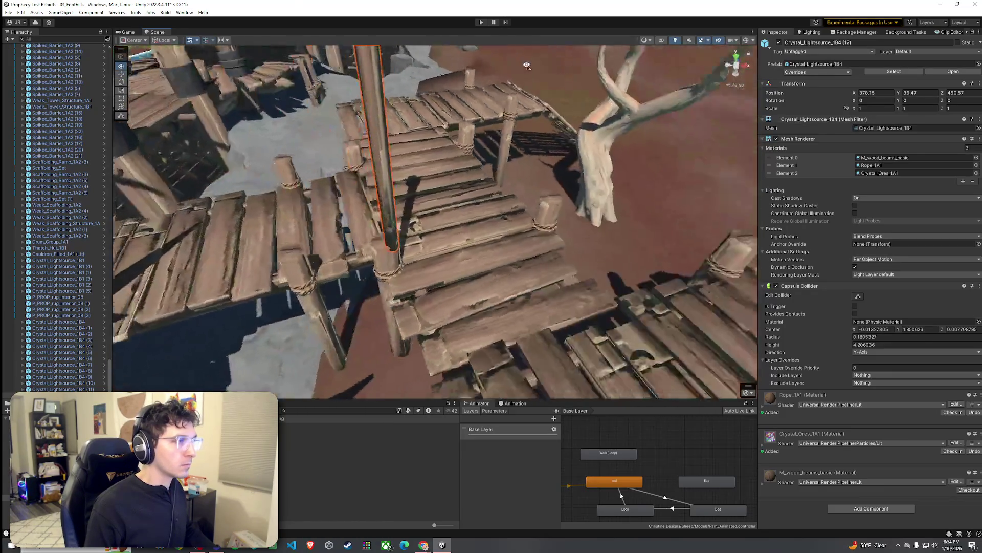
pyautogui.scroll(-5, 484, 90)
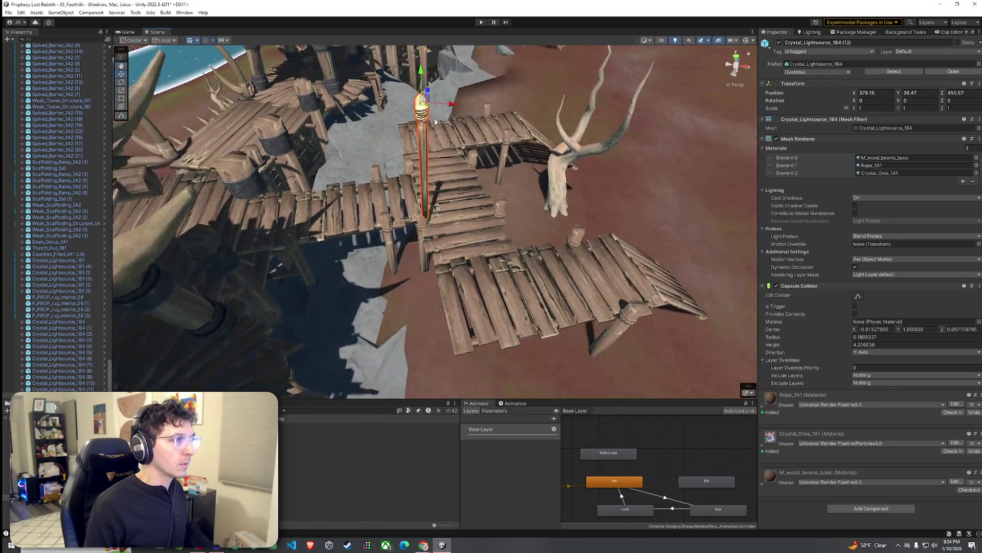
pyautogui.moveTo(428, 107)
pyautogui.mouseDown()
pyautogui.moveTo(421, 92)
pyautogui.moveTo(423, 111)
pyautogui.moveTo(245, 85)
pyautogui.moveTo(358, 121)
pyautogui.moveTo(359, 161)
pyautogui.mouseUp()
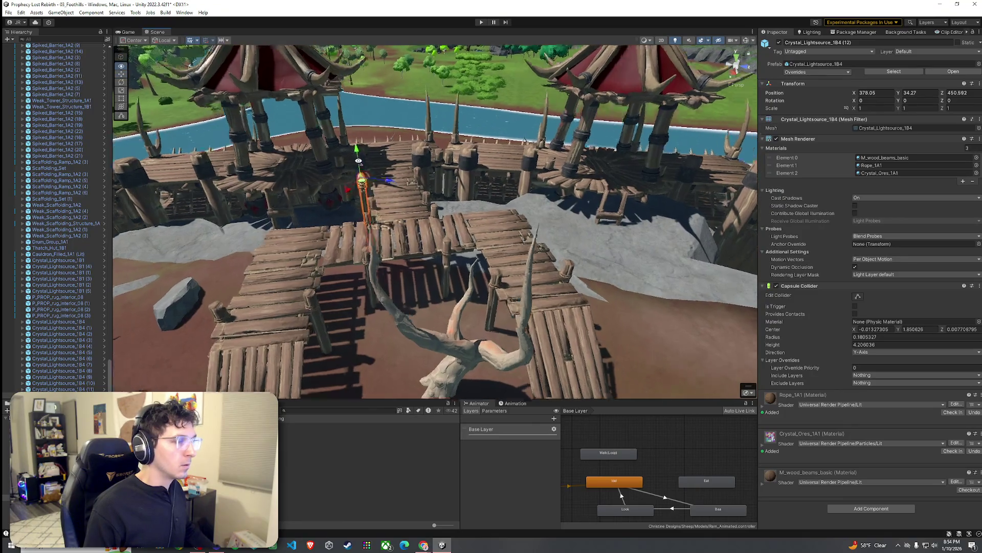
# Step: Add a second torch on the walkway's other side and select both torches
pyautogui.hotkey('ctrl', 'd')
pyautogui.moveTo(409, 137); pyautogui.dragTo(562, 132)
pyautogui.scroll(-5, 461, 204)
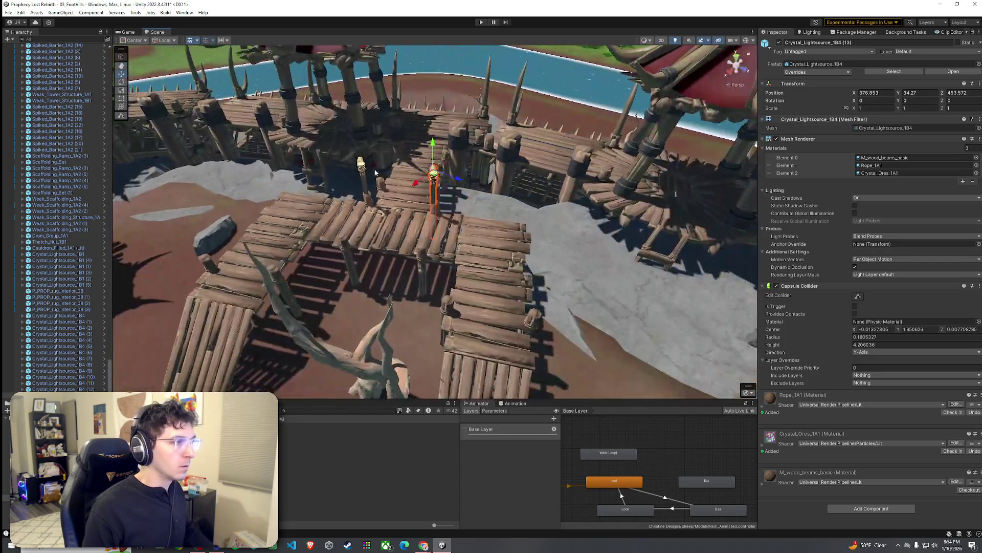
pyautogui.keyDown('shift'); pyautogui.click(375, 173); pyautogui.keyUp('shift')
pyautogui.scroll(5, 425, 171)
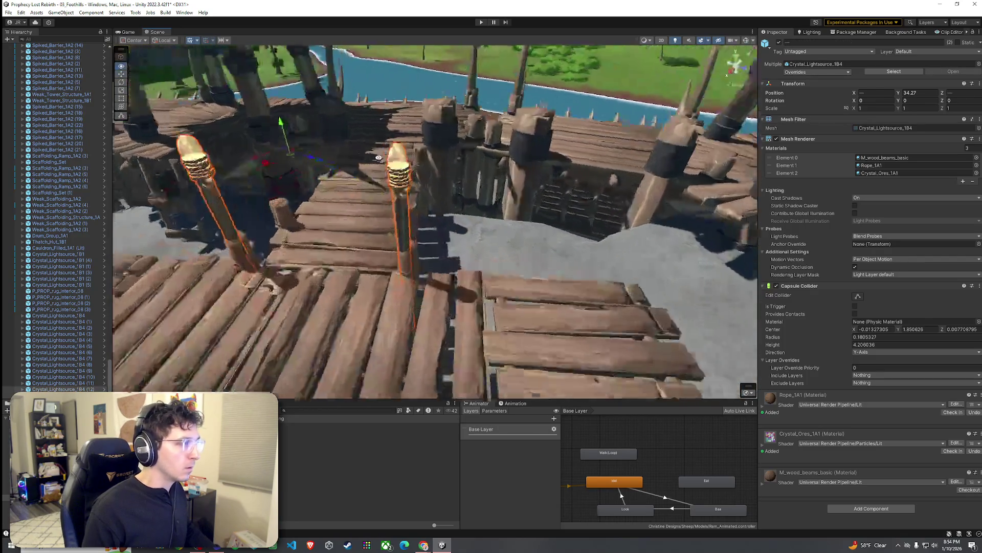
pyautogui.scroll(-6, 392, 170)
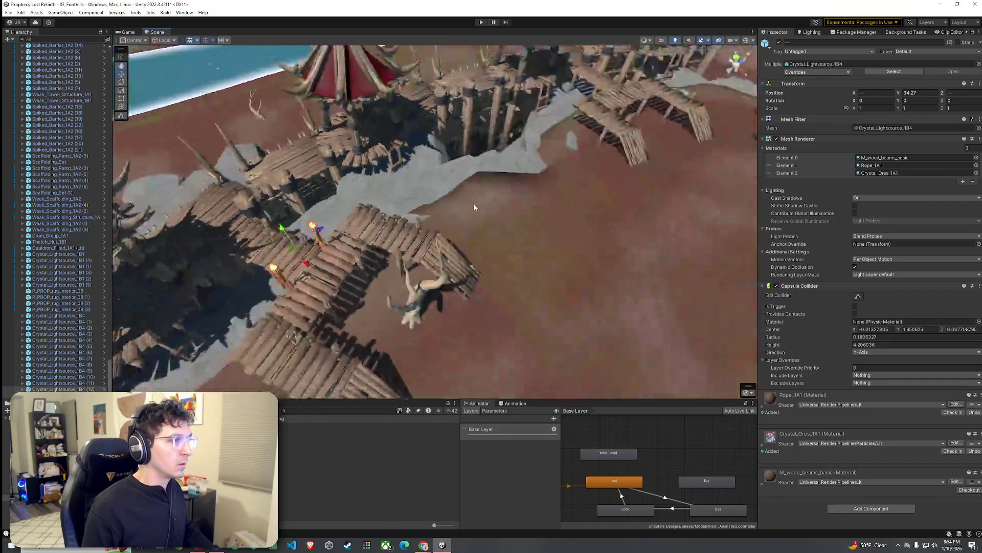
pyautogui.moveTo(399, 239)
pyautogui.mouseDown()
pyautogui.moveTo(624, 542)
pyautogui.moveTo(561, 84)
pyautogui.moveTo(553, 87)
pyautogui.mouseUp()
# Step: Rotate both walkway torches about 37° on Y to match the walkway, then lower them into place
pyautogui.press('e')
pyautogui.moveTo(378, 149)
pyautogui.mouseDown()
pyautogui.moveTo(508, 117)
pyautogui.moveTo(505, 128)
pyautogui.mouseUp()
pyautogui.press('e')
pyautogui.press('w')
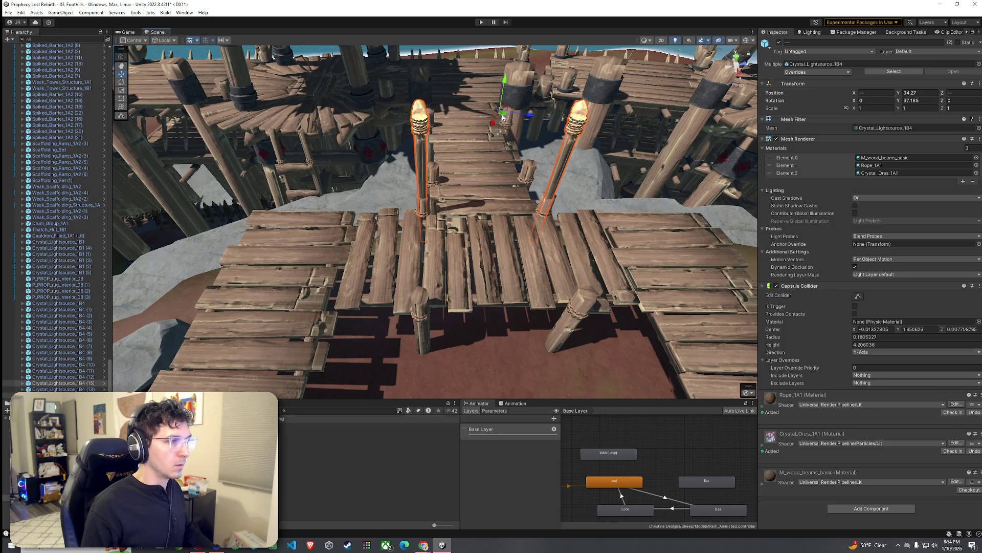
pyautogui.moveTo(502, 97)
pyautogui.mouseDown()
pyautogui.moveTo(503, 128)
pyautogui.moveTo(353, 100)
pyautogui.moveTo(333, 168)
pyautogui.mouseUp()
pyautogui.click(333, 171)
pyautogui.scroll(-5, 332, 172)
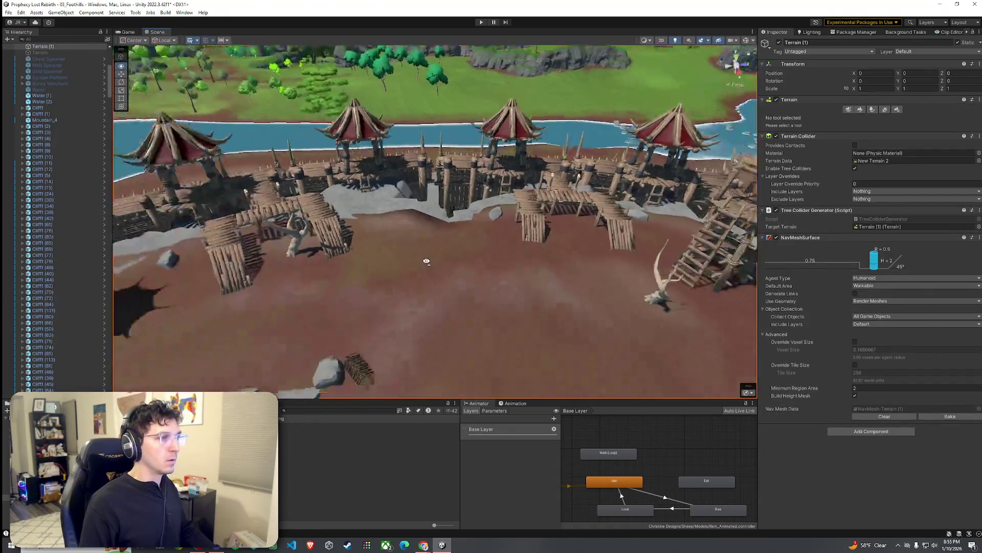
pyautogui.click(9, 12)
pyautogui.click(31, 50)
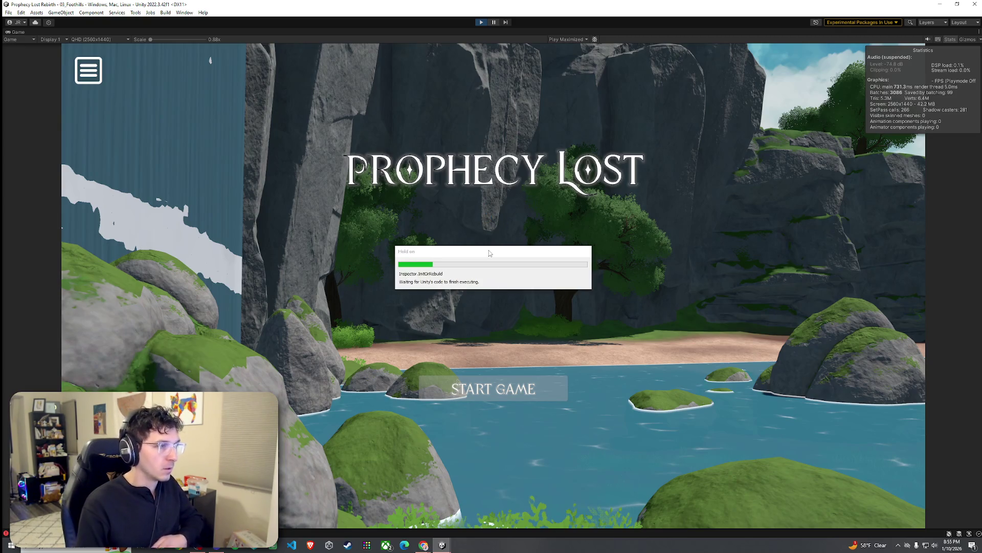
# Step: Play from START GAME into the Foothills camp, return to menu, then exit Play mode to the Scene view
pyautogui.click(484, 394)
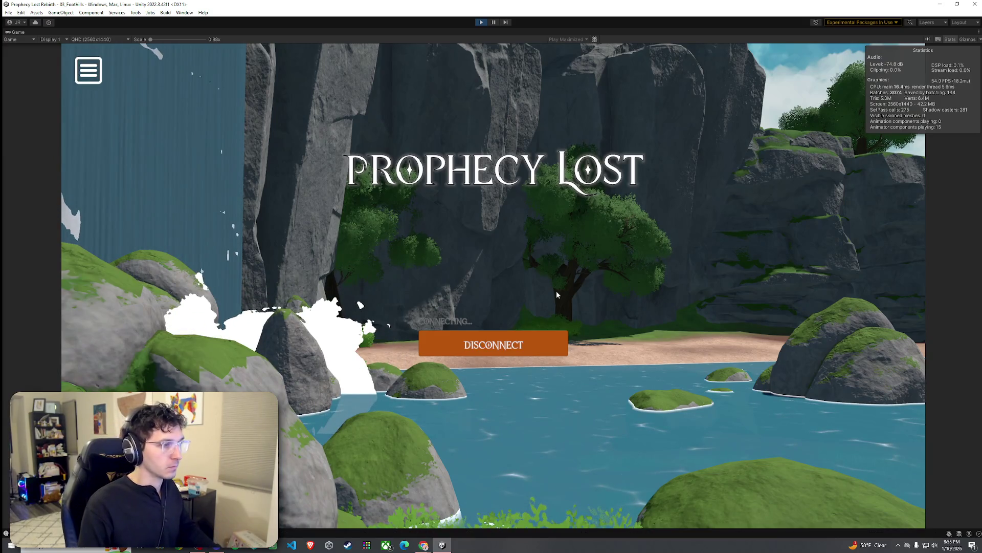
pyautogui.press('w')
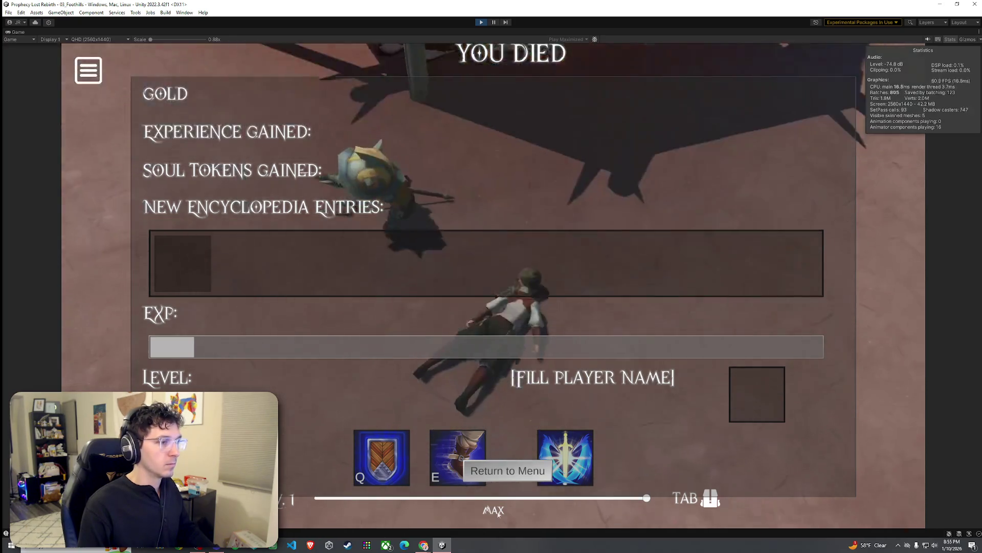
pyautogui.click(516, 466)
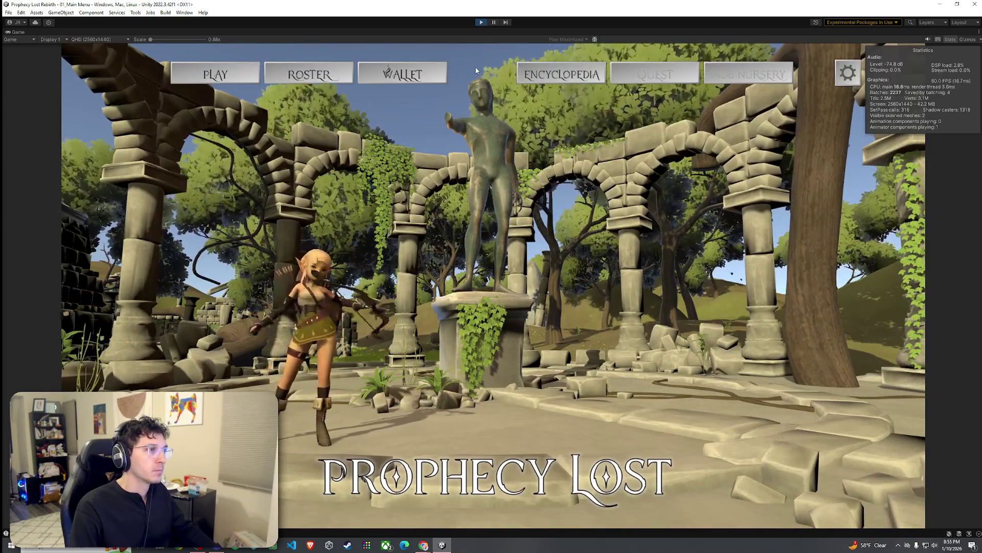
pyautogui.hotkey('ctrl', 'p')
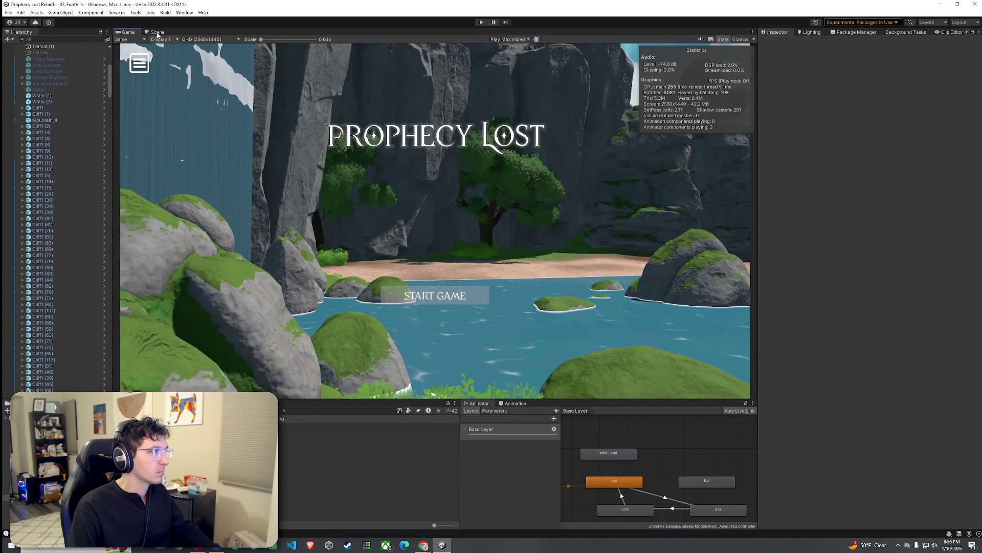
pyautogui.click(156, 32)
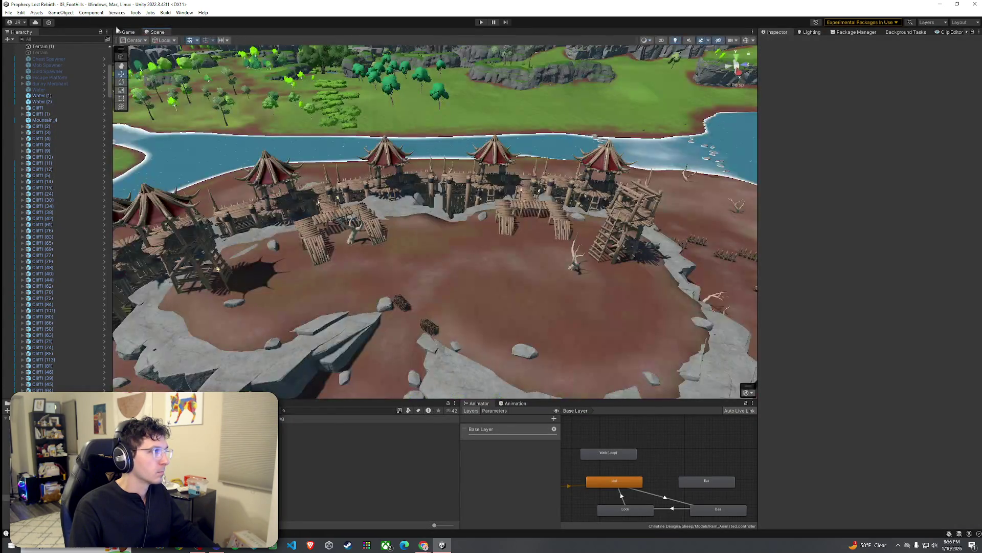
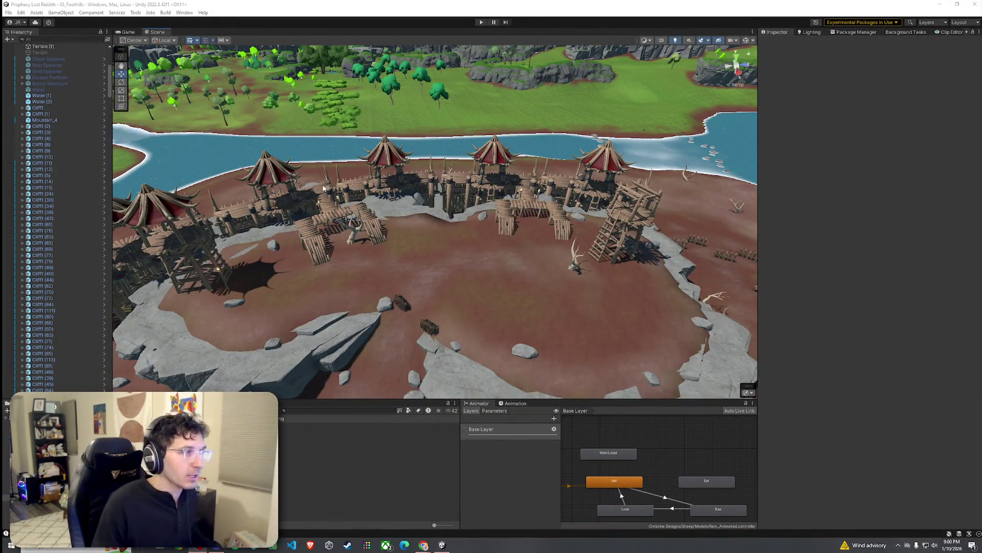
# Step: Fly around the foothills camp arena and save the 03_Foothills scene
pyautogui.click(8, 12)
pyautogui.press('Escape')
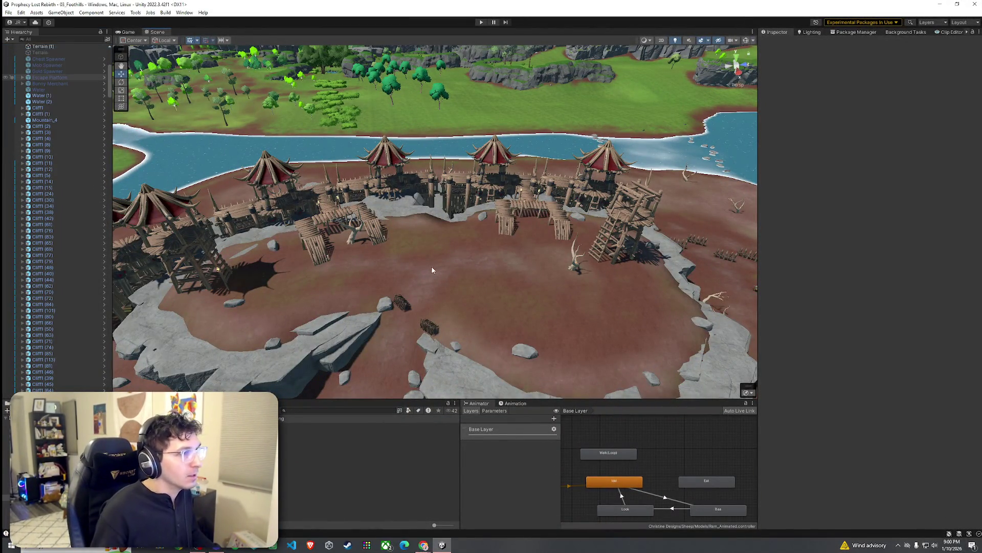
pyautogui.scroll(-6, 475, 296)
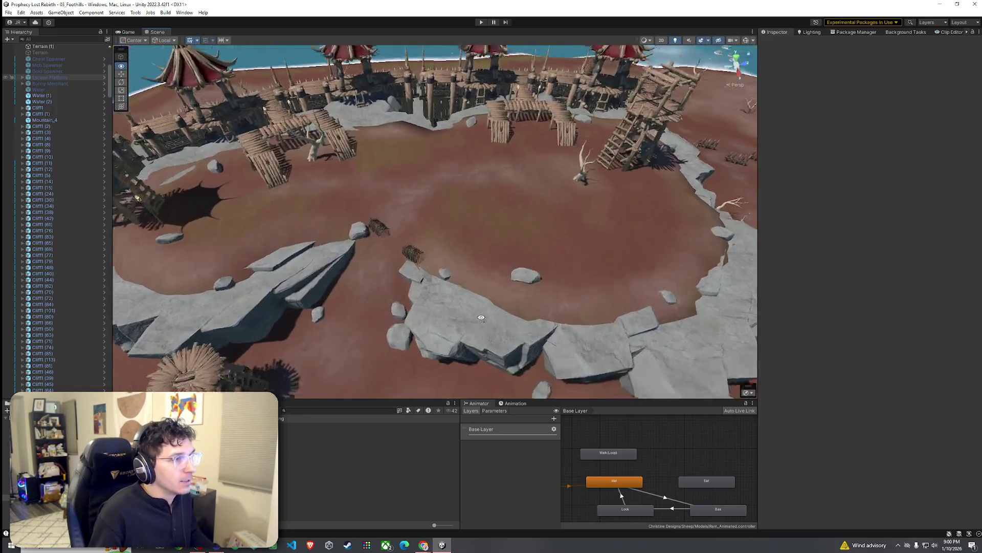
pyautogui.moveTo(498, 307)
pyautogui.mouseDown()
pyautogui.moveTo(642, 252)
pyautogui.moveTo(703, 211)
pyautogui.moveTo(941, 229)
pyautogui.moveTo(814, 214)
pyautogui.moveTo(875, 213)
pyautogui.moveTo(154, 258)
pyautogui.moveTo(306, 267)
pyautogui.moveTo(255, 212)
pyautogui.moveTo(267, 264)
pyautogui.moveTo(306, 265)
pyautogui.moveTo(305, 277)
pyautogui.moveTo(114, 288)
pyautogui.moveTo(315, 279)
pyautogui.moveTo(350, 292)
pyautogui.moveTo(353, 308)
pyautogui.mouseUp()
pyautogui.click(8, 12)
pyautogui.click(29, 48)
pyautogui.moveTo(333, 378); pyautogui.dragTo(330, 375)
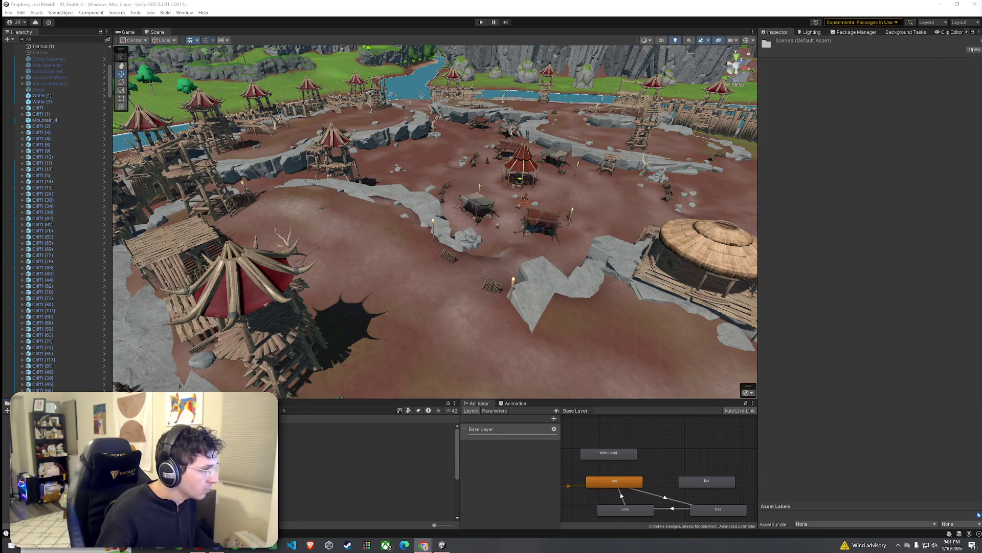
# Step: Open 02_Test Scene and frame its dragon, GameManager and Escape Platform
pyautogui.click(367, 481)
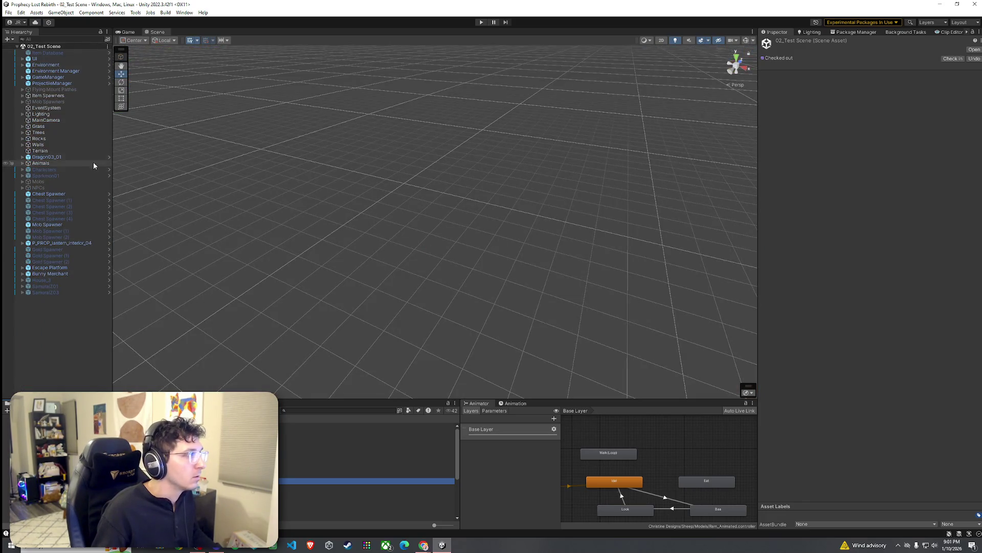
pyautogui.doubleClick(46, 157)
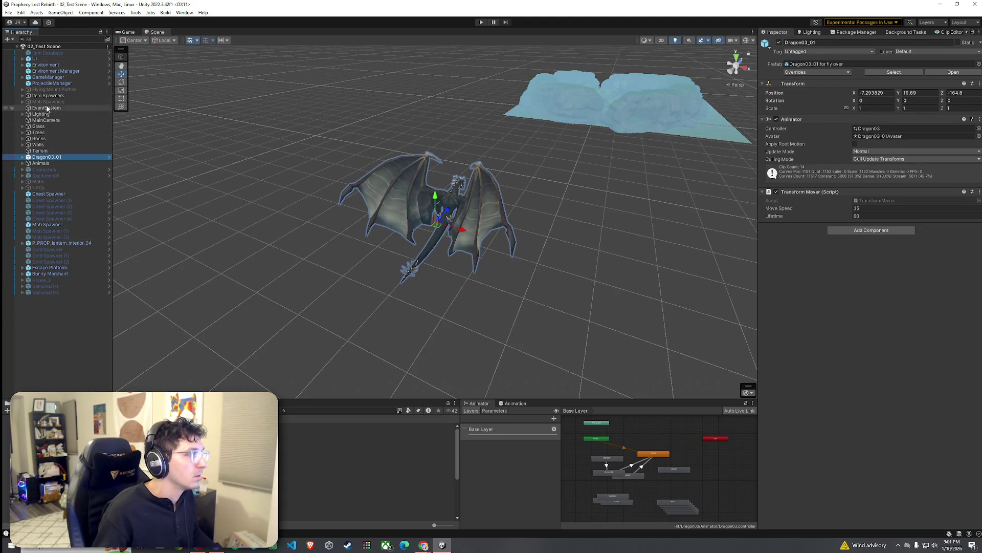
pyautogui.click(58, 79)
pyautogui.doubleClick(58, 78)
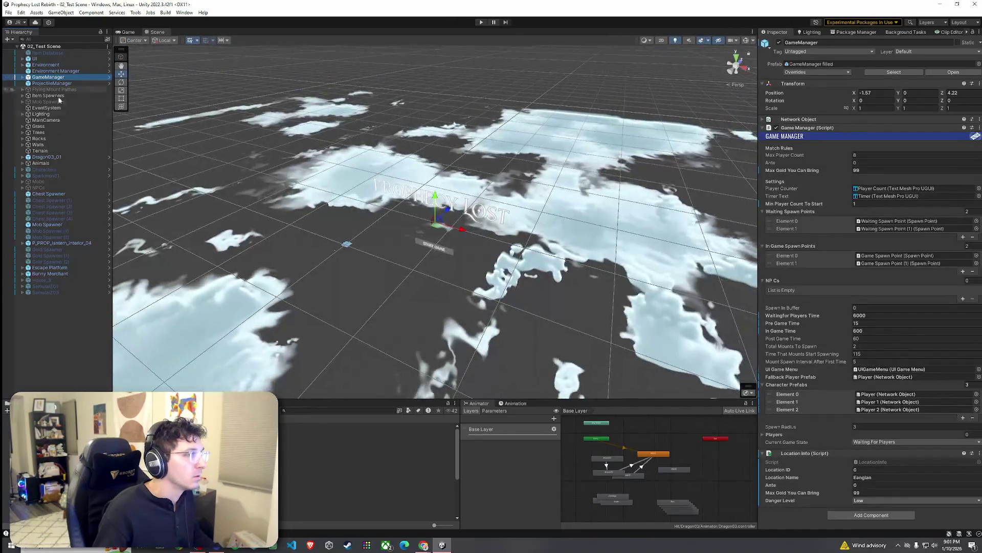
pyautogui.doubleClick(51, 268)
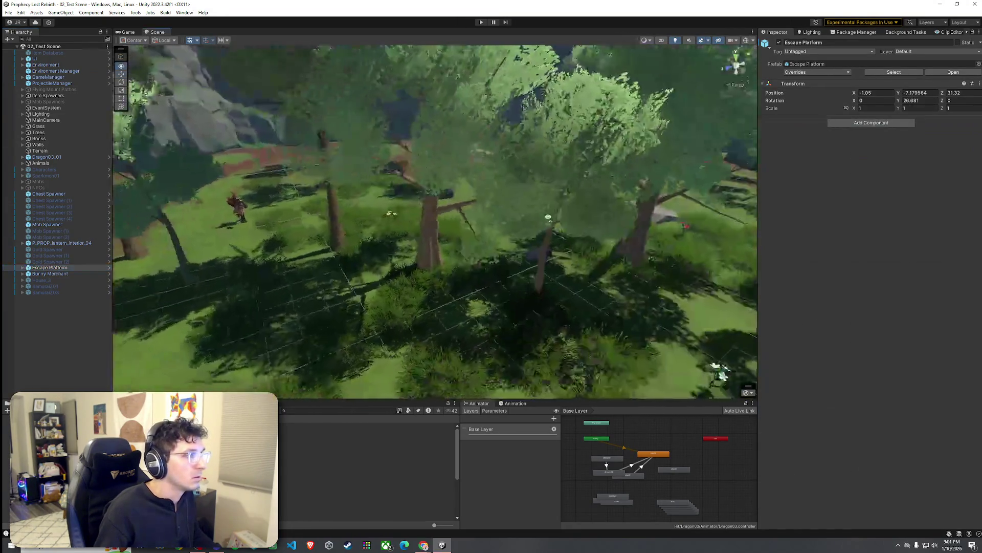
pyautogui.moveTo(548, 217)
pyautogui.mouseDown()
pyautogui.moveTo(289, 188)
pyautogui.moveTo(102, 77)
pyautogui.mouseUp()
# Step: Show the Prophecy Lost title screen in the Game view and save the scene
pyautogui.click(8, 13)
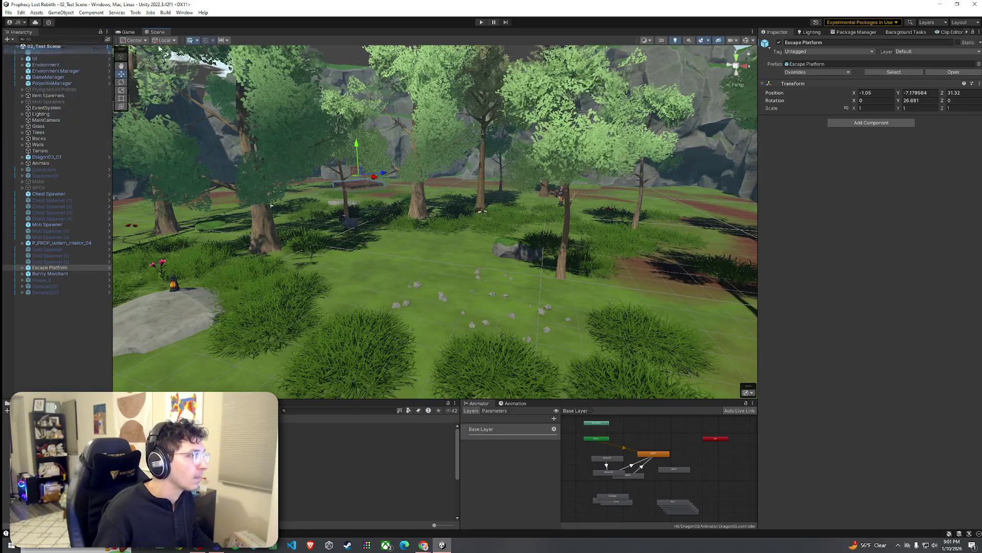
pyautogui.click(127, 32)
pyautogui.click(9, 12)
pyautogui.click(26, 58)
pyautogui.click(414, 21)
pyautogui.click(9, 12)
pyautogui.click(28, 50)
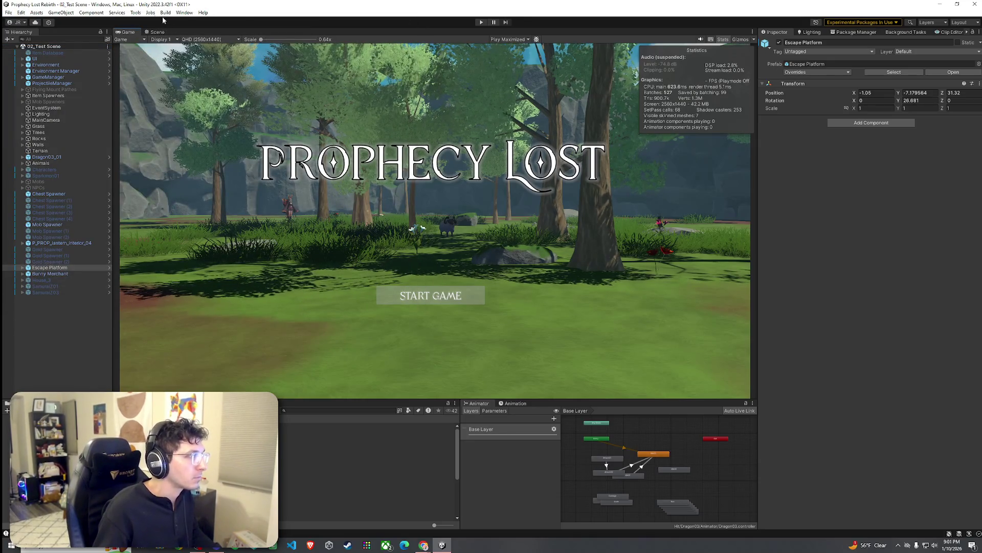
# Step: Enable Always Play From Scene 0, check Build Settings, and save the scene
pyautogui.click(136, 12)
pyautogui.click(161, 68)
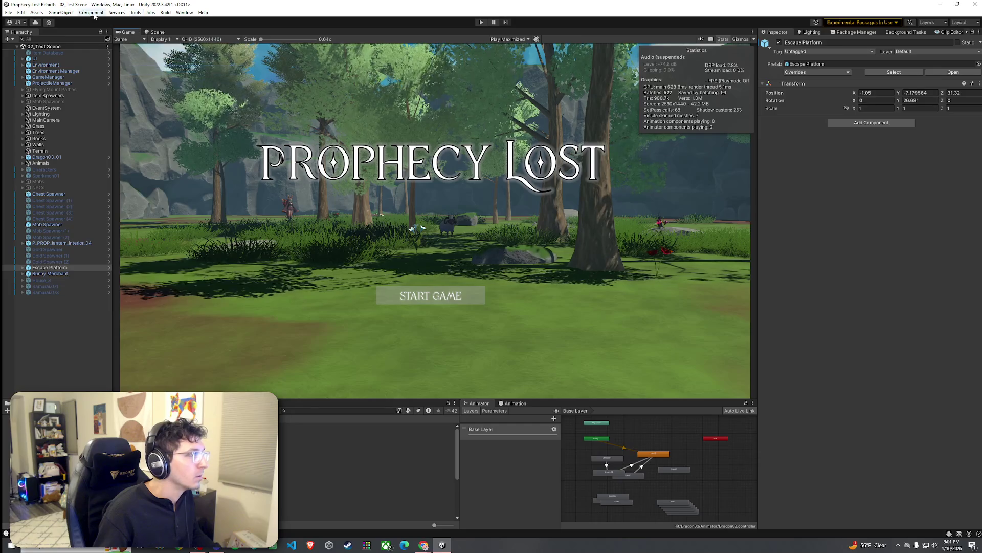
pyautogui.click(8, 13)
pyautogui.click(28, 49)
pyautogui.click(8, 12)
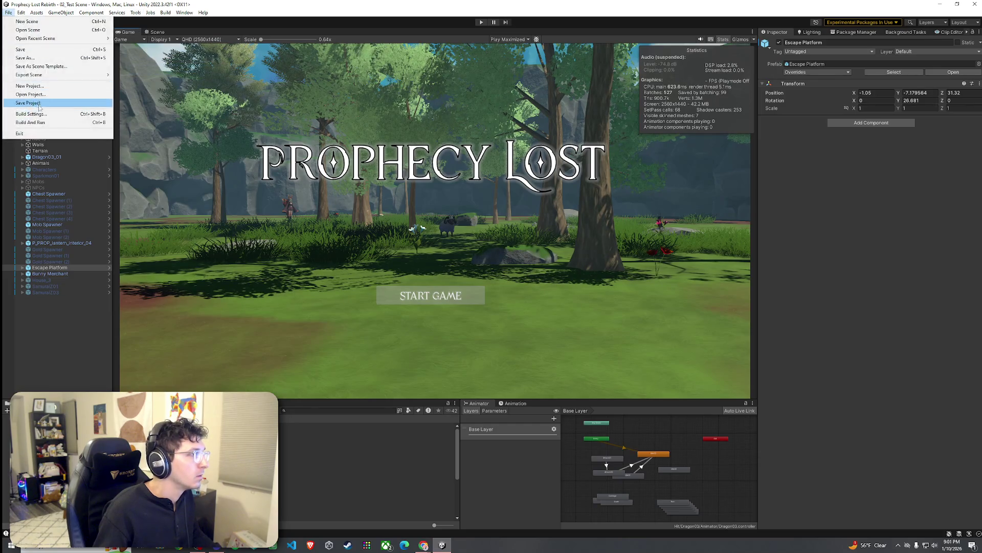
pyautogui.click(31, 113)
pyautogui.click(594, 133)
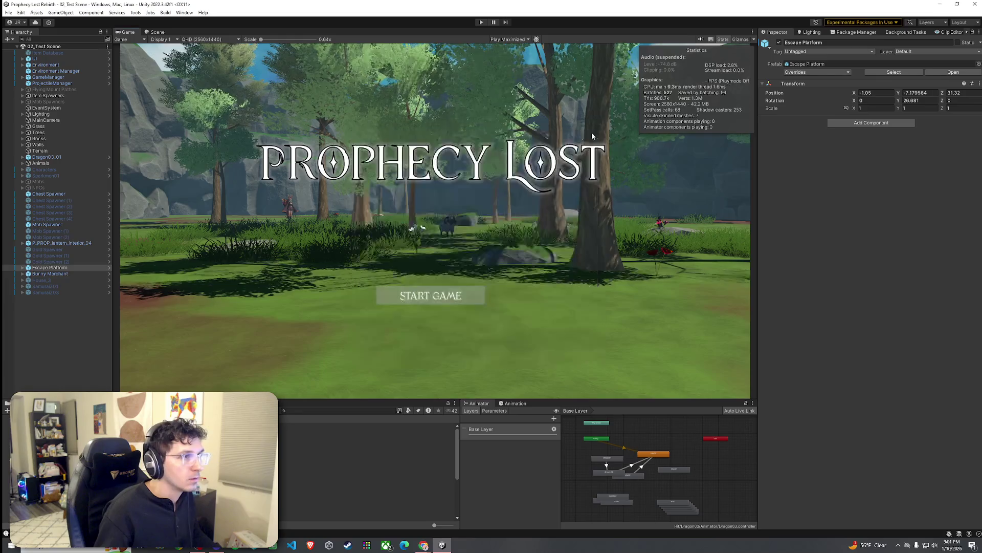
pyautogui.click(8, 12)
pyautogui.click(19, 53)
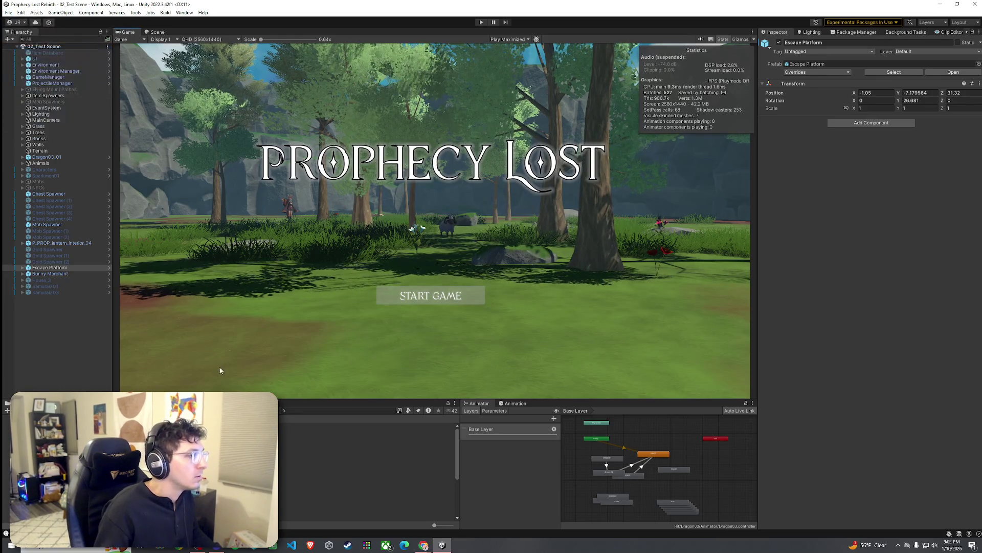
# Step: Play-test from scene 0 through 00_BootStrap, then stop and return to editing
pyautogui.hotkey('ctrl', 'p')
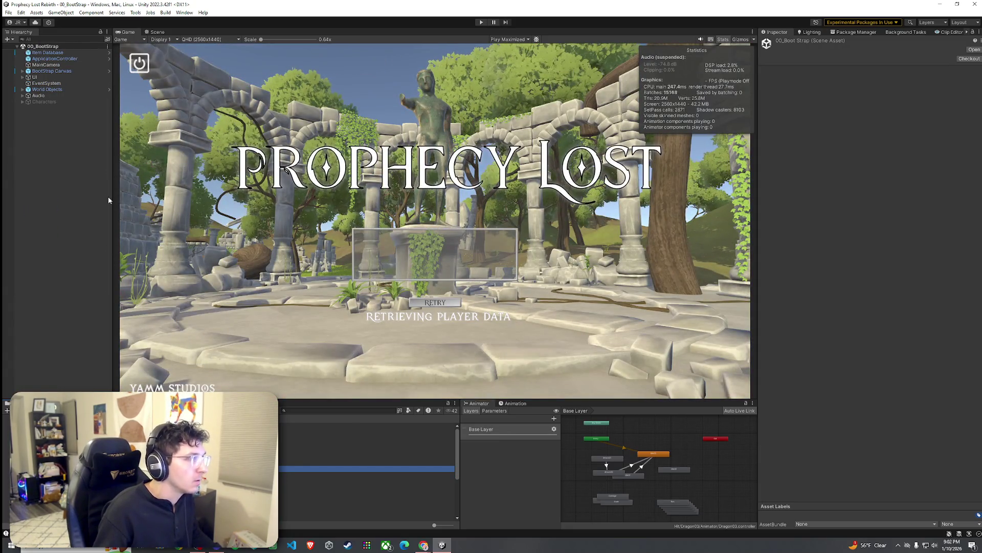
pyautogui.click(8, 12)
pyautogui.press('Escape')
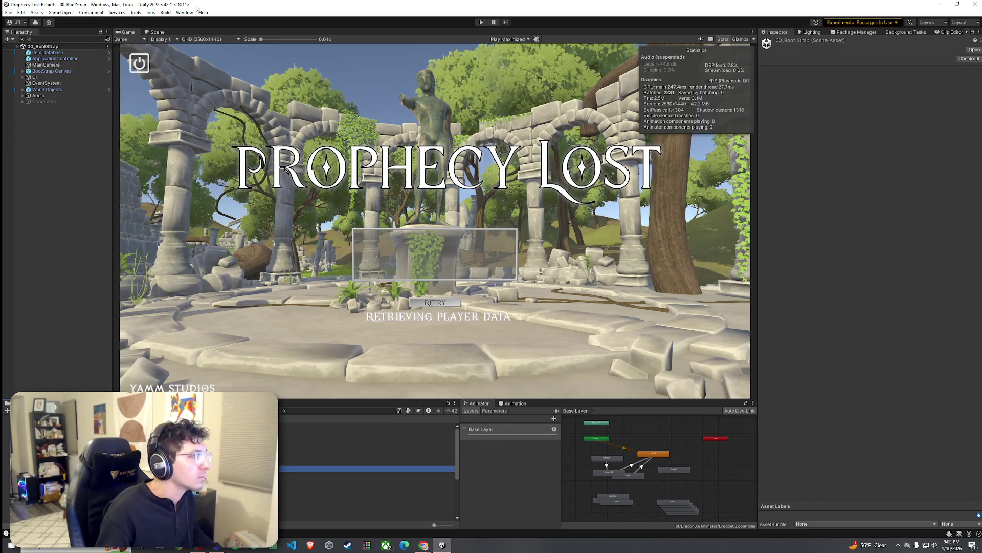
pyautogui.press('Down')
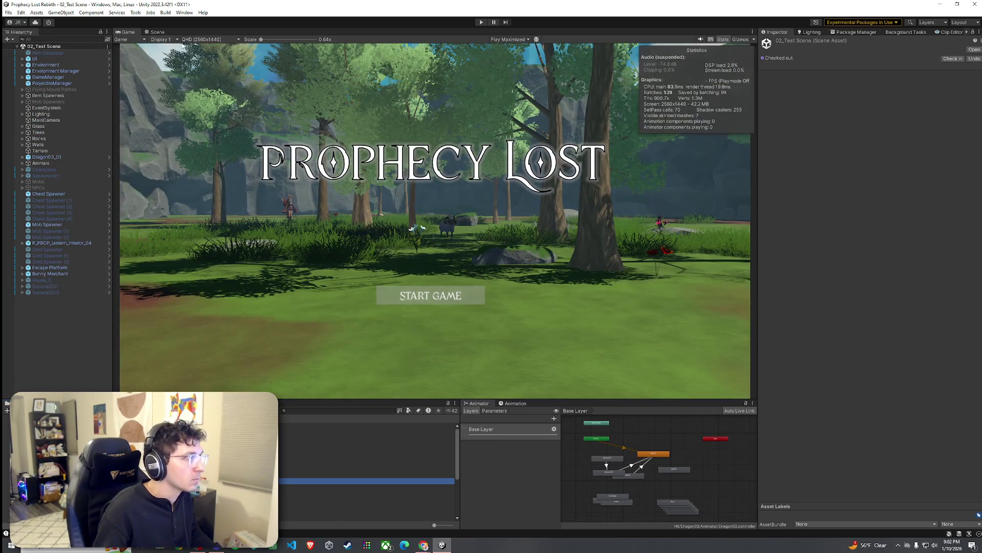
pyautogui.click(155, 31)
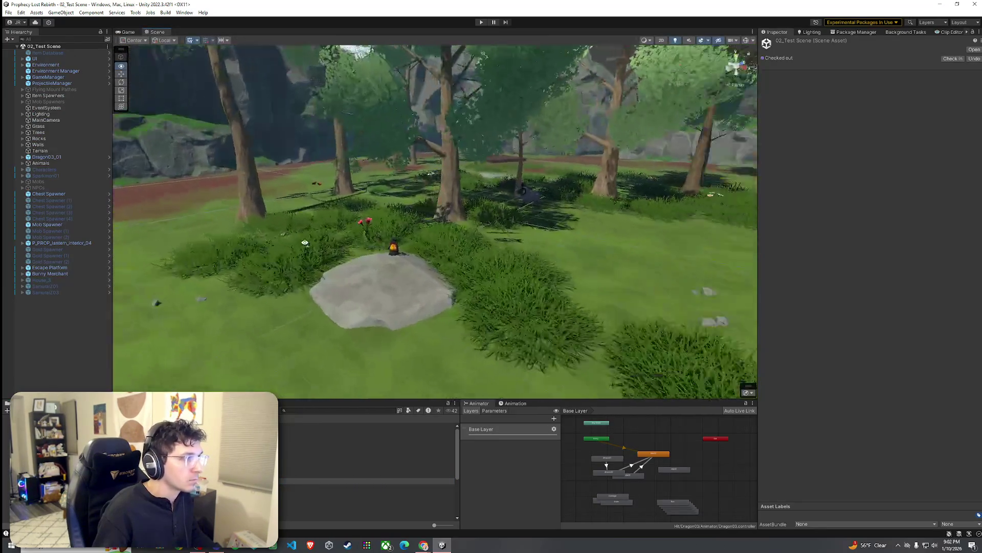
# Step: Select the Mob Spawner and locate its Spear Goblin prefab
pyautogui.moveTo(305, 243); pyautogui.dragTo(358, 239)
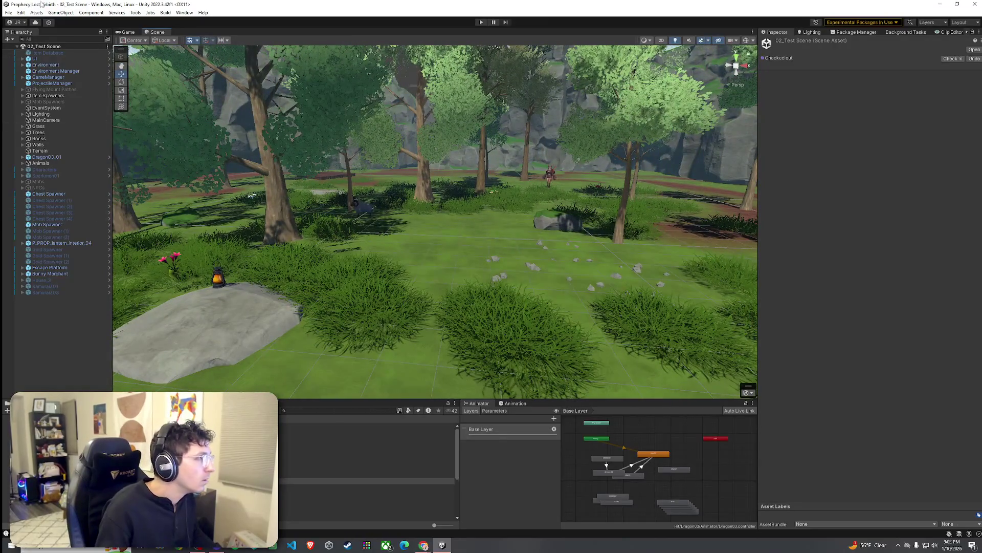
pyautogui.click(8, 12)
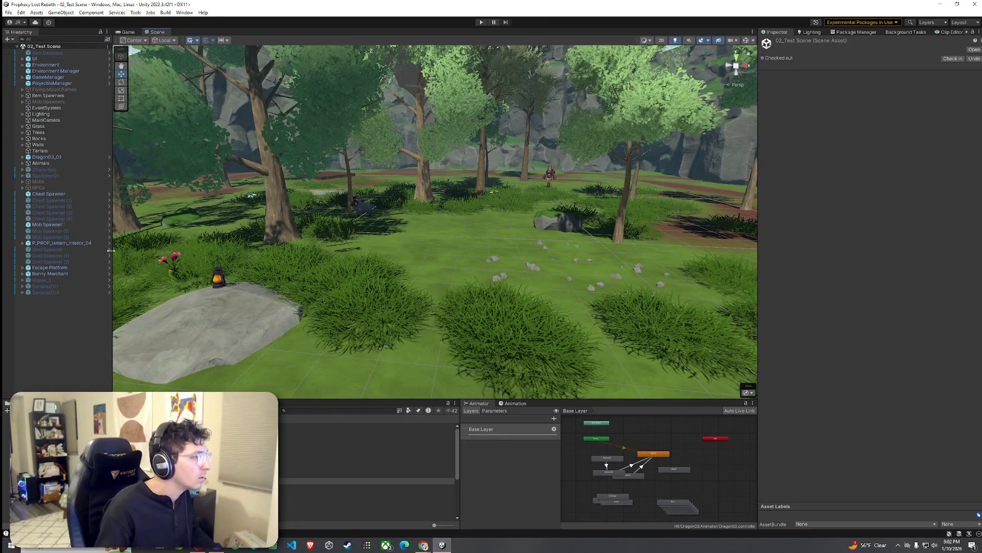
pyautogui.click(47, 224)
pyautogui.moveTo(394, 229); pyautogui.dragTo(358, 231)
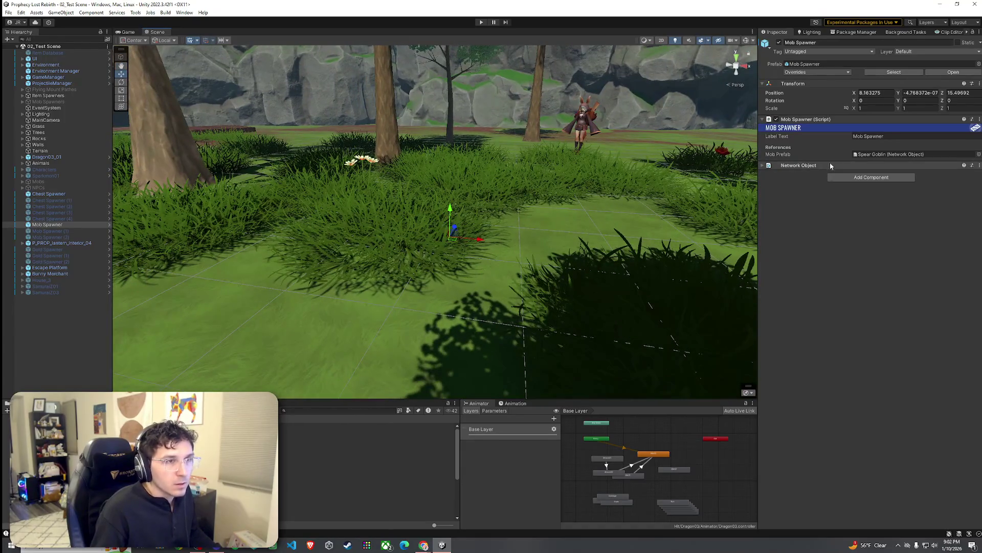
pyautogui.click(890, 154)
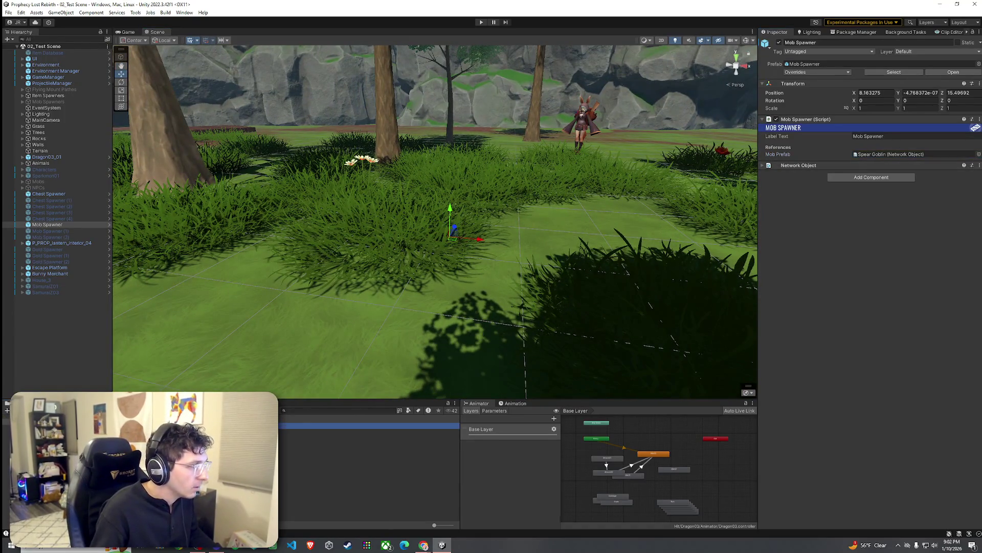
pyautogui.doubleClick(890, 154)
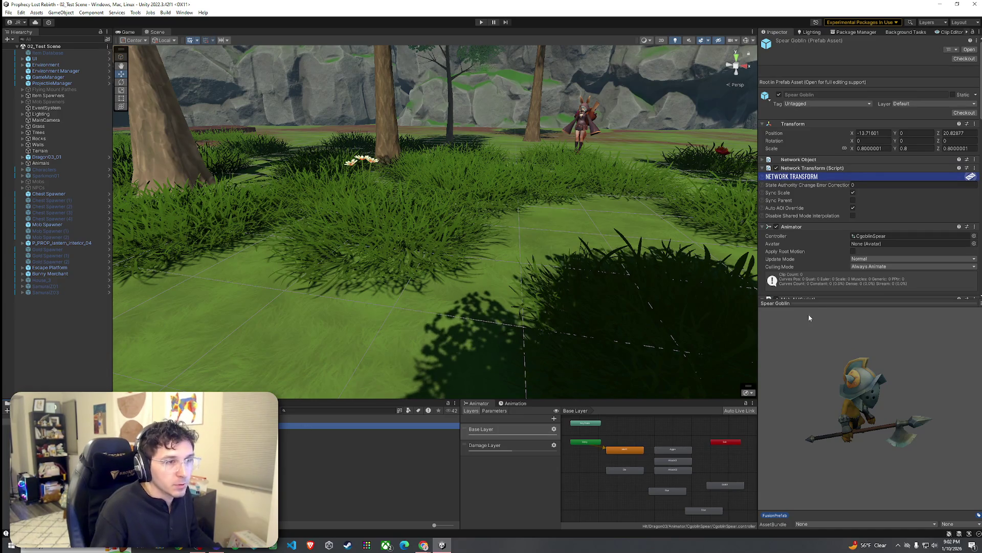
# Step: Collapse the prefab's Network Transform and Animator, then place a Spear Goblin copy in the clearing
pyautogui.moveTo(821, 304)
pyautogui.mouseDown()
pyautogui.moveTo(827, 444)
pyautogui.moveTo(828, 419)
pyautogui.mouseUp()
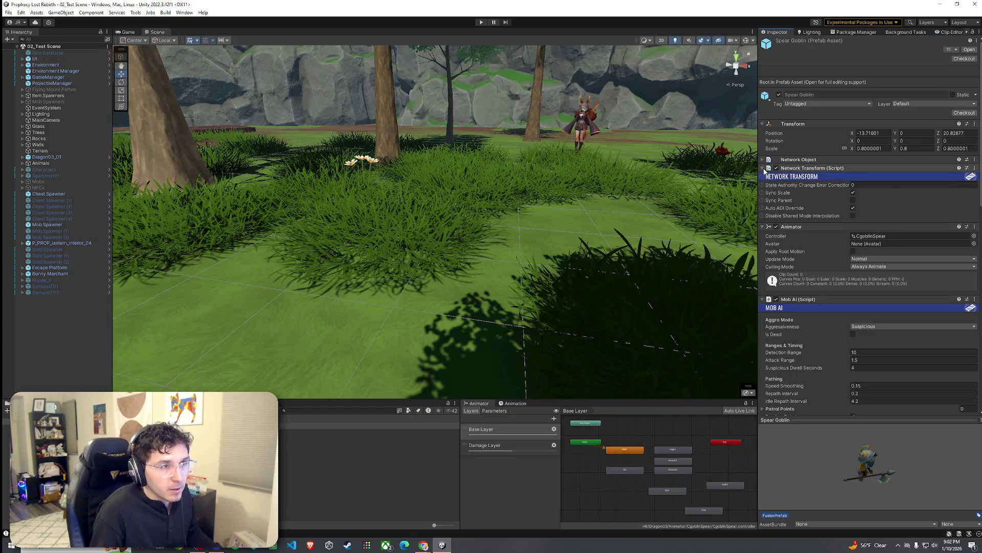
pyautogui.click(763, 168)
pyautogui.click(762, 176)
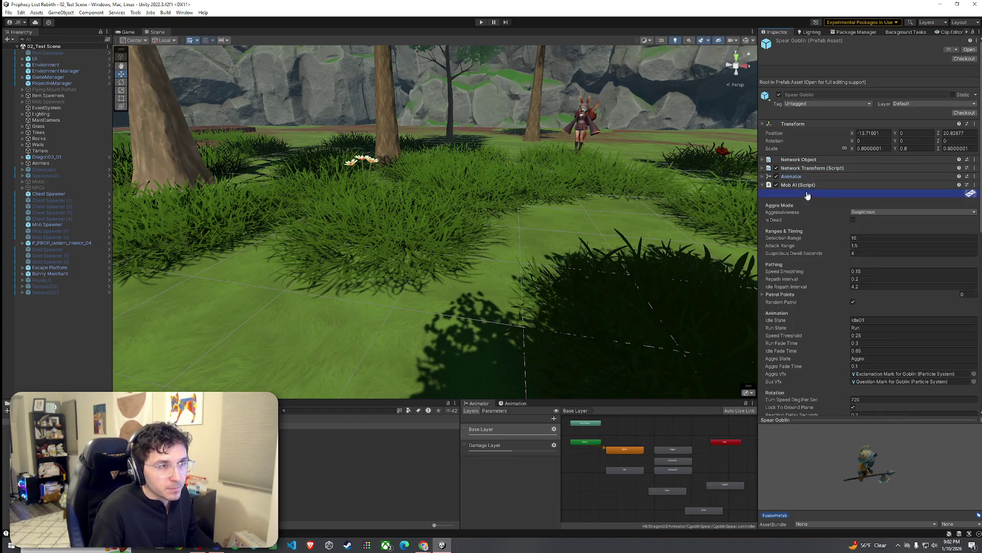
pyautogui.scroll(-10, 803, 274)
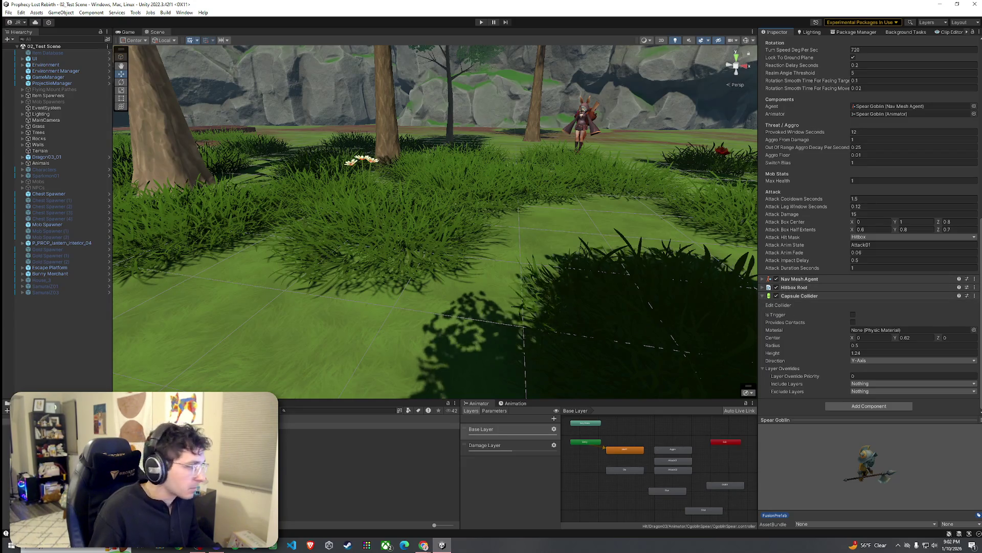
pyautogui.moveTo(169, 461); pyautogui.dragTo(334, 336)
pyautogui.click(51, 299)
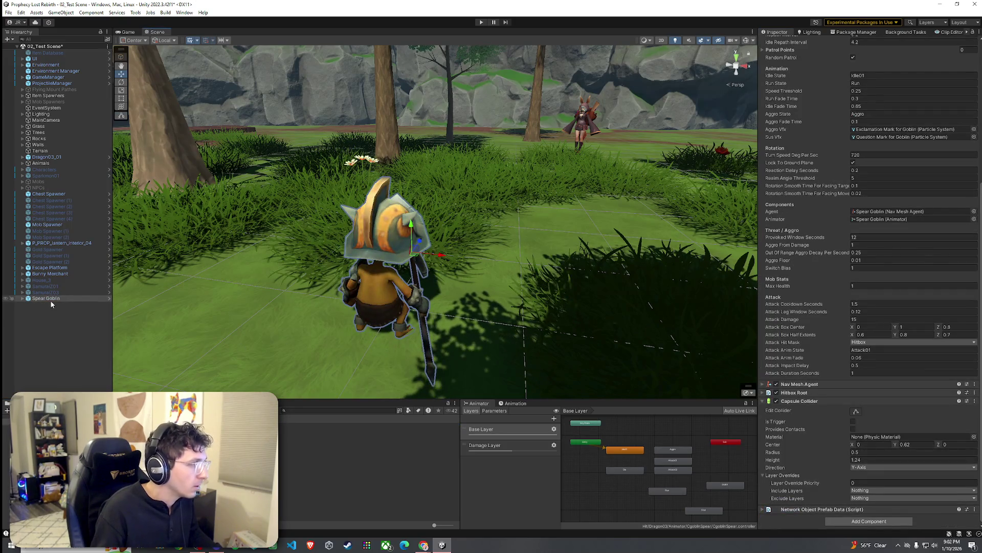
# Step: Rename the goblin copy to Slime, save it as an Original Prefab, and delete it from the scene
pyautogui.press('F2')
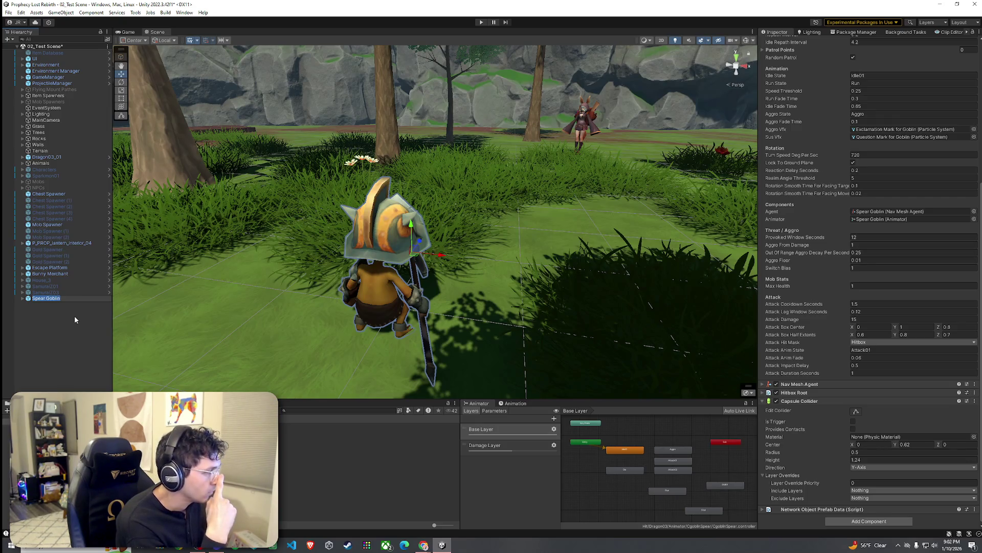
pyautogui.write('Slime')
pyautogui.press('Return')
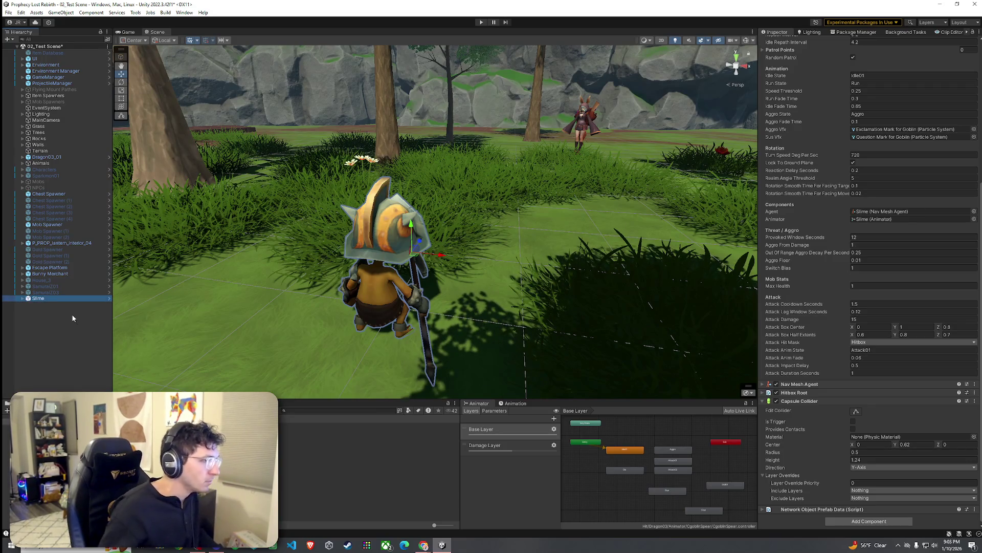
pyautogui.moveTo(45, 301); pyautogui.dragTo(369, 460)
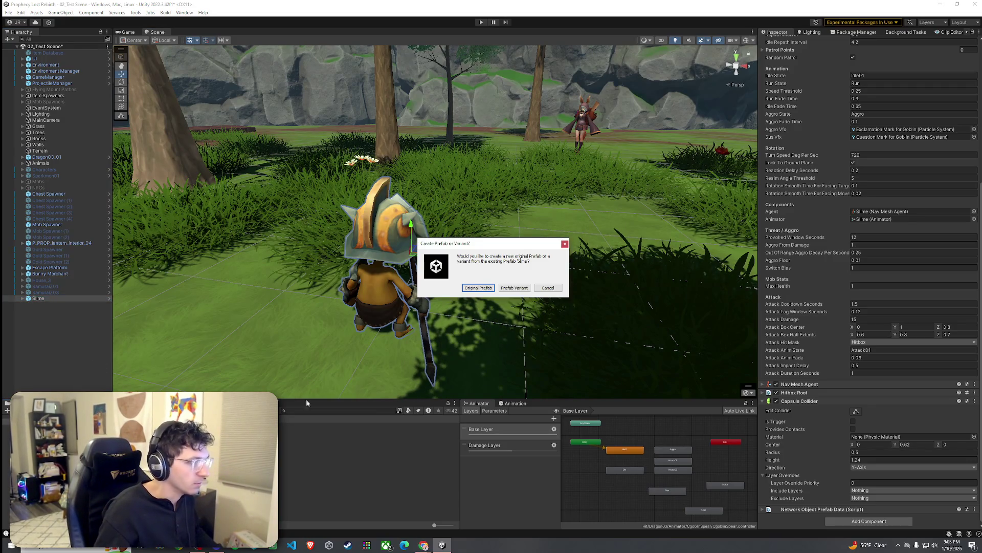
pyautogui.click(477, 288)
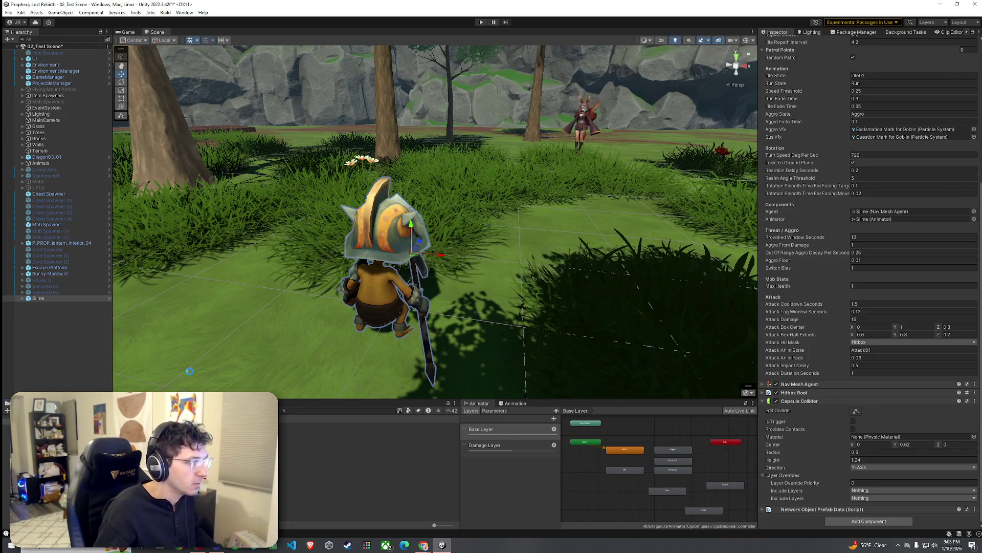
pyautogui.press('Delete')
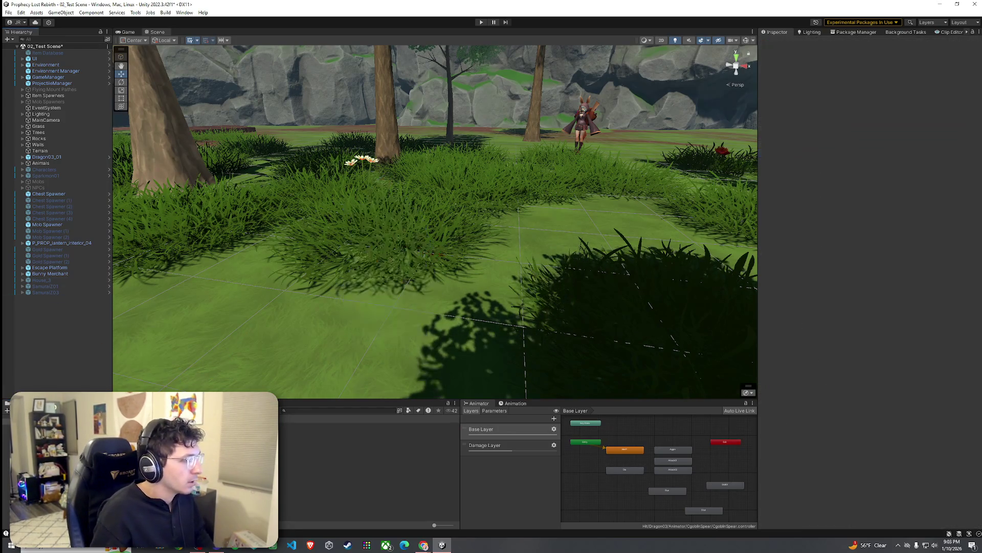
# Step: Open the Slime prefab and inspect its Bip001, Object14, Hurtbox and Exclamation Mark children
pyautogui.press('Return')
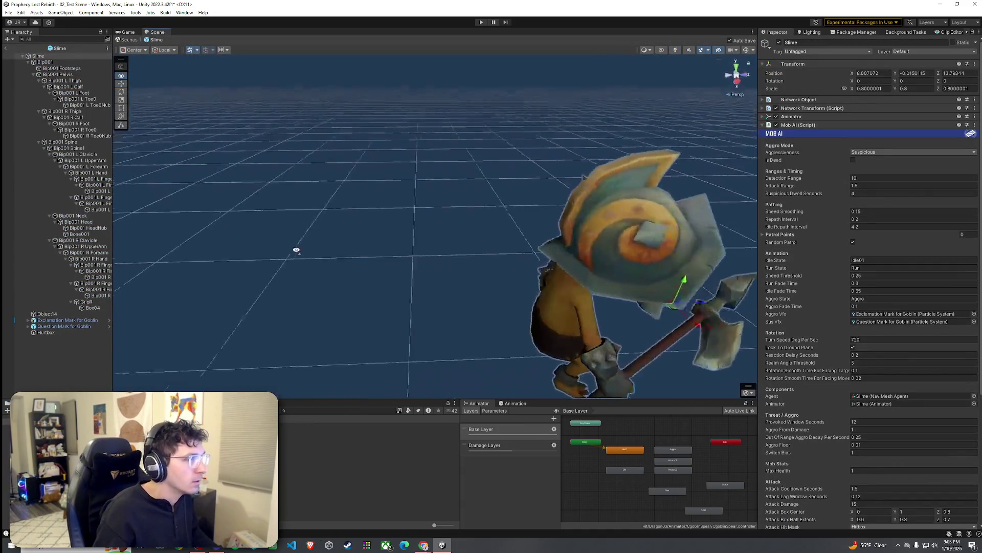
pyautogui.click(28, 62)
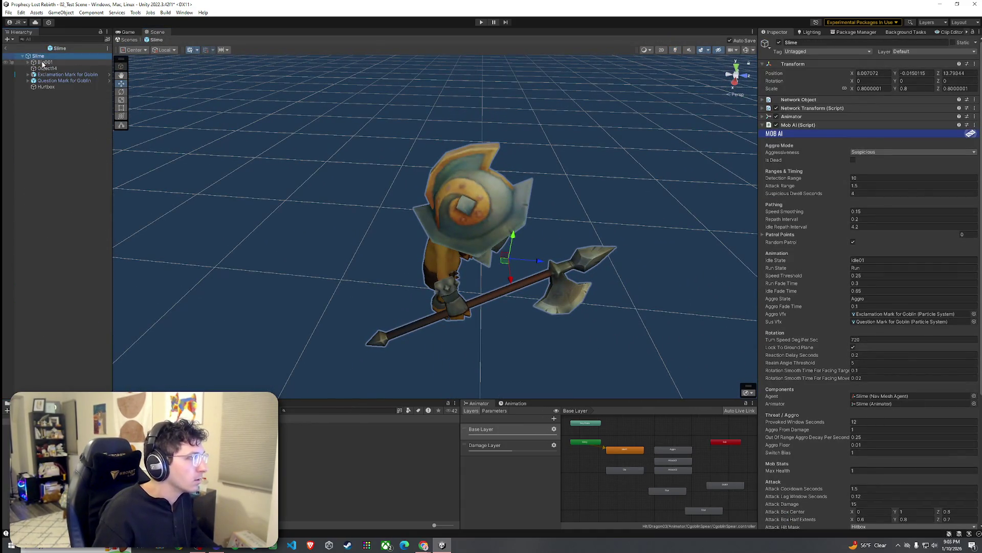
pyautogui.click(44, 62)
pyautogui.press('Down')
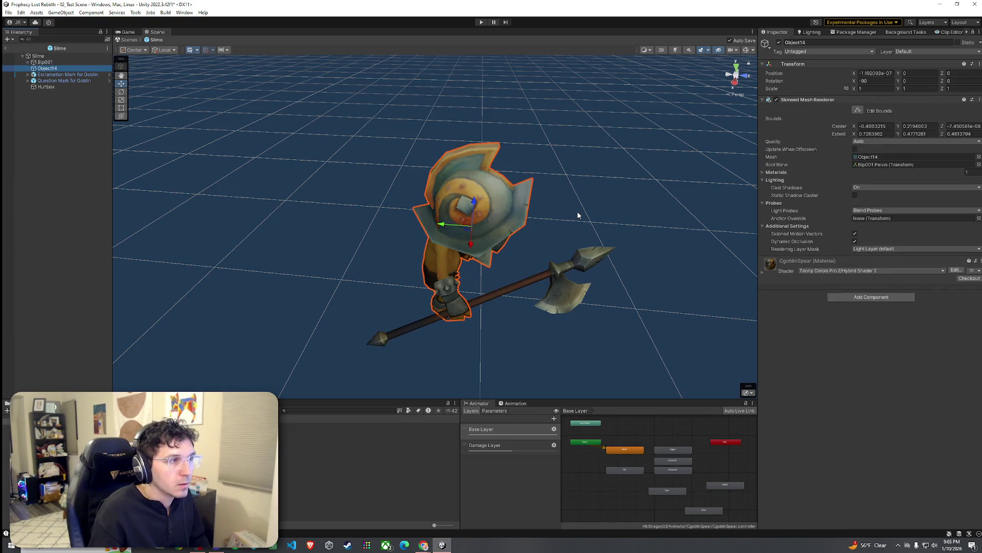
pyautogui.press('Down')
pyautogui.press('Down')
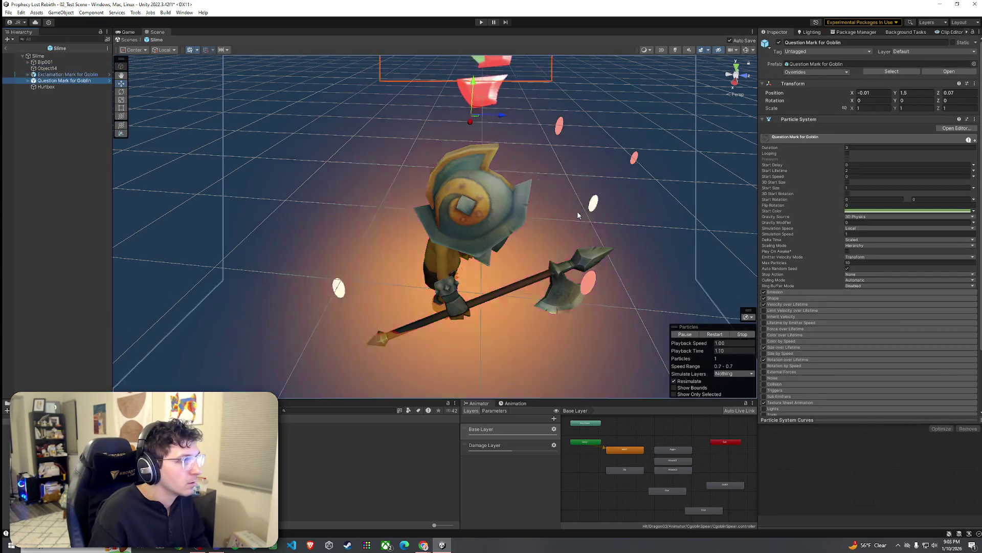
pyautogui.press('Up')
pyautogui.press('Up')
pyautogui.press('Up')
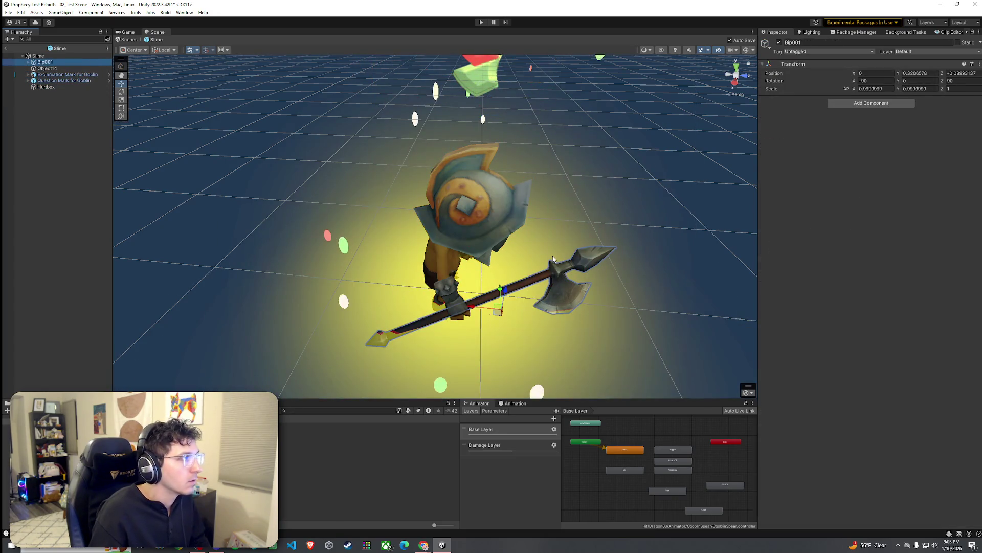
pyautogui.press('Down')
pyautogui.press('Down')
pyautogui.press('Down')
pyautogui.moveTo(549, 257); pyautogui.dragTo(532, 254)
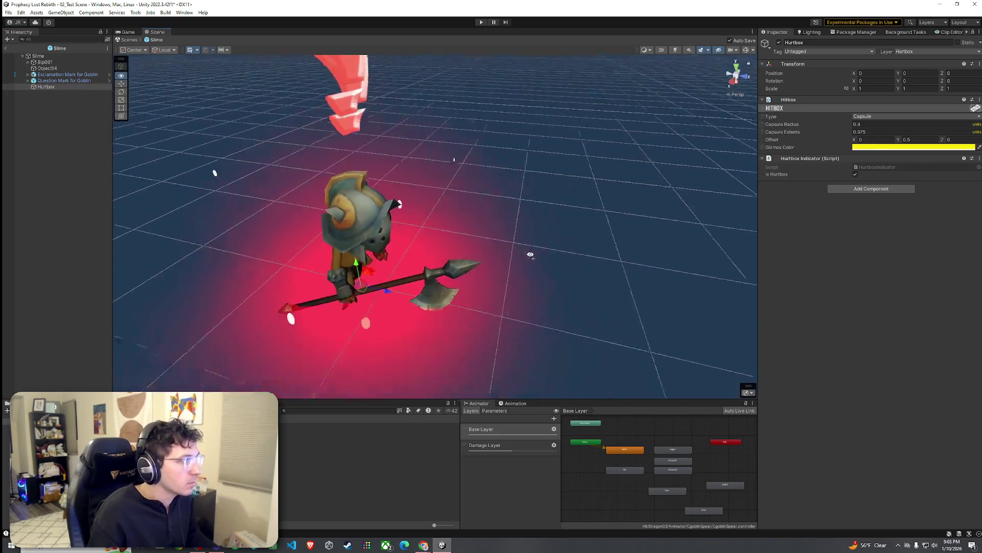
pyautogui.press('f')
pyautogui.click(74, 75)
pyautogui.press('Down')
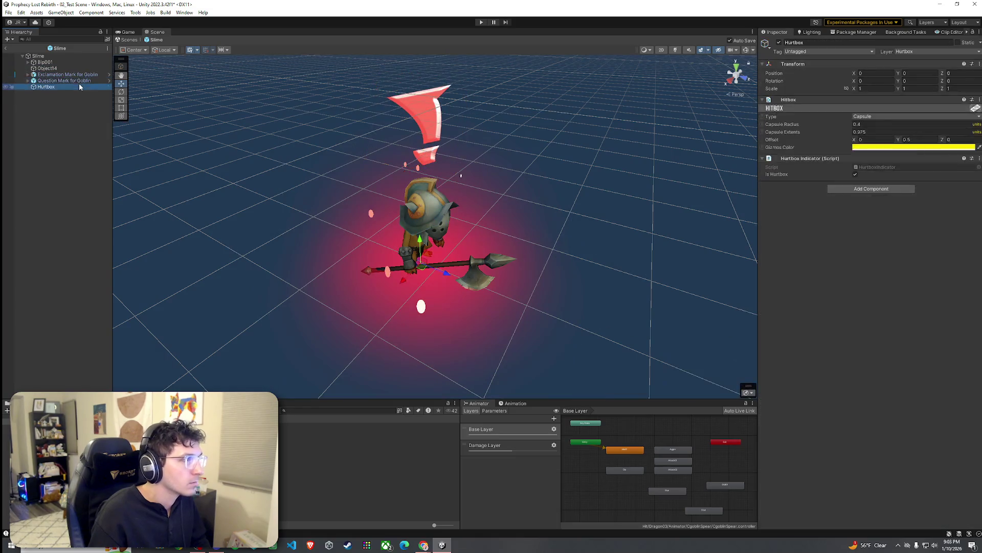
pyautogui.press('Up')
pyautogui.press('Up')
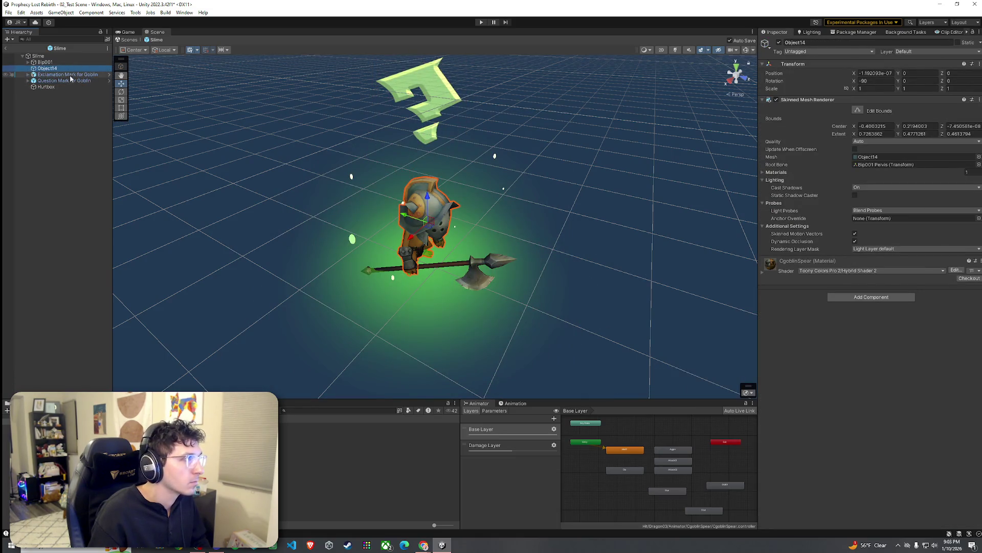
pyautogui.click(52, 63)
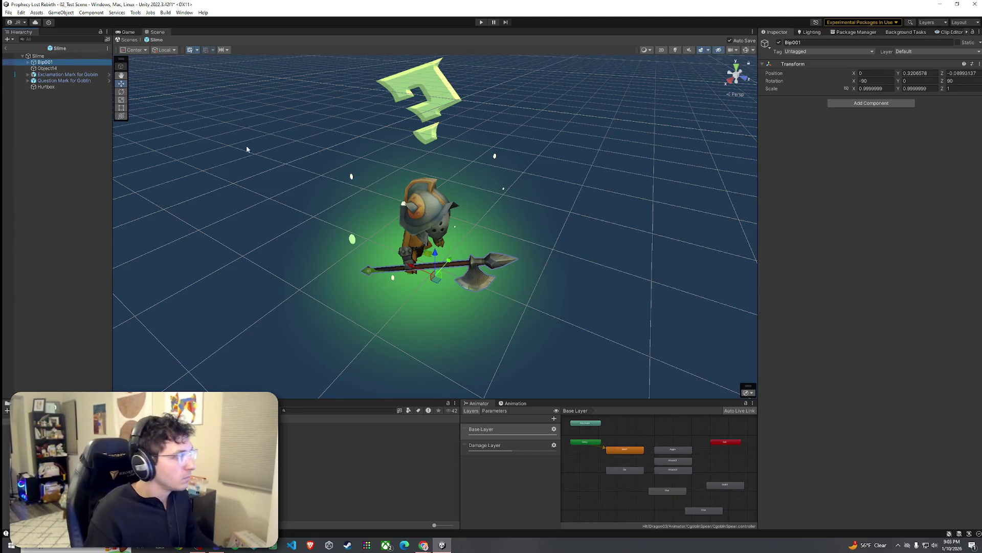
pyautogui.click(57, 74)
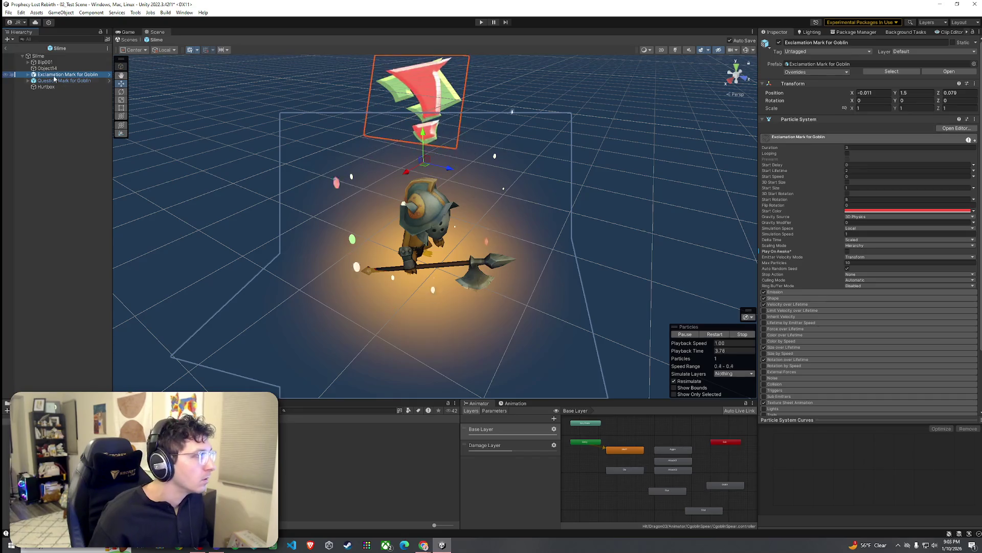
# Step: Raise Object14 to Y 0.202, then select Bip001 and Object14 together
pyautogui.click(430, 176)
pyautogui.moveTo(429, 176); pyautogui.dragTo(431, 167)
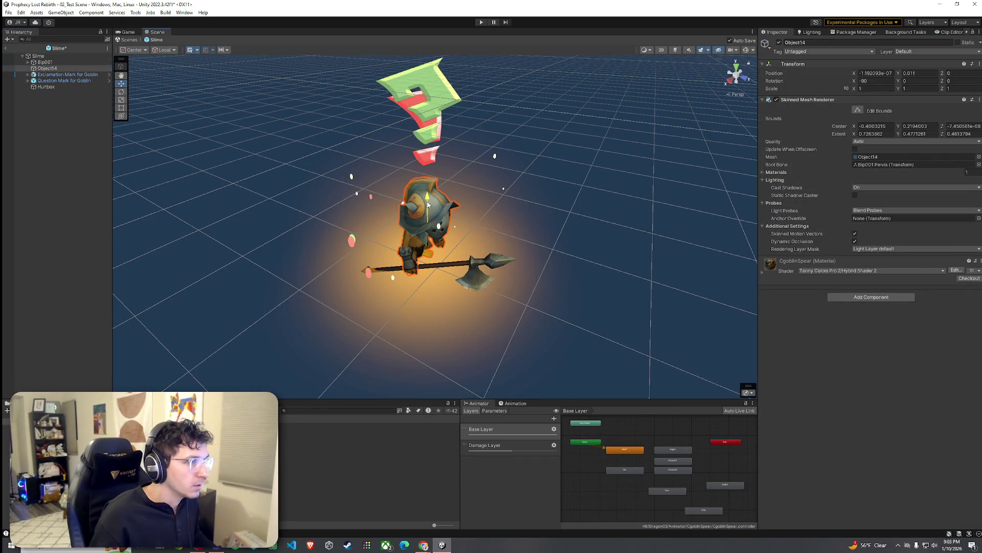
pyautogui.click(56, 55)
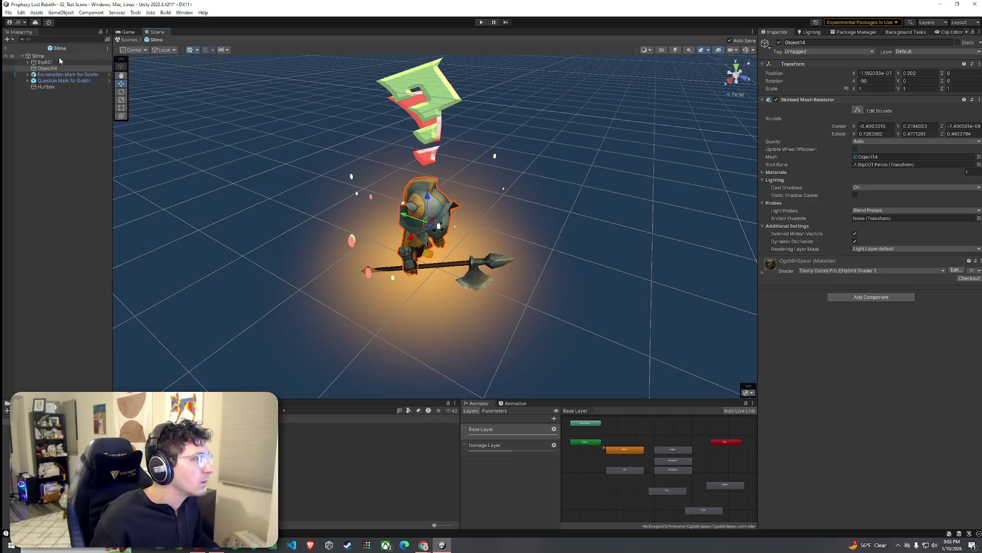
pyautogui.click(61, 62)
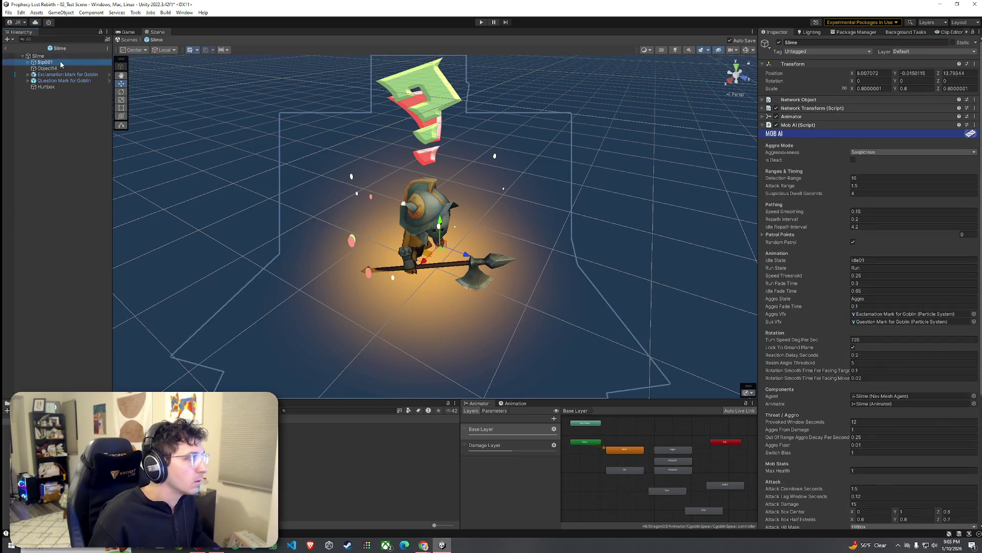
pyautogui.keyDown('ctrl'); pyautogui.click(60, 68); pyautogui.keyUp('ctrl')
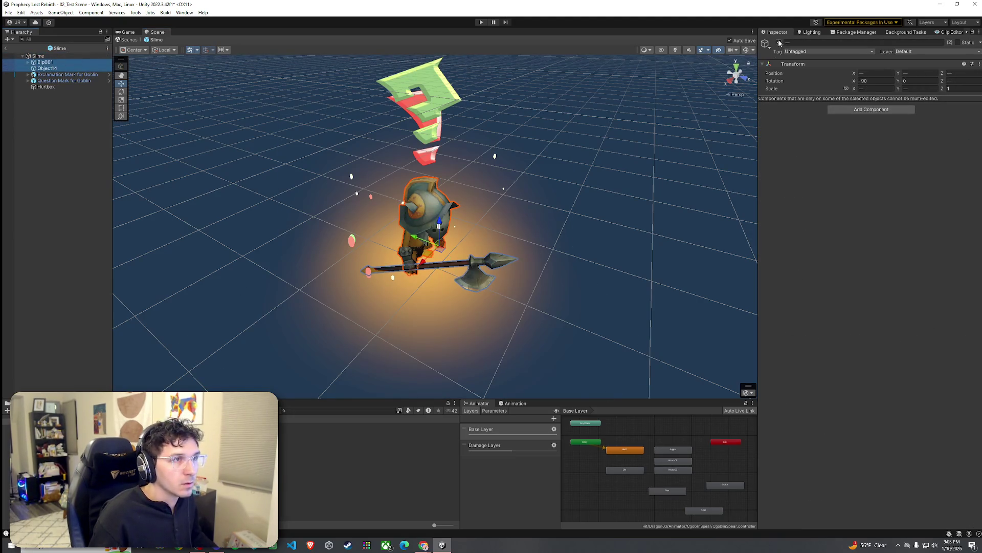
# Step: Deactivate Bip001 and Object14 to hide the goblin body, then open the Suriyun folder
pyautogui.hotkey('alt', 'shift', 'a')
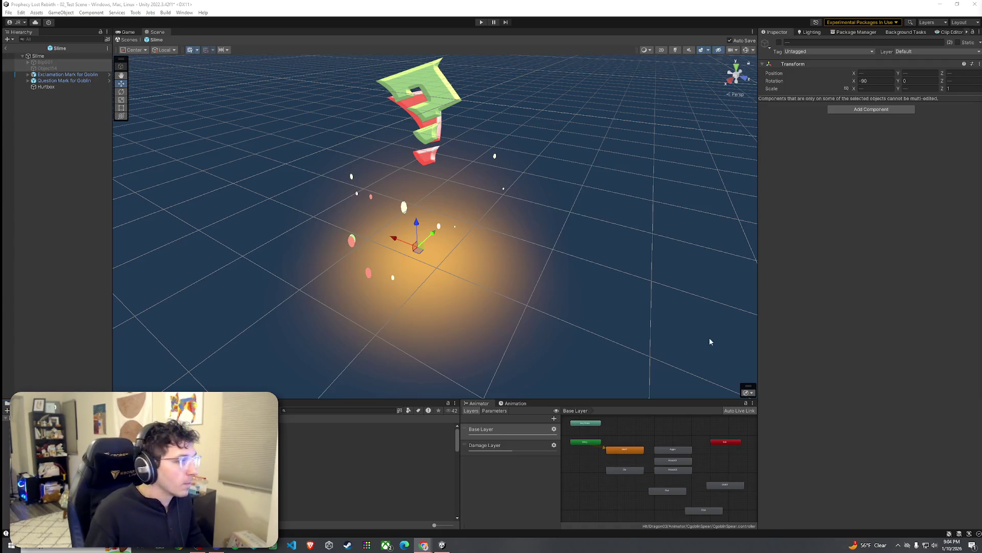
pyautogui.scroll(-3, 369, 468)
pyautogui.click(51, 461)
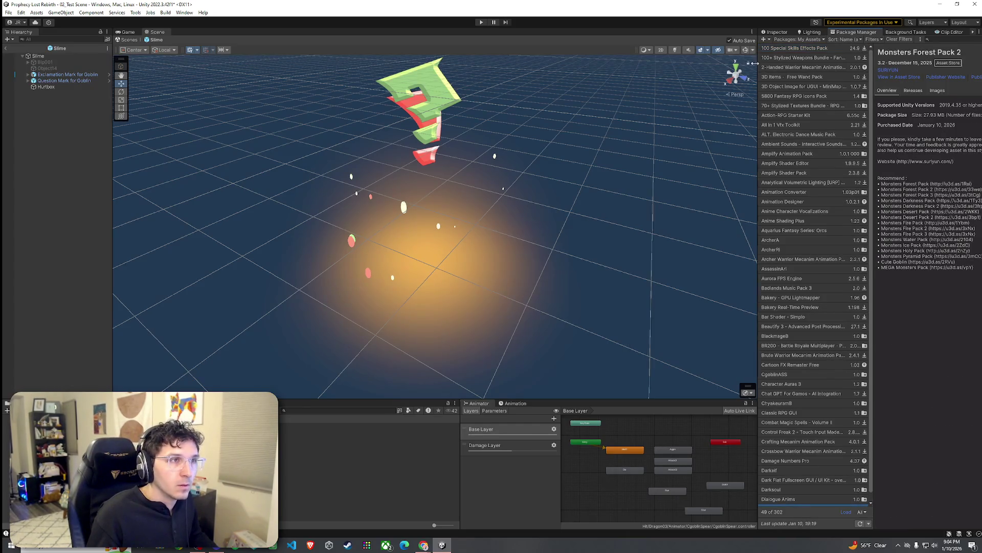
# Step: Import all files of Monsters Forest Pack 2, skipping its package dependencies
pyautogui.moveTo(757, 62); pyautogui.dragTo(688, 62)
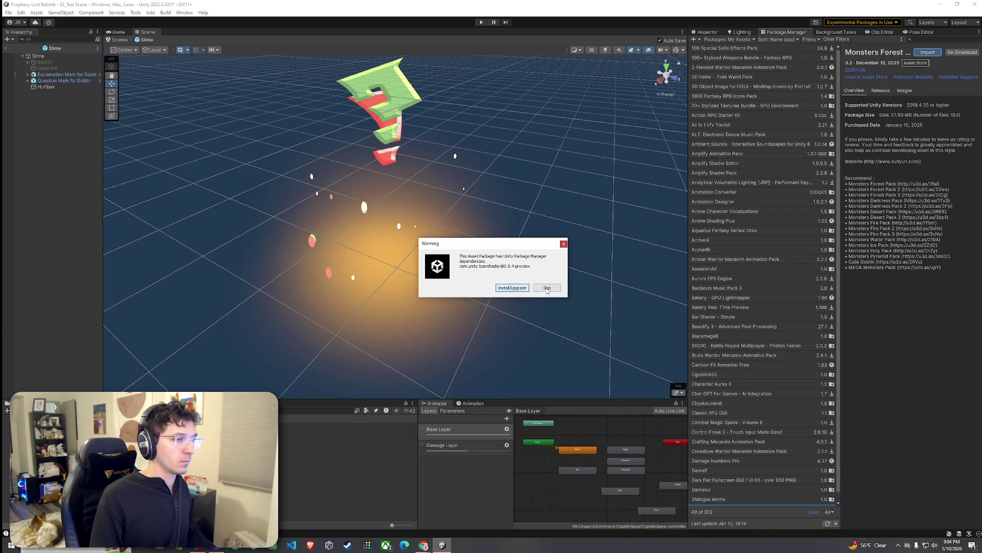
pyautogui.click(546, 288)
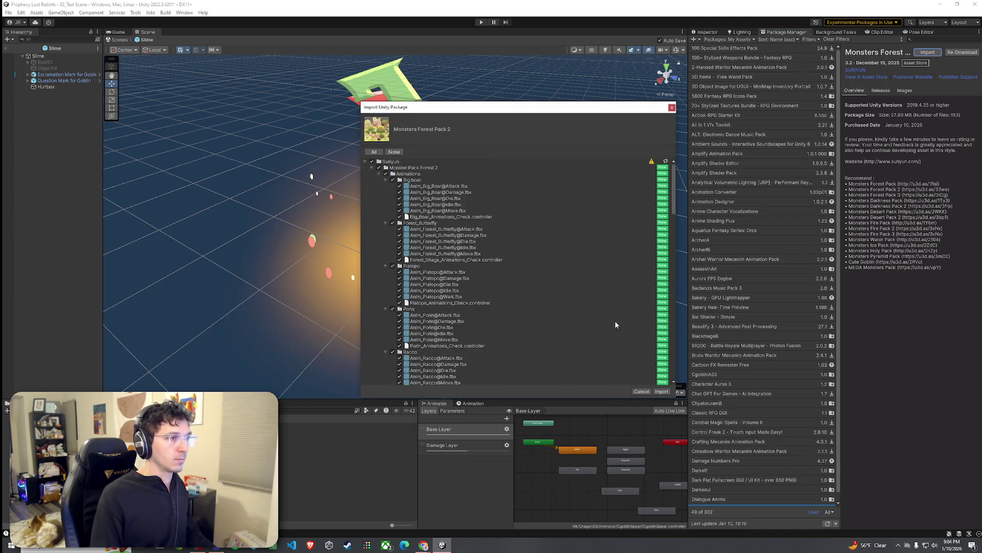
pyautogui.scroll(-10, 511, 283)
pyautogui.moveTo(673, 243); pyautogui.dragTo(666, 383)
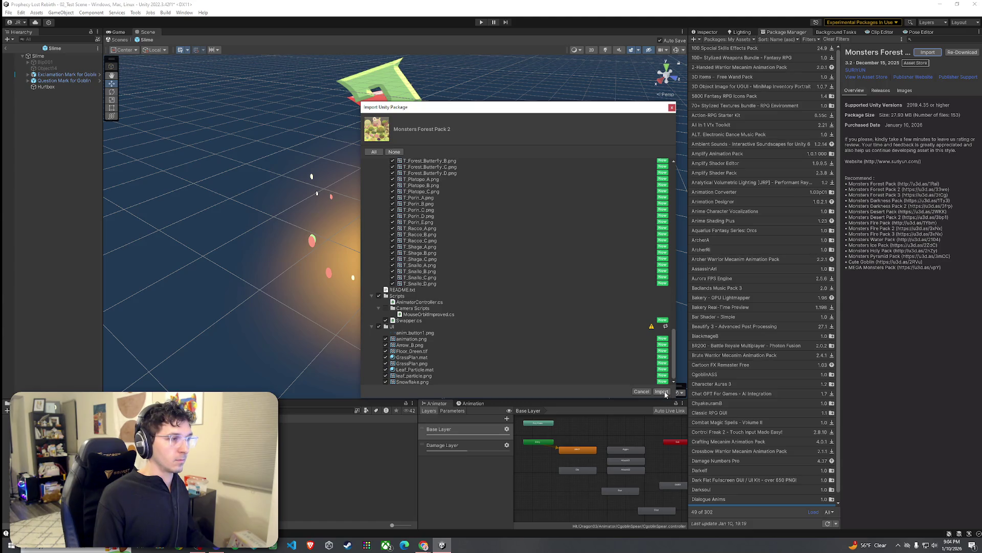
pyautogui.click(664, 392)
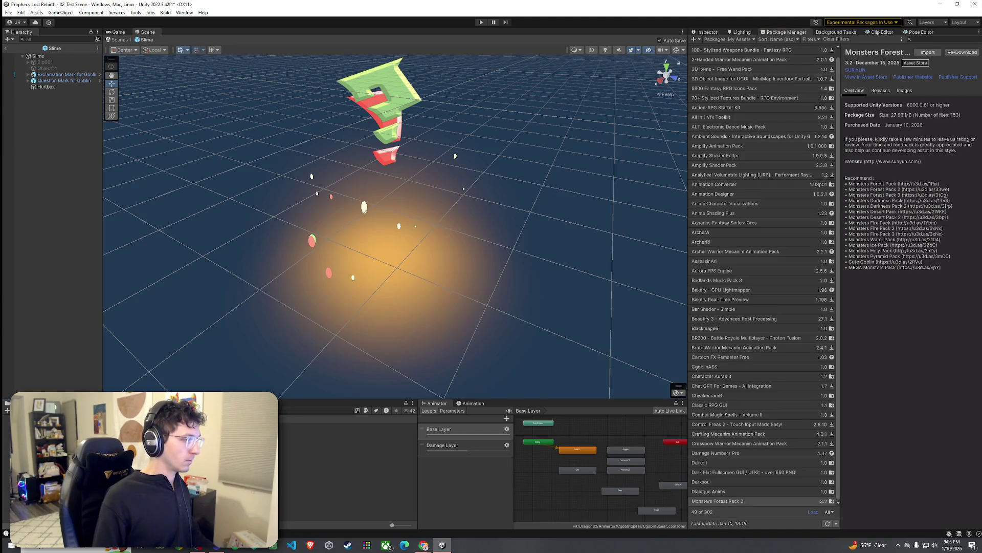
pyautogui.click(6, 48)
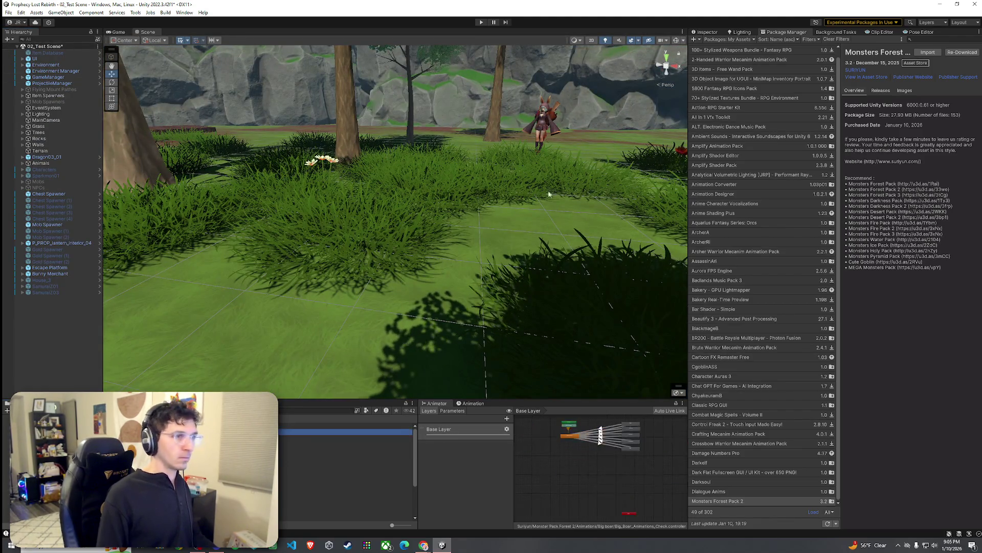
# Step: Preview the imported Big_Boar_B and Platopo_A monster prefabs in the Inspector
pyautogui.click(708, 32)
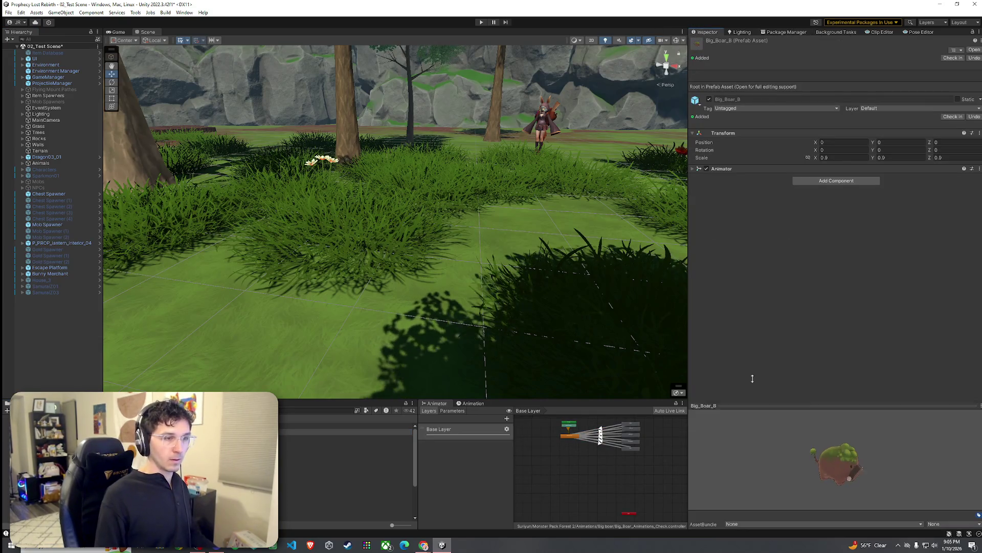
pyautogui.moveTo(745, 418); pyautogui.dragTo(745, 270)
pyautogui.moveTo(832, 380)
pyautogui.mouseDown()
pyautogui.moveTo(692, 367)
pyautogui.moveTo(842, 364)
pyautogui.moveTo(747, 385)
pyautogui.mouseUp()
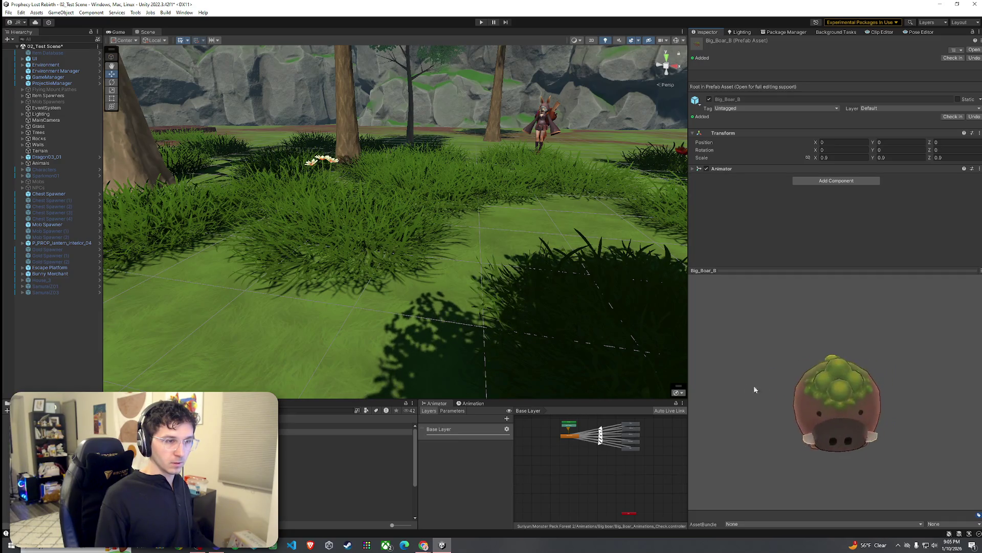
pyautogui.click(348, 468)
pyautogui.moveTo(812, 410); pyautogui.dragTo(792, 409)
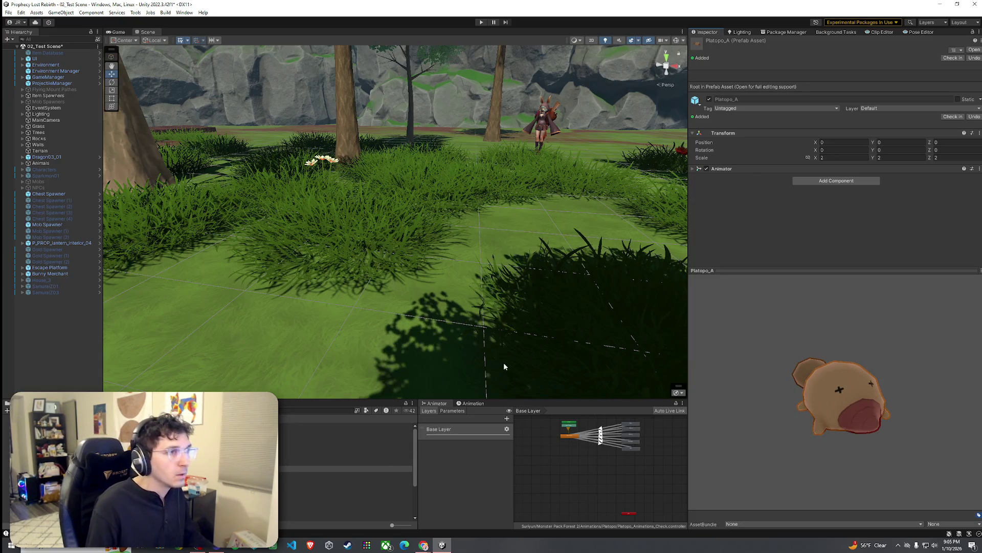
pyautogui.click(788, 32)
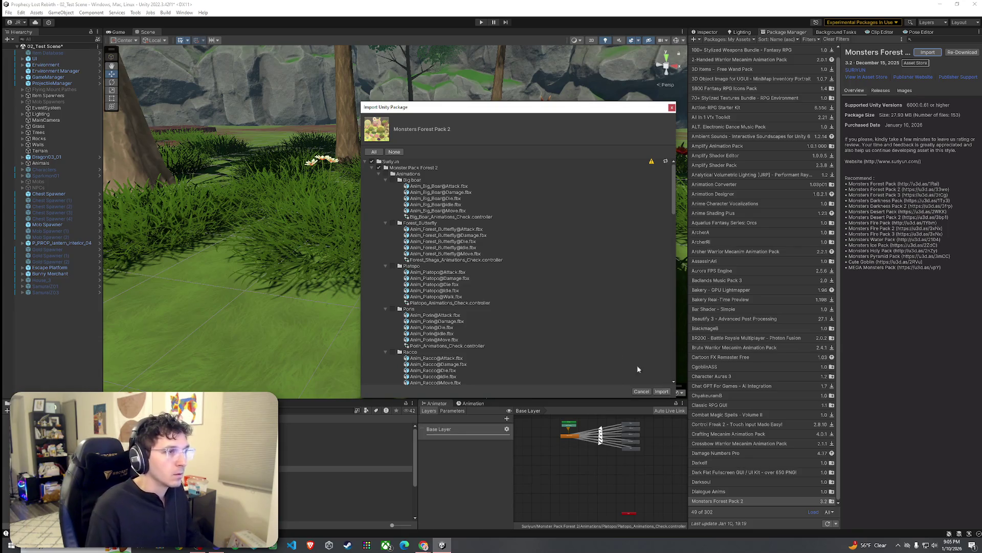
# Step: Re-import the pack, try placing a Platopo_A then undo it, and reopen the Slime prefab
pyautogui.click(668, 391)
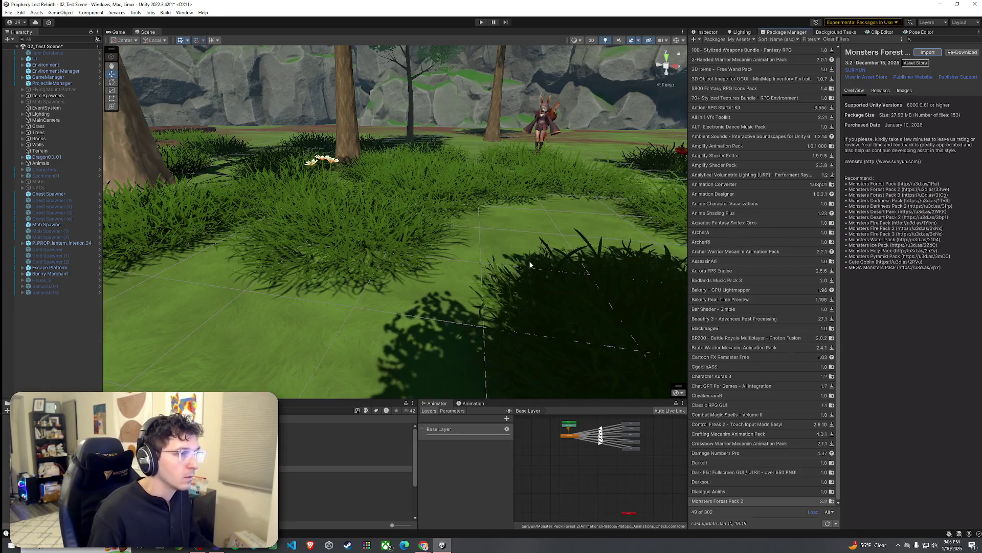
pyautogui.click(708, 32)
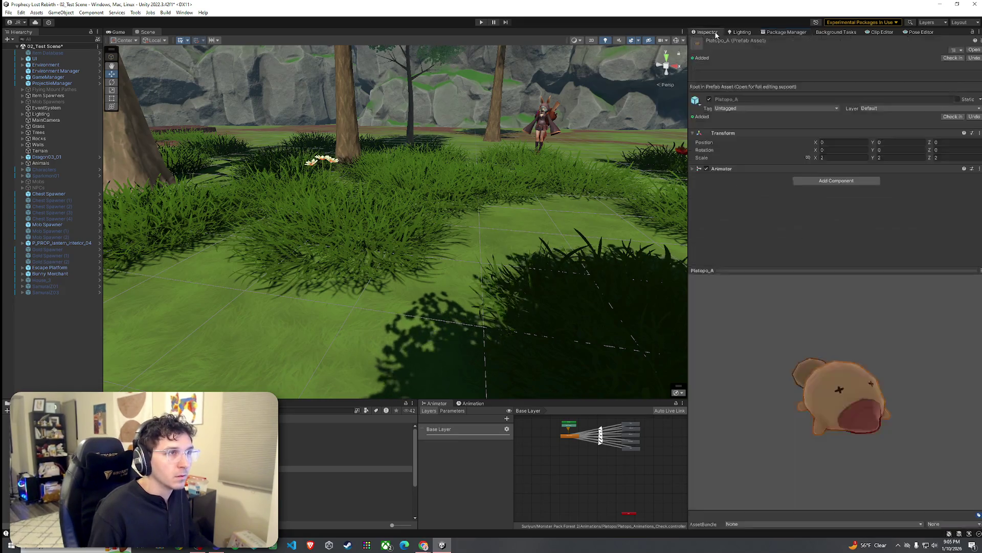
pyautogui.moveTo(819, 390); pyautogui.dragTo(800, 431)
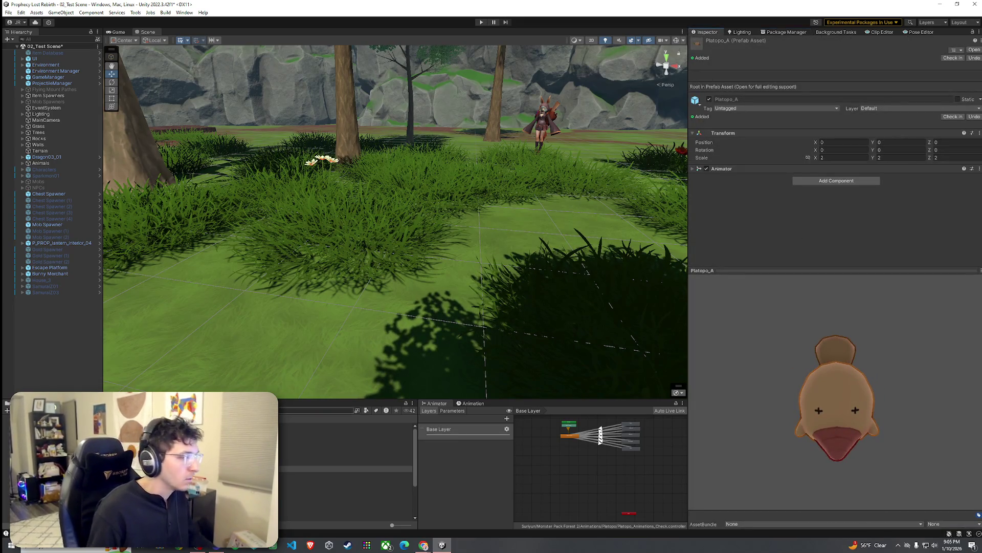
pyautogui.moveTo(317, 469); pyautogui.dragTo(354, 279)
pyautogui.scroll(10, 384, 256)
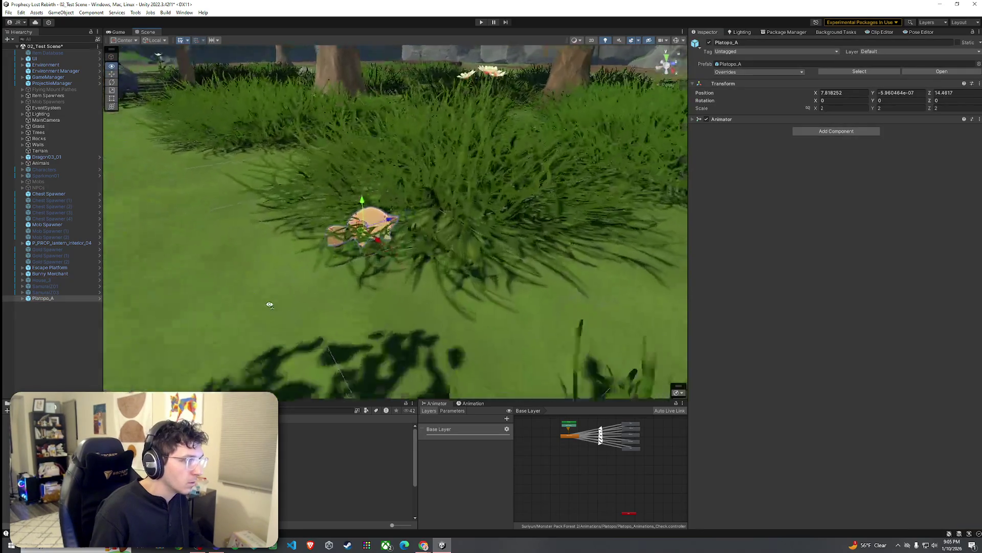
pyautogui.scroll(-10, 491, 308)
pyautogui.hotkey('ctrl', 'z')
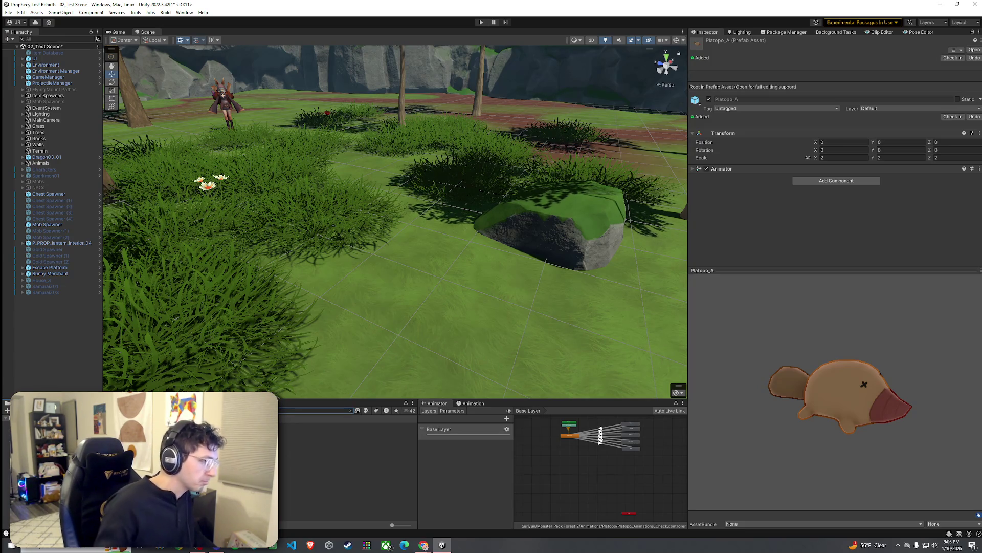
pyautogui.write('Platopo')
pyautogui.doubleClick(307, 426)
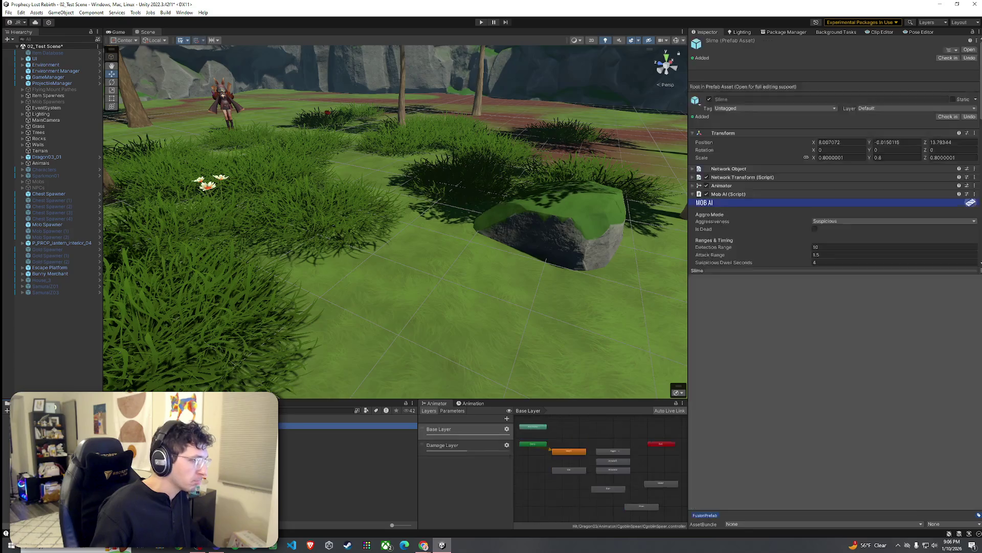
# Step: Switch to the Spear Goblin prefab for comparison, then return to editing the Slime
pyautogui.moveTo(268, 281)
pyautogui.mouseDown()
pyautogui.moveTo(268, 268)
pyautogui.moveTo(301, 246)
pyautogui.moveTo(286, 241)
pyautogui.mouseUp()
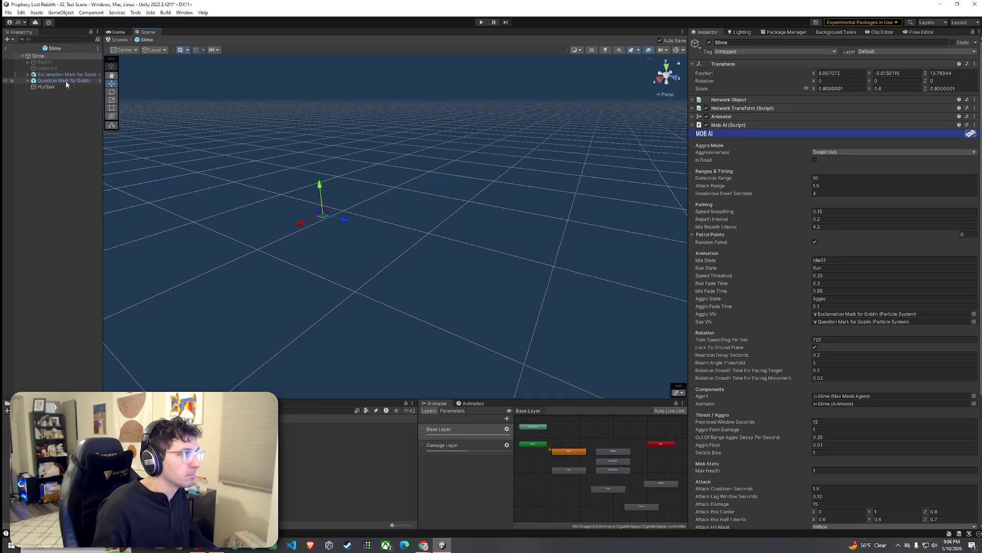
pyautogui.click(31, 56)
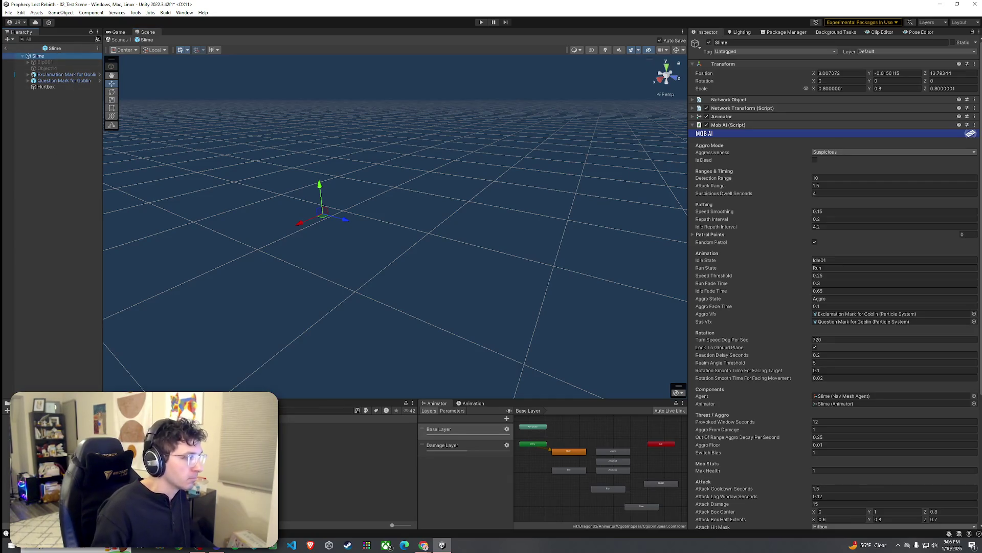
pyautogui.click(5, 47)
pyautogui.moveTo(286, 317)
pyautogui.mouseDown()
pyautogui.moveTo(351, 318)
pyautogui.moveTo(337, 320)
pyautogui.mouseUp()
pyautogui.scroll(5, 348, 320)
pyautogui.click(5, 48)
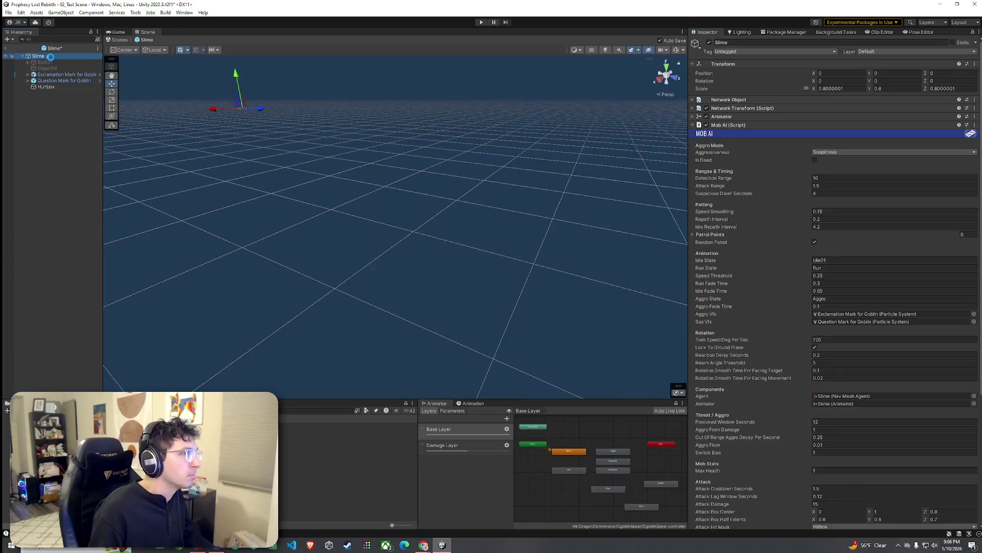
pyautogui.moveTo(279, 160)
pyautogui.mouseDown()
pyautogui.moveTo(461, 164)
pyautogui.moveTo(463, 142)
pyautogui.moveTo(529, 171)
pyautogui.moveTo(69, 70)
pyautogui.mouseUp()
# Step: Delete Bip001 and Object14 from the Slime prefab and select its root
pyautogui.click(57, 62)
pyautogui.keyDown('shift'); pyautogui.click(57, 68); pyautogui.keyUp('shift')
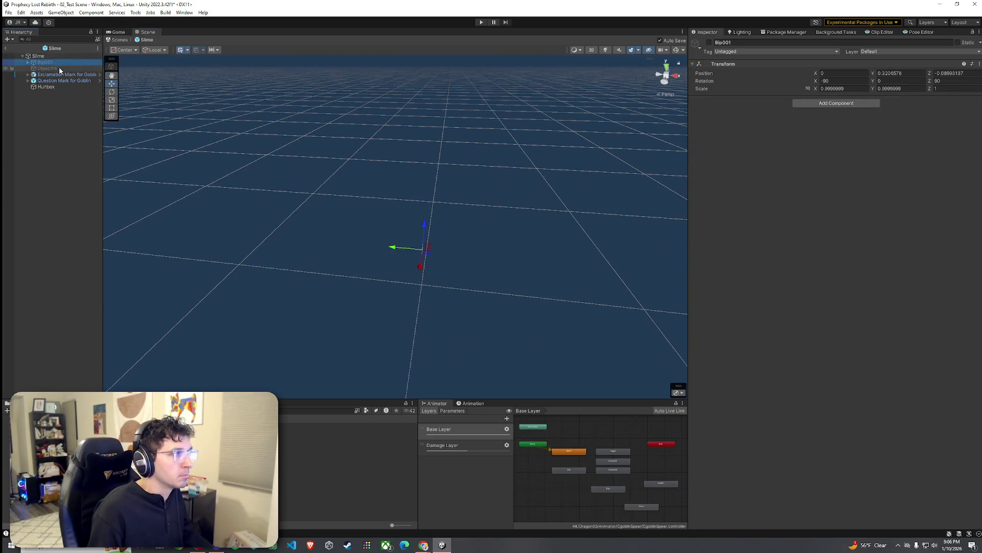
pyautogui.press('Delete')
pyautogui.click(56, 57)
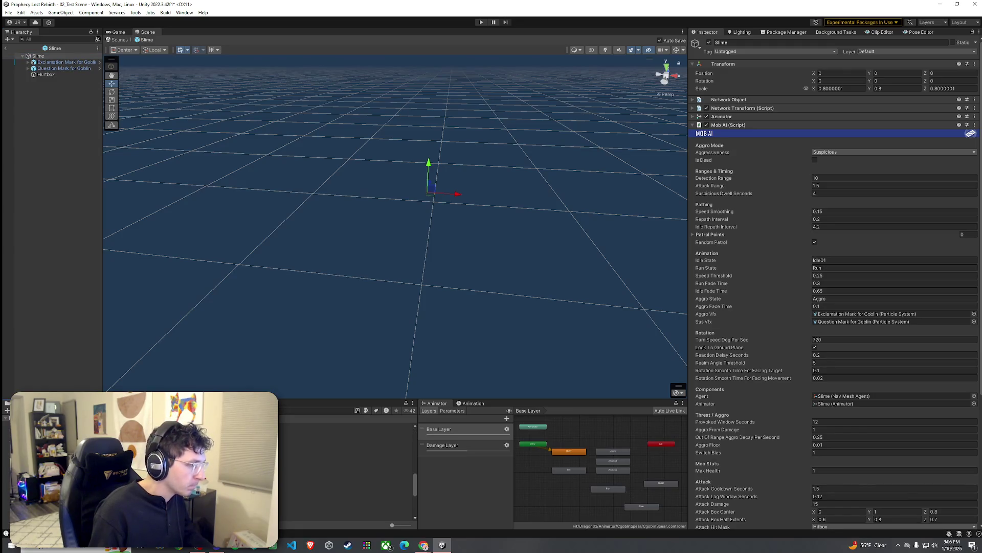
pyautogui.click(317, 469)
# Step: Find the Porin_A prefab in Monster Pack Forest 2 and drop it under Slime
pyautogui.click(317, 425)
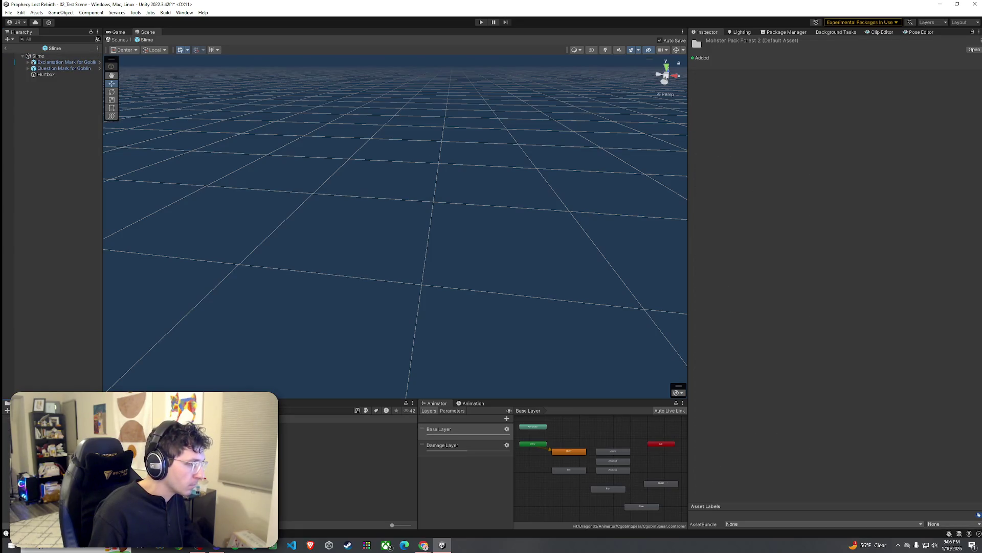
pyautogui.doubleClick(317, 444)
pyautogui.click(317, 438)
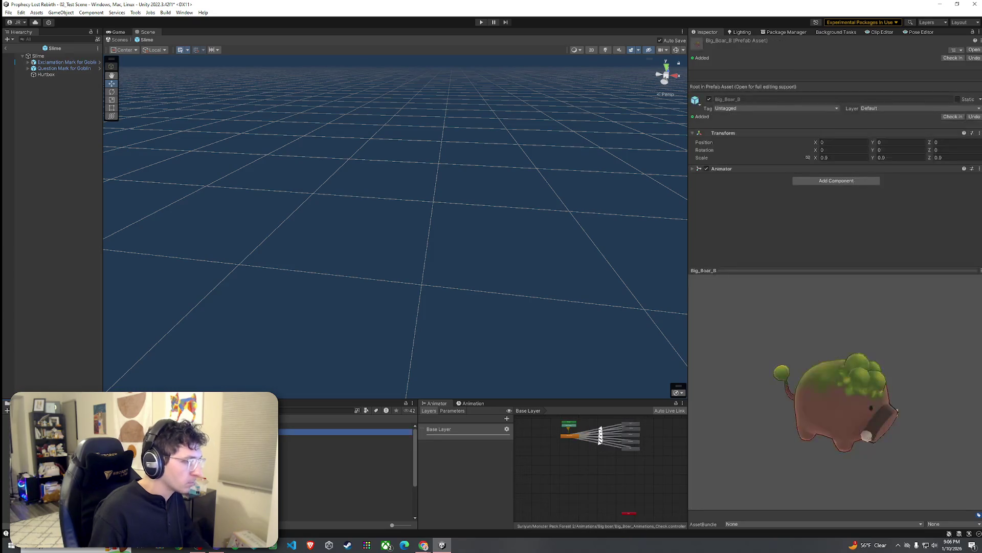
pyautogui.press('Down')
pyautogui.press('Down')
pyautogui.press('Down')
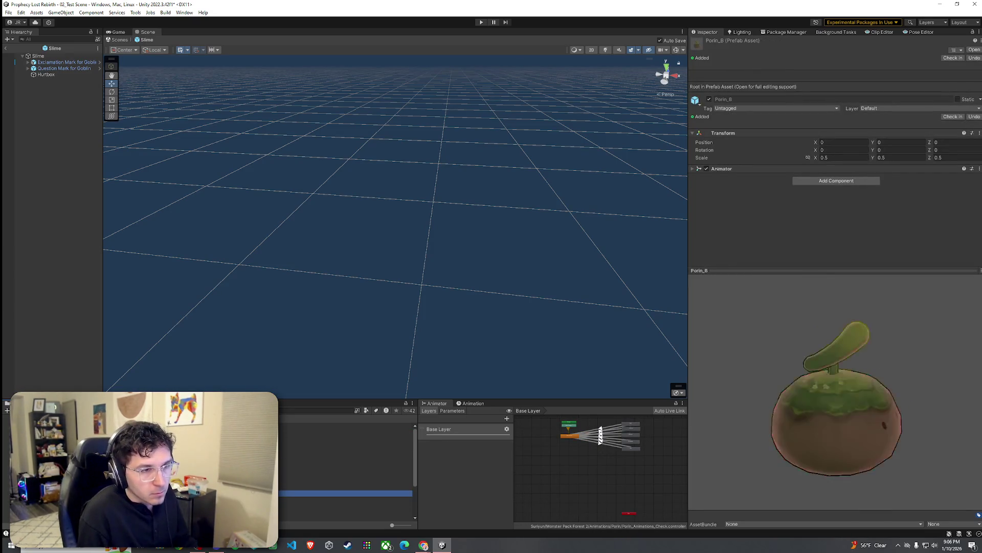
pyautogui.press('Up')
pyautogui.moveTo(808, 416); pyautogui.dragTo(783, 415)
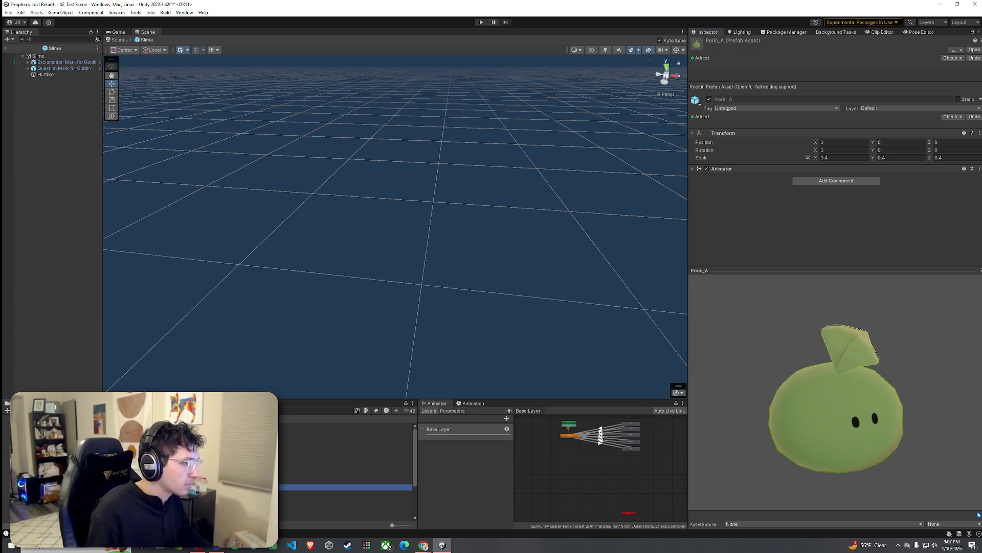
pyautogui.moveTo(59, 66); pyautogui.dragTo(53, 56)
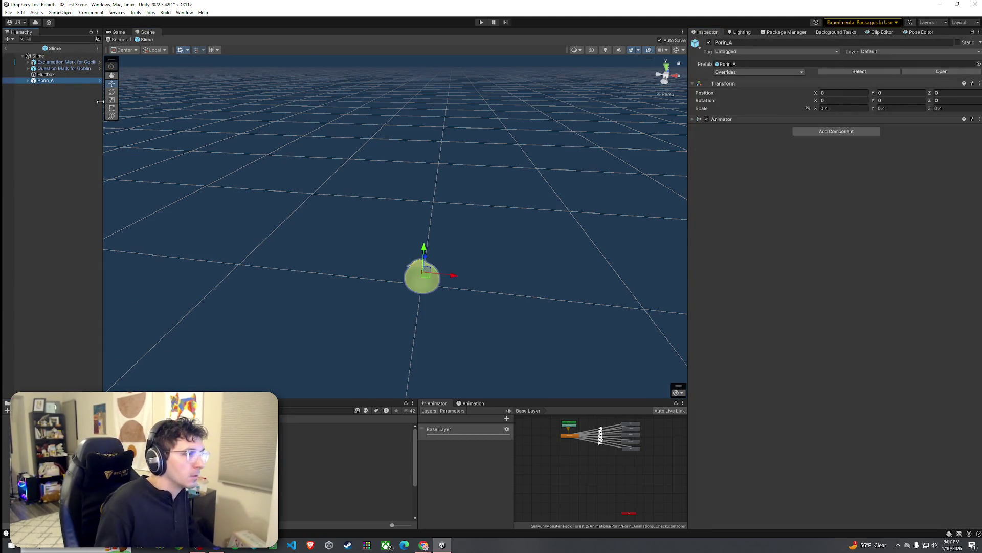
# Step: Move Porin_A to the top of Slime's children
pyautogui.click(38, 55)
pyautogui.moveTo(511, 215)
pyautogui.mouseDown()
pyautogui.moveTo(200, 163)
pyautogui.moveTo(96, 154)
pyautogui.moveTo(96, 163)
pyautogui.mouseUp()
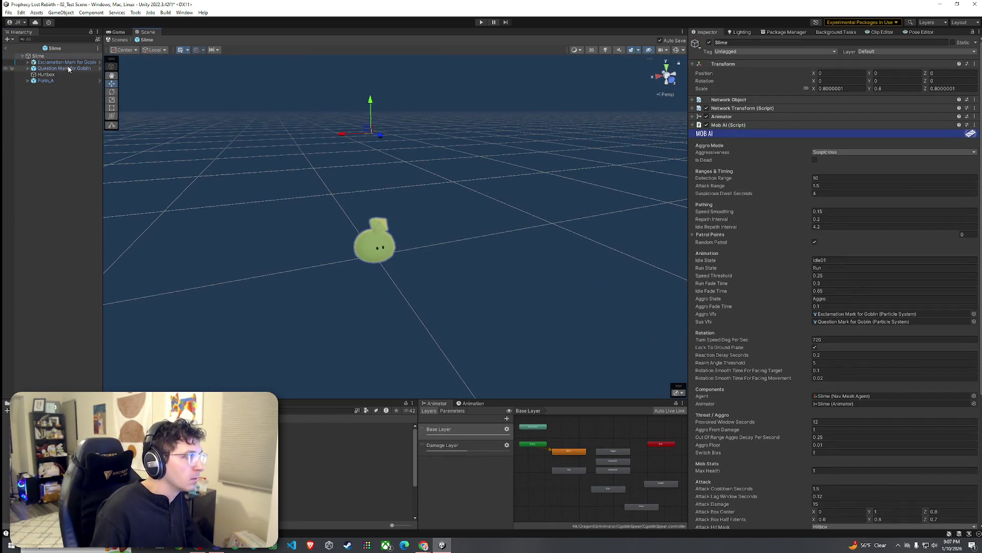
pyautogui.click(67, 62)
pyautogui.scroll(-10, 325, 153)
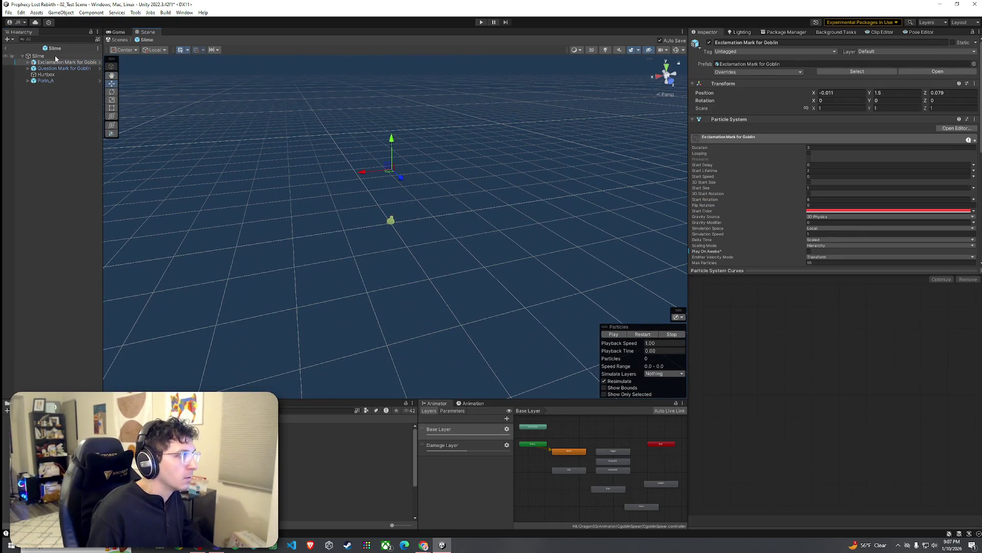
pyautogui.moveTo(56, 81); pyautogui.dragTo(51, 62)
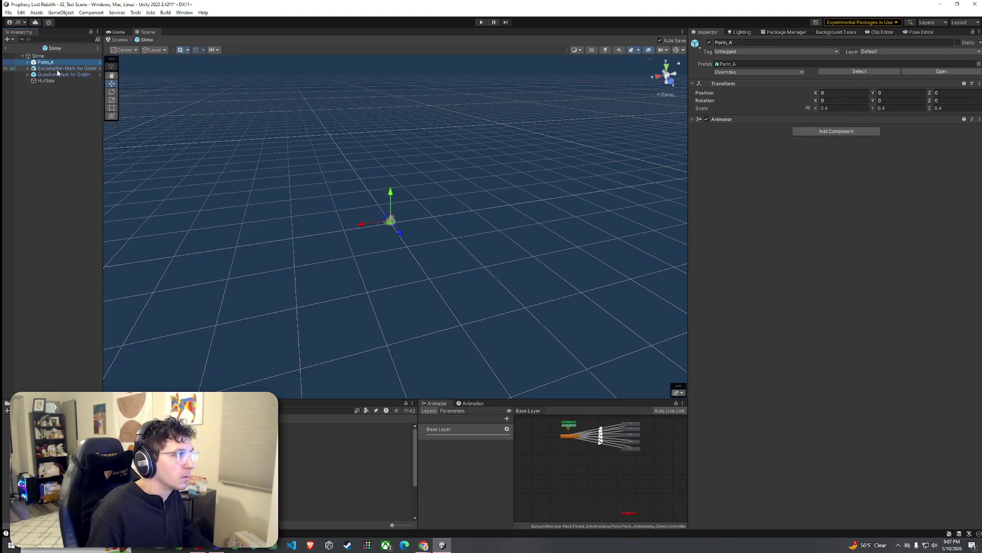
# Step: Set Porin_A's Transform scale to 1.25
pyautogui.click(844, 108)
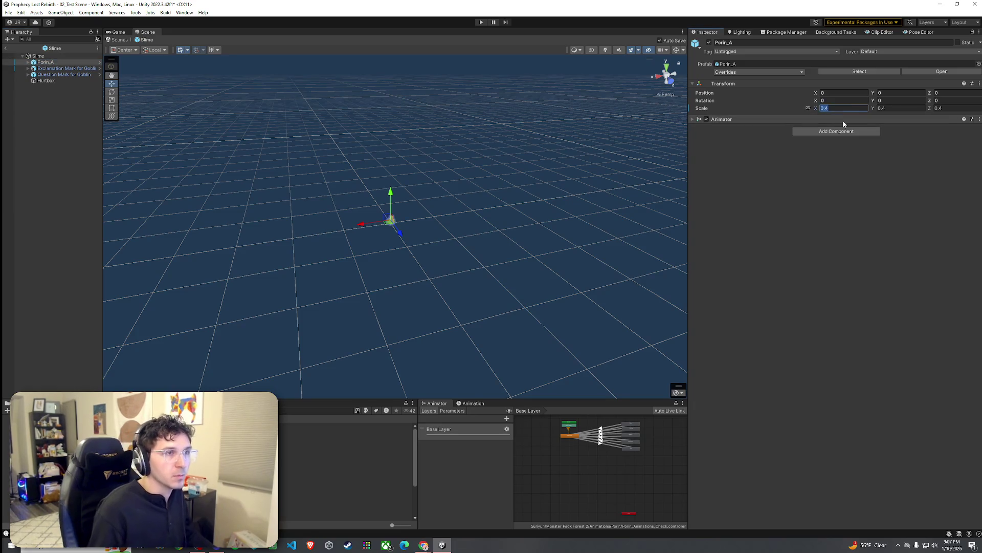
pyautogui.write('1')
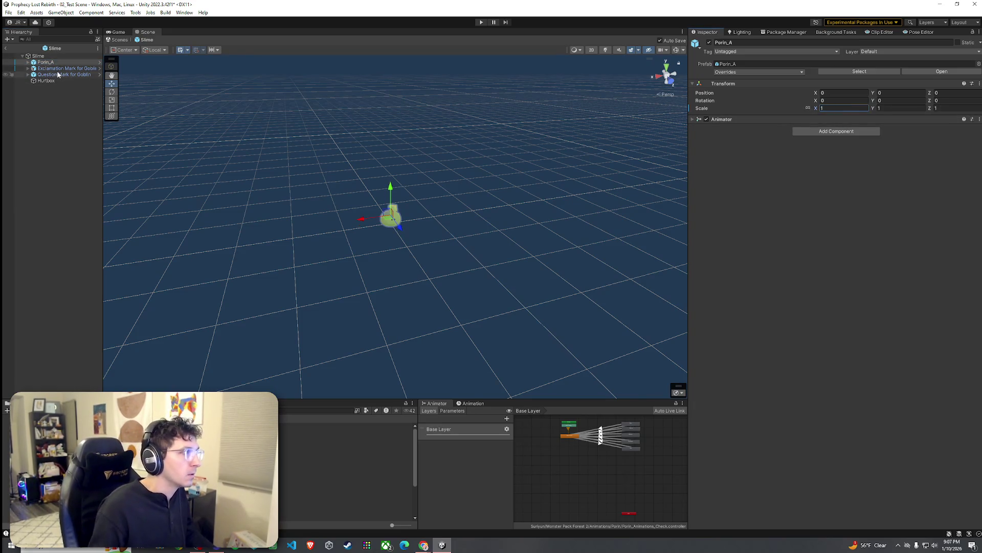
pyautogui.click(59, 70)
pyautogui.press('f')
pyautogui.moveTo(186, 127)
pyautogui.mouseDown()
pyautogui.moveTo(247, 160)
pyautogui.moveTo(260, 132)
pyautogui.moveTo(287, 151)
pyautogui.mouseUp()
pyautogui.click(45, 62)
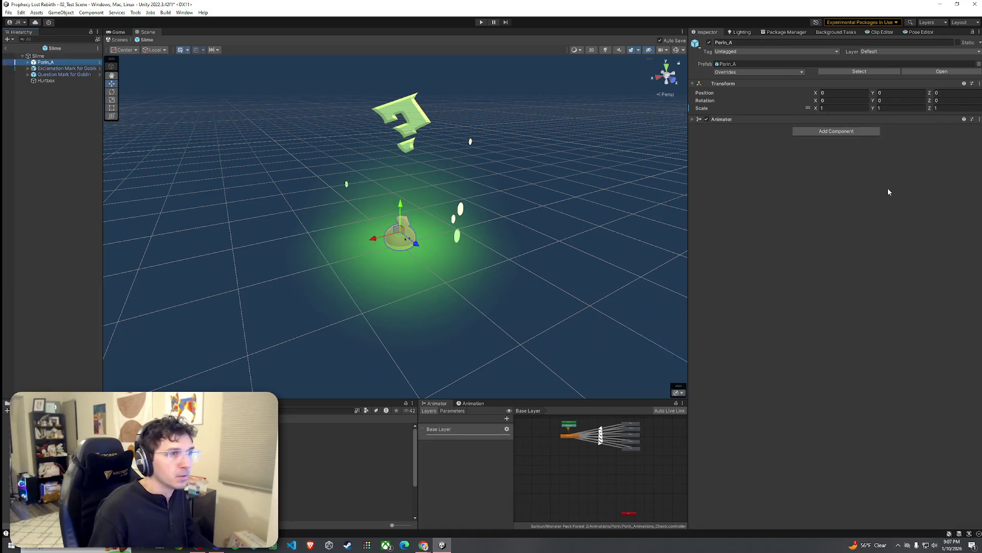
pyautogui.click(832, 109)
pyautogui.write('.2')
pyautogui.click(46, 62)
# Step: Frame the Slime, review the enlarged Porin_A, and undo the last change
pyautogui.click(38, 56)
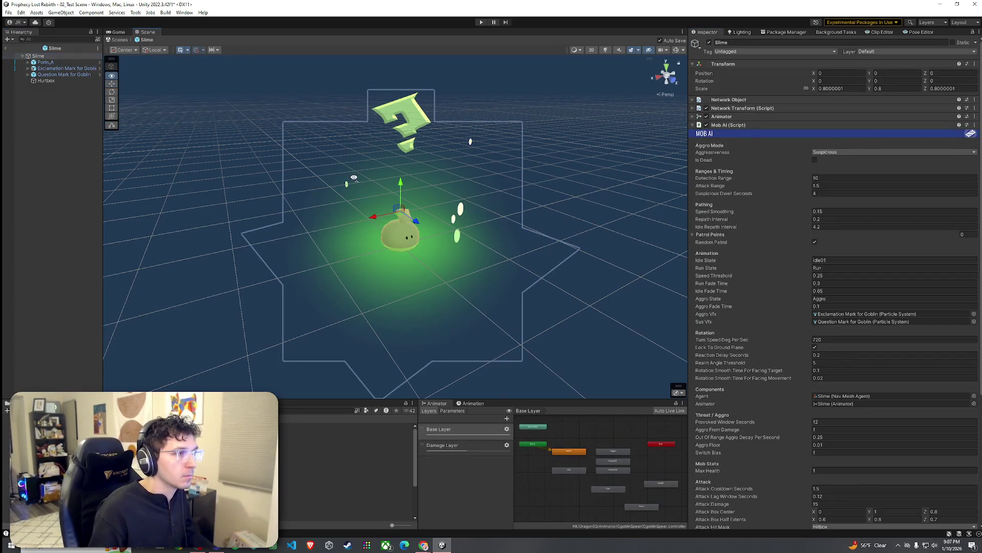
pyautogui.press('f')
pyautogui.scroll(-3, 353, 183)
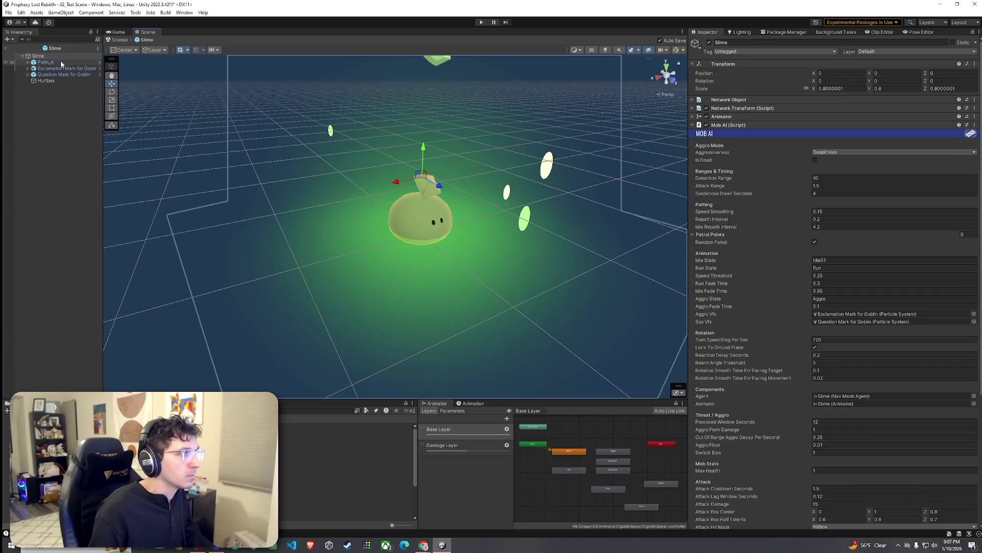
pyautogui.click(46, 62)
pyautogui.moveTo(315, 163)
pyautogui.mouseDown()
pyautogui.moveTo(392, 192)
pyautogui.moveTo(416, 176)
pyautogui.moveTo(355, 198)
pyautogui.moveTo(329, 158)
pyautogui.moveTo(443, 201)
pyautogui.moveTo(443, 226)
pyautogui.moveTo(446, 94)
pyautogui.moveTo(390, 185)
pyautogui.mouseUp()
pyautogui.hotkey('ctrl', 'z')
pyautogui.scroll(-5, 390, 186)
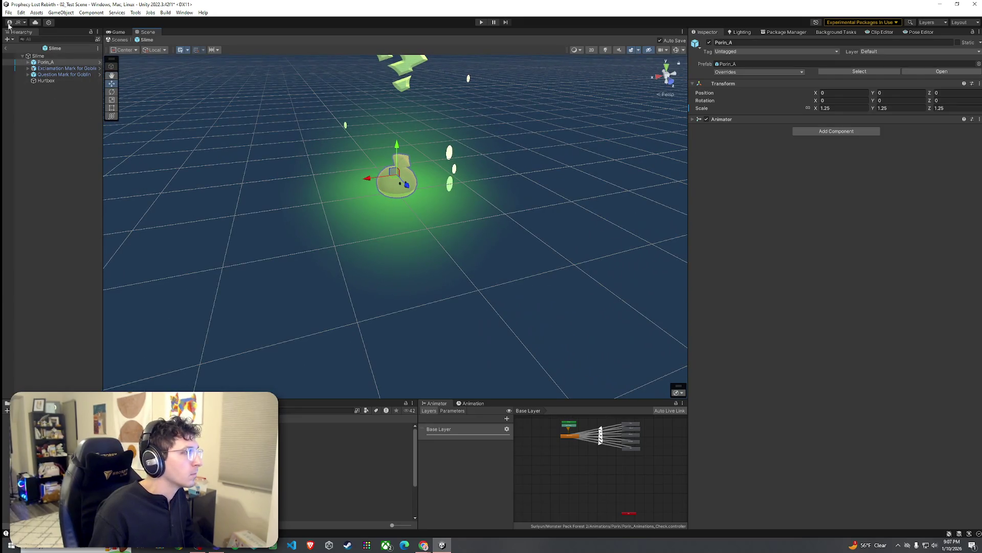
pyautogui.click(8, 12)
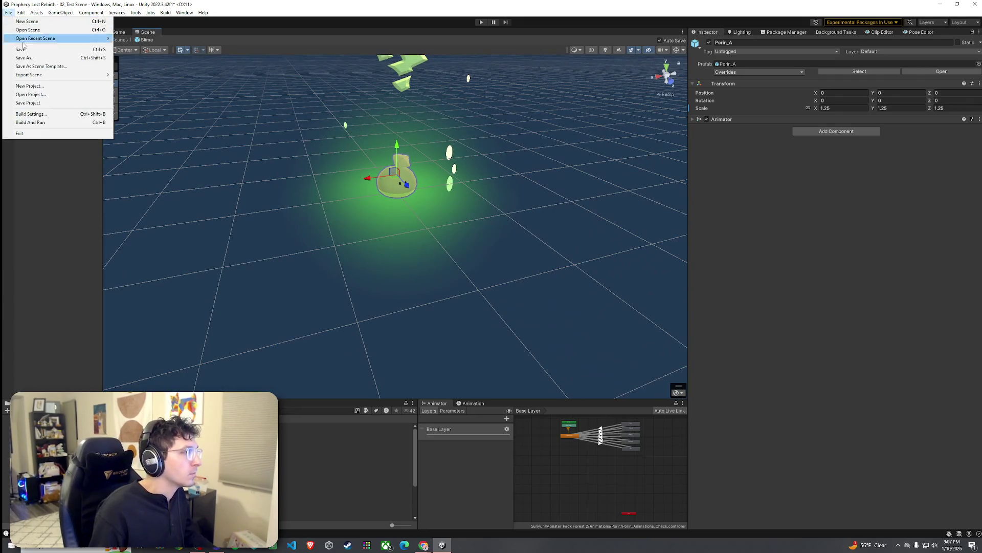
pyautogui.click(6, 48)
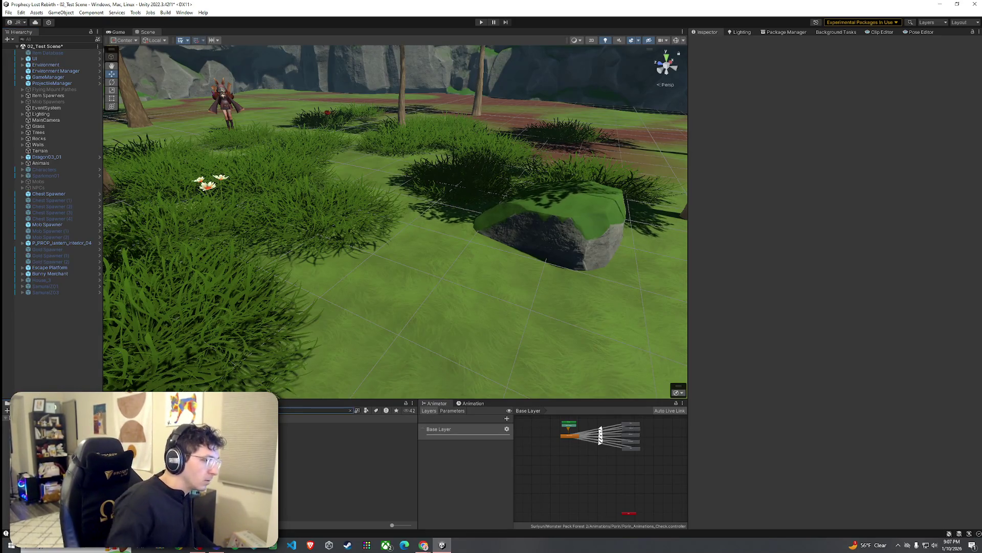
pyautogui.moveTo(307, 444); pyautogui.dragTo(450, 307)
pyautogui.moveTo(344, 339)
pyautogui.mouseDown()
pyautogui.moveTo(607, 340)
pyautogui.moveTo(416, 334)
pyautogui.moveTo(486, 346)
pyautogui.moveTo(634, 332)
pyautogui.moveTo(645, 316)
pyautogui.moveTo(665, 347)
pyautogui.mouseUp()
pyautogui.scroll(5, 664, 326)
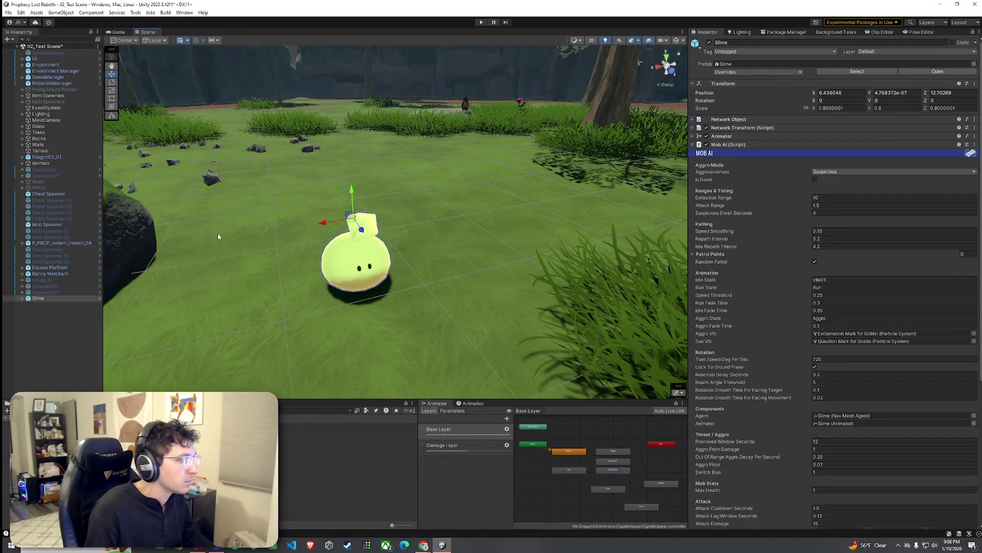
pyautogui.click(47, 303)
pyautogui.click(51, 299)
pyautogui.press('Delete')
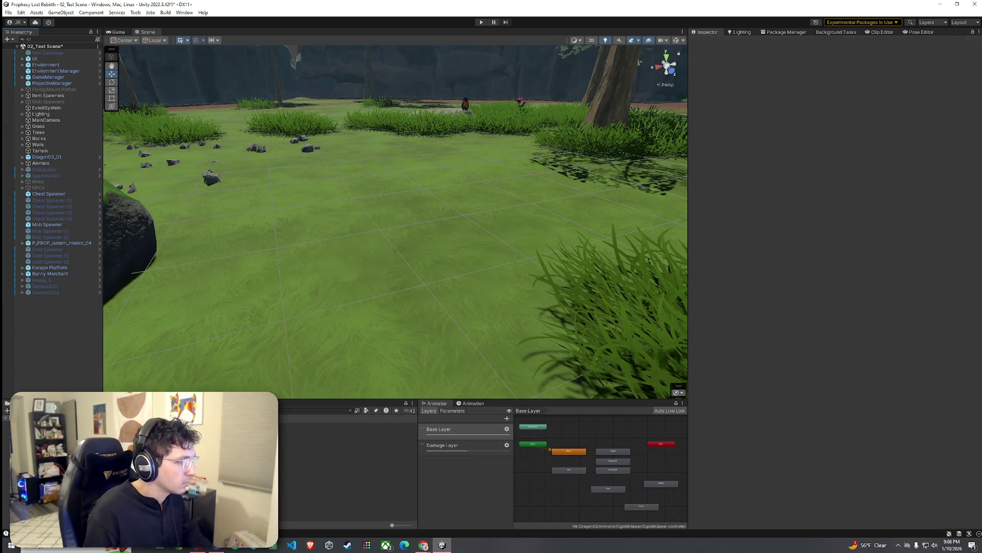
pyautogui.doubleClick(102, 444)
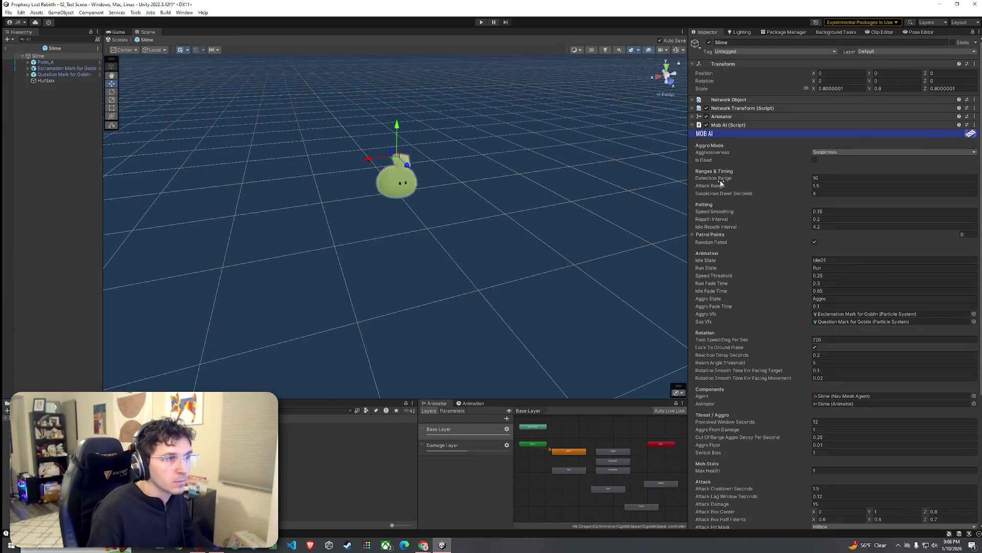
# Step: Compare the Animator settings on Porin_A and the Slime root
pyautogui.click(693, 125)
pyautogui.click(693, 126)
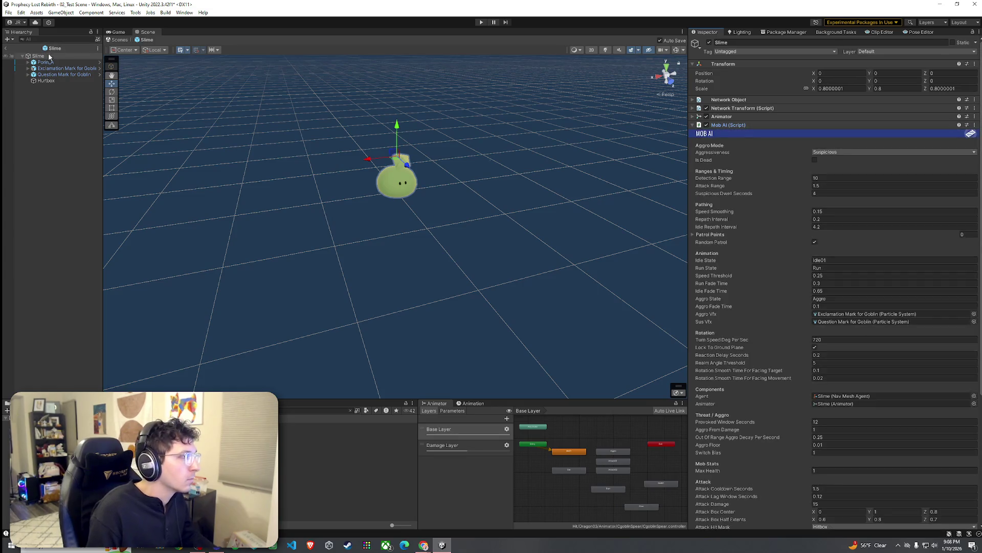
pyautogui.click(46, 62)
pyautogui.click(691, 120)
pyautogui.click(692, 119)
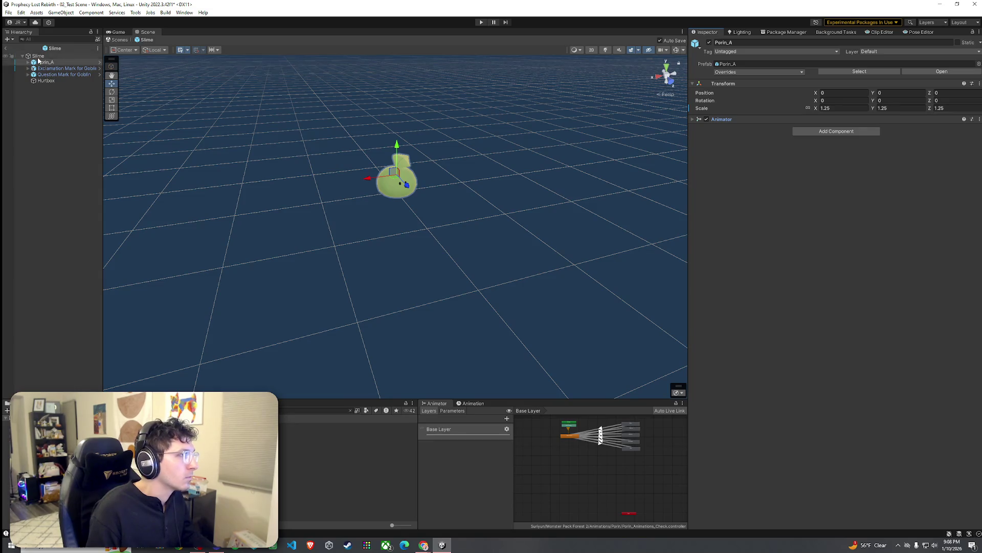
pyautogui.click(38, 57)
pyautogui.click(692, 117)
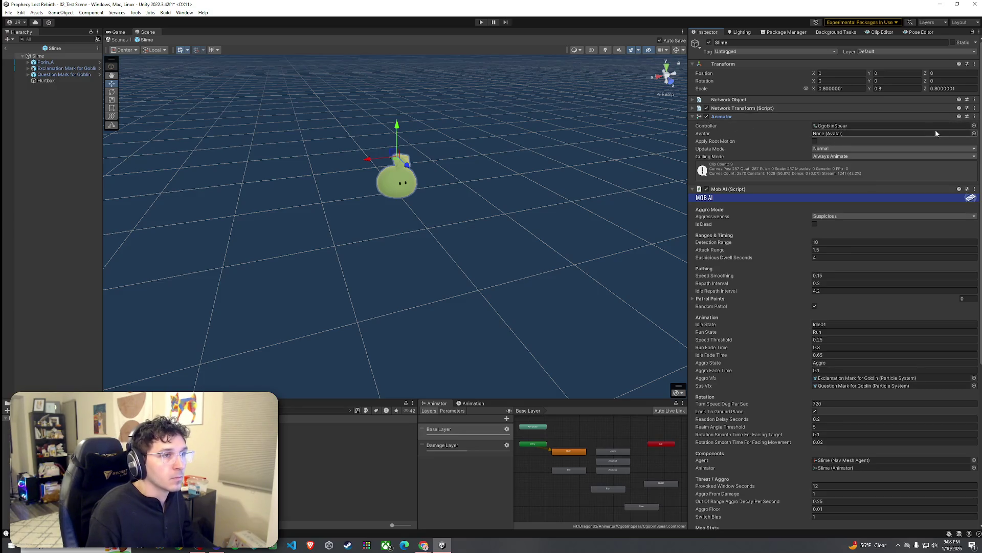
# Step: Copy Porin_A's Animator and paste its values onto the Slime's Animator
pyautogui.click(46, 62)
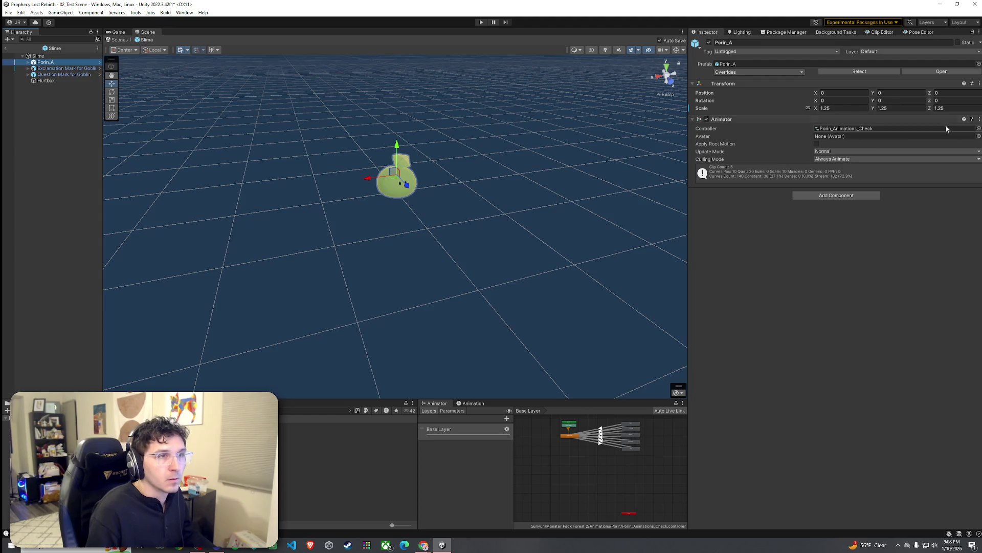
pyautogui.click(979, 119)
pyautogui.click(980, 119)
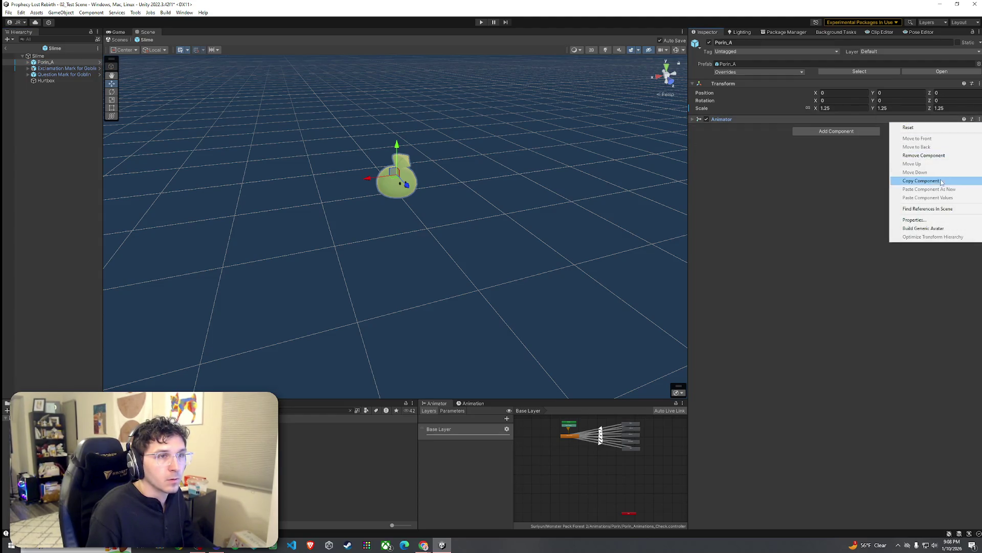
pyautogui.click(921, 180)
pyautogui.click(38, 56)
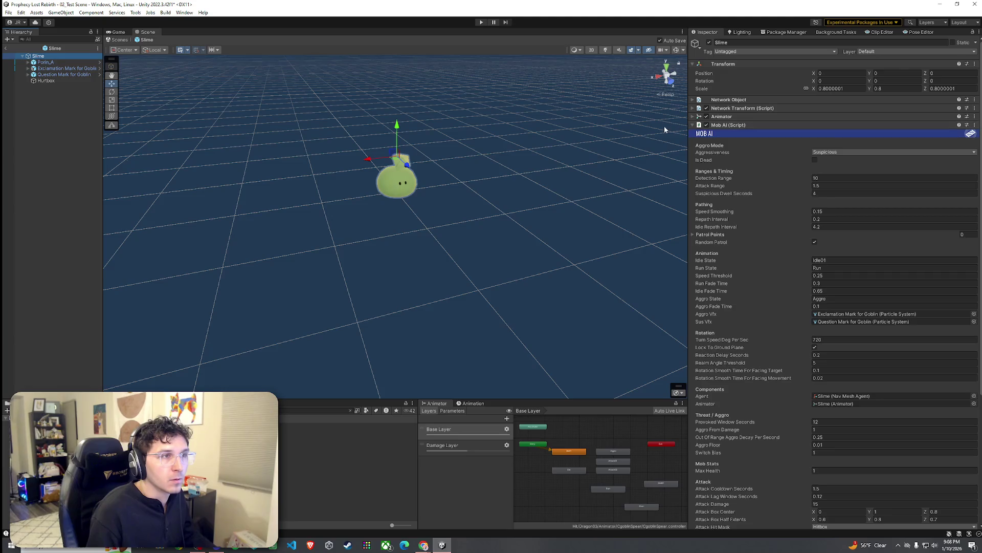
pyautogui.click(693, 116)
pyautogui.click(974, 117)
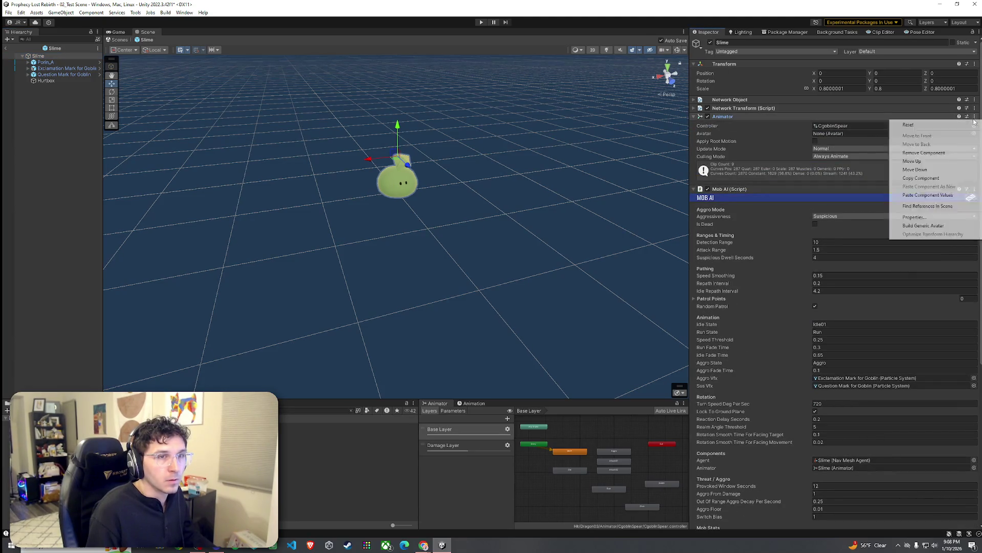
pyautogui.click(930, 195)
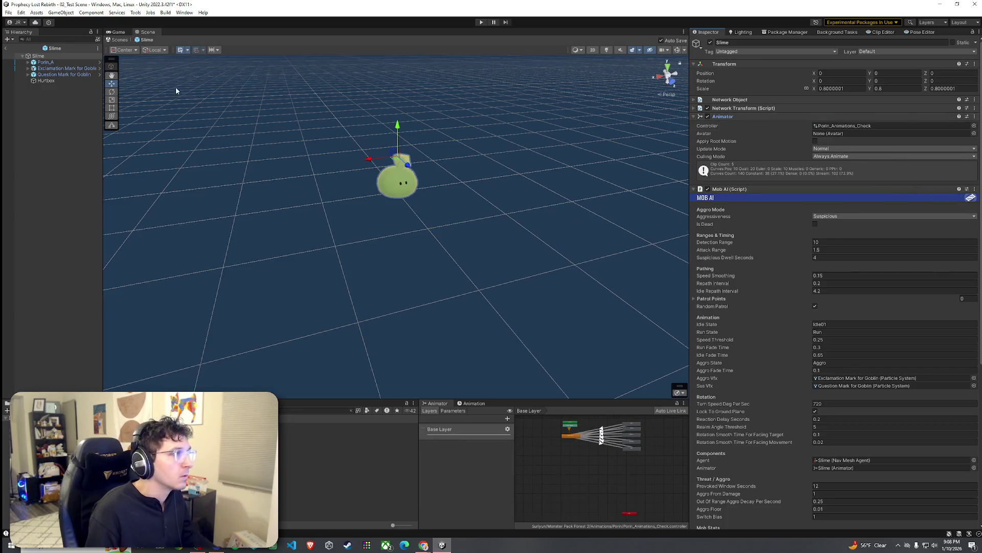
# Step: Remove the Animator component from Porin_A and frame it in view
pyautogui.click(61, 62)
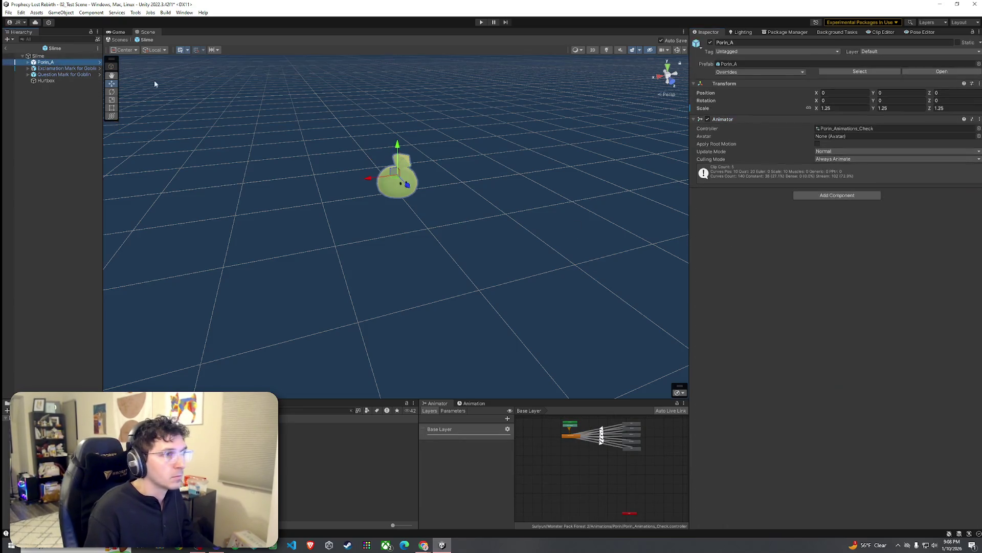
pyautogui.click(979, 119)
pyautogui.click(916, 152)
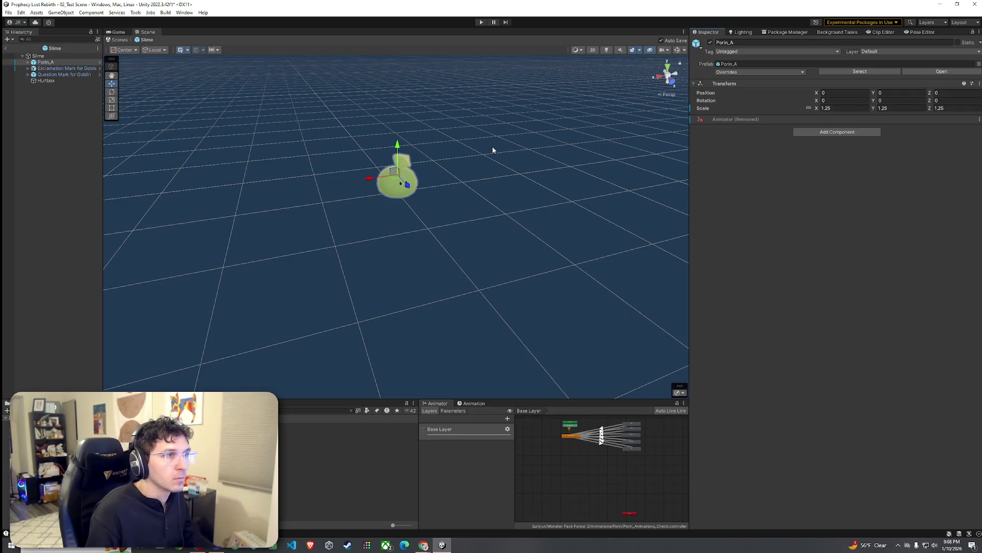
pyautogui.click(8, 13)
pyautogui.press('Escape')
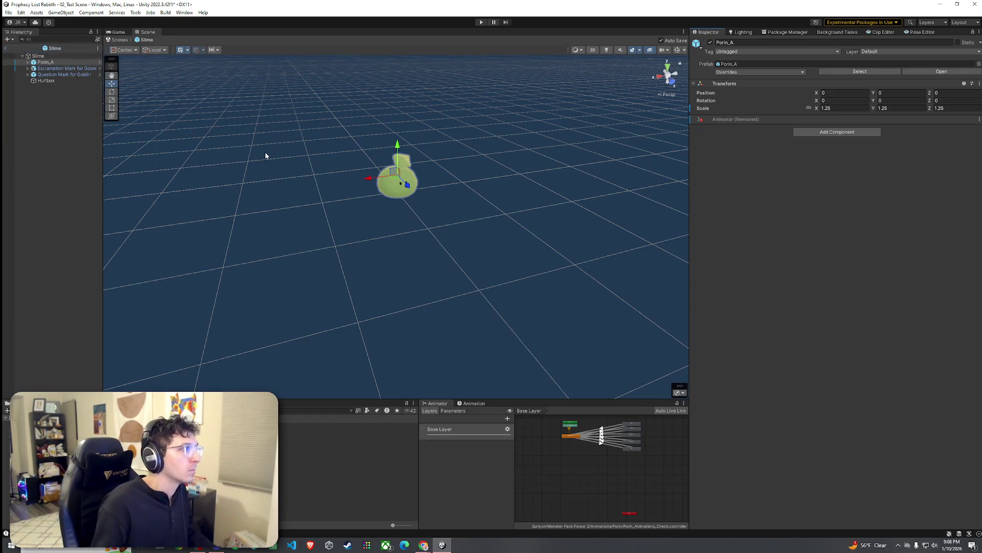
pyautogui.press('f')
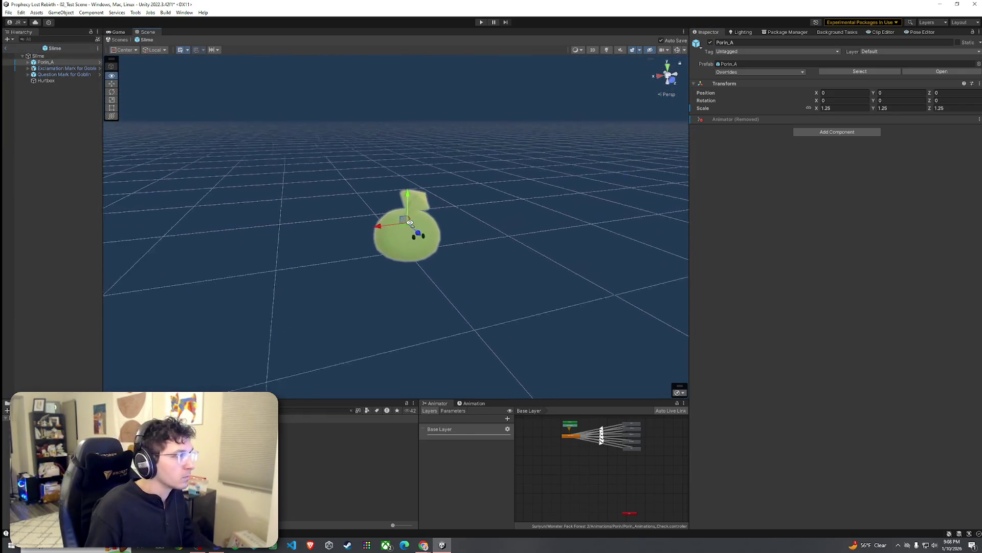
# Step: Expand Porin_A and select its child Porin_A mesh
pyautogui.click(38, 56)
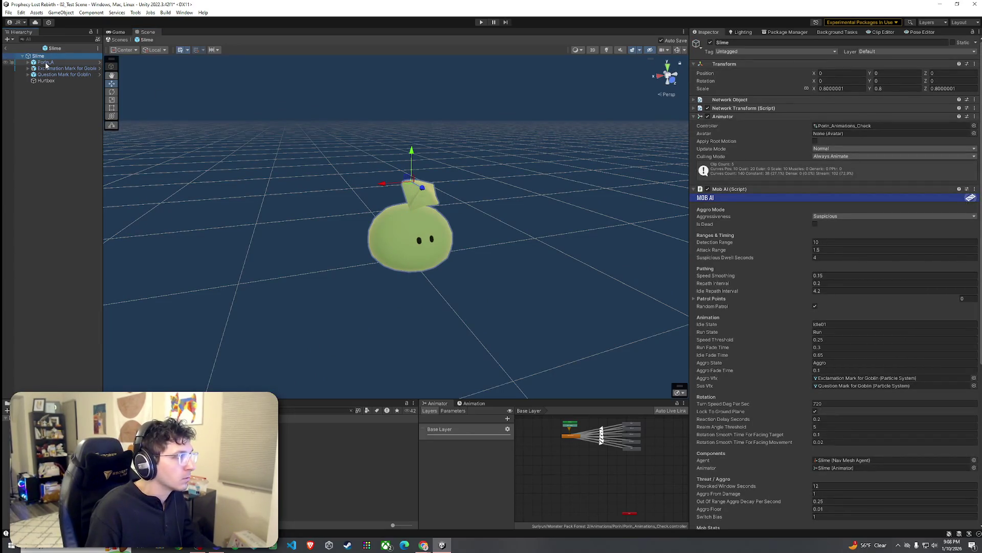
pyautogui.click(45, 62)
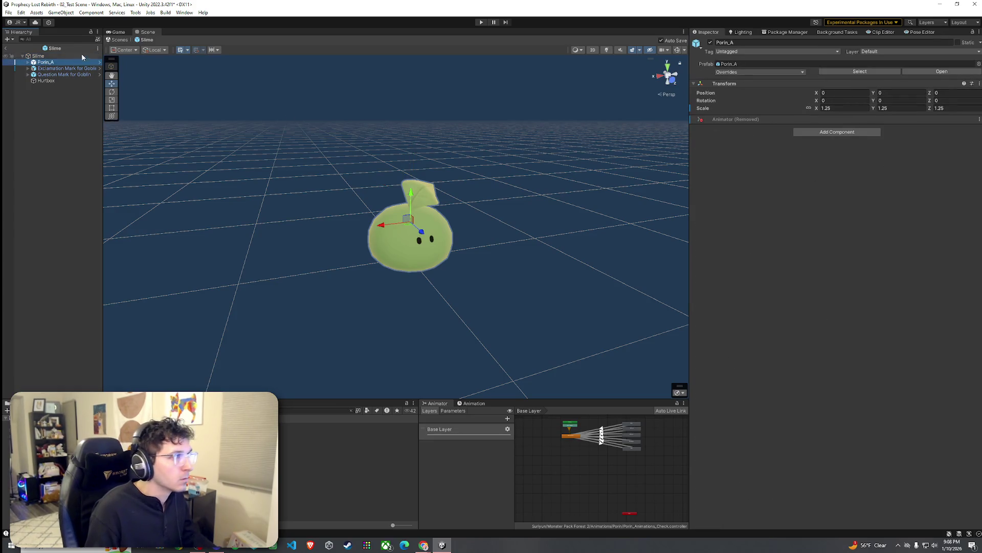
pyautogui.click(28, 62)
pyautogui.click(51, 68)
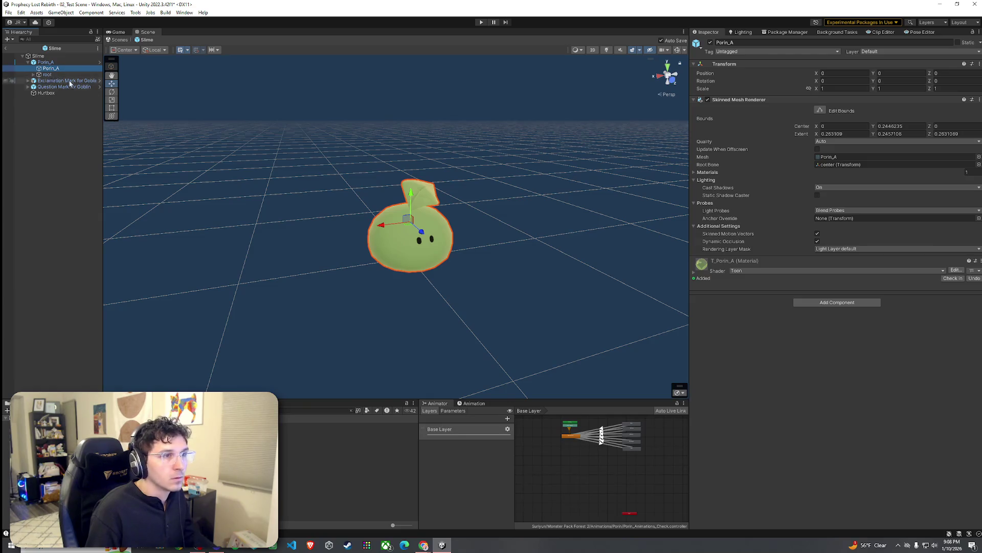
# Step: Switch the material to Toony Colors Pro 2 Hybrid Shader 2 with T_Porin_A as albedo
pyautogui.click(771, 270)
pyautogui.click(768, 427)
pyautogui.click(769, 275)
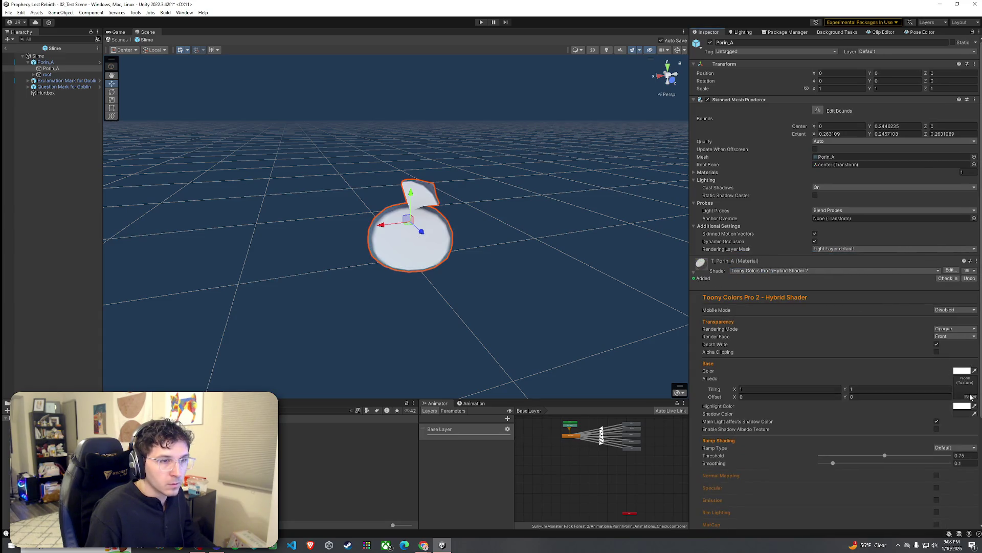
pyautogui.click(970, 397)
pyautogui.write('slime')
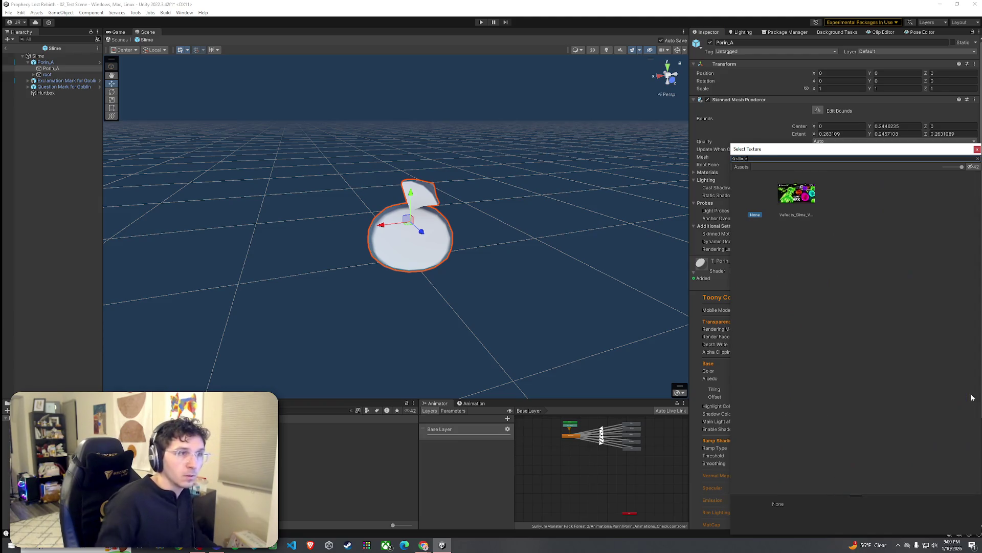
pyautogui.click(800, 205)
pyautogui.doubleClick(745, 201)
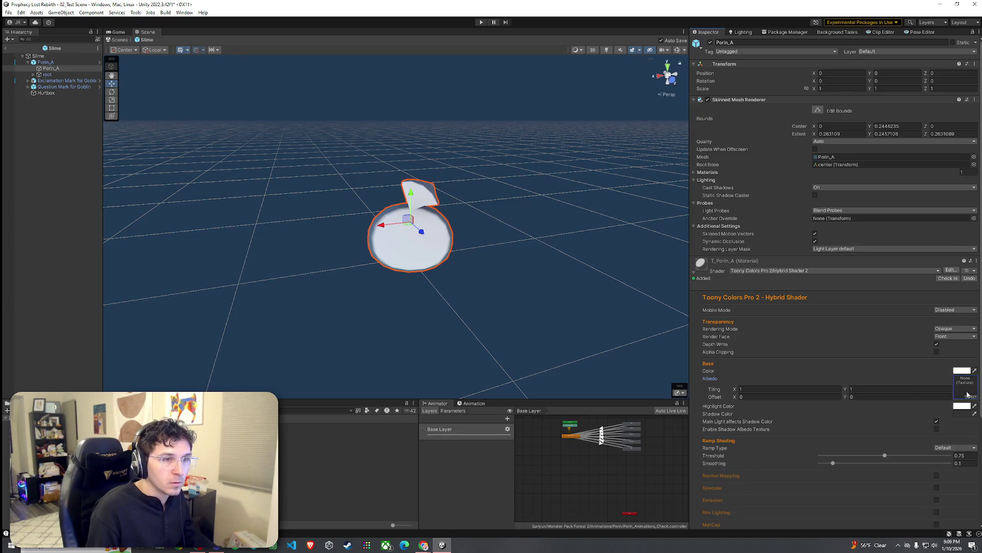
pyautogui.click(970, 397)
pyautogui.write('porin')
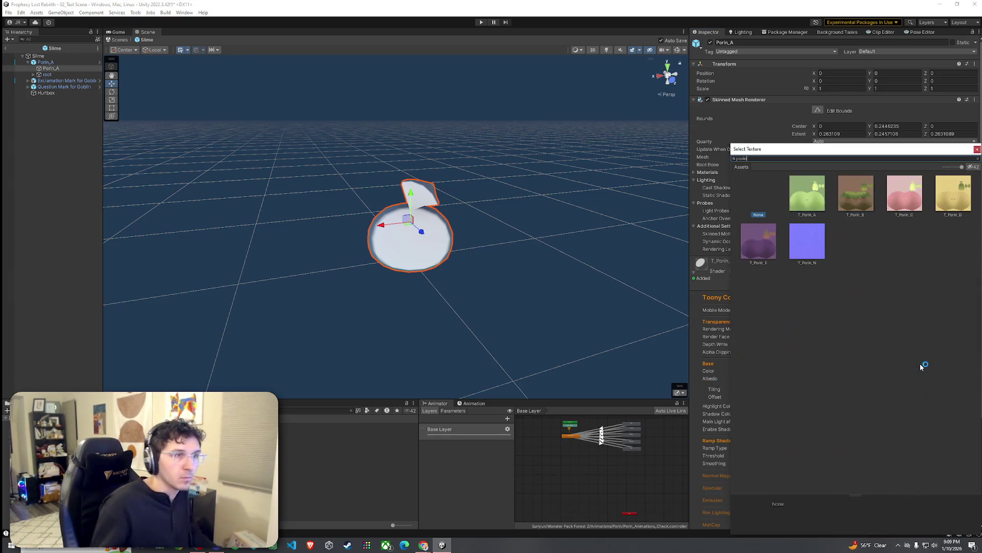
pyautogui.click(817, 207)
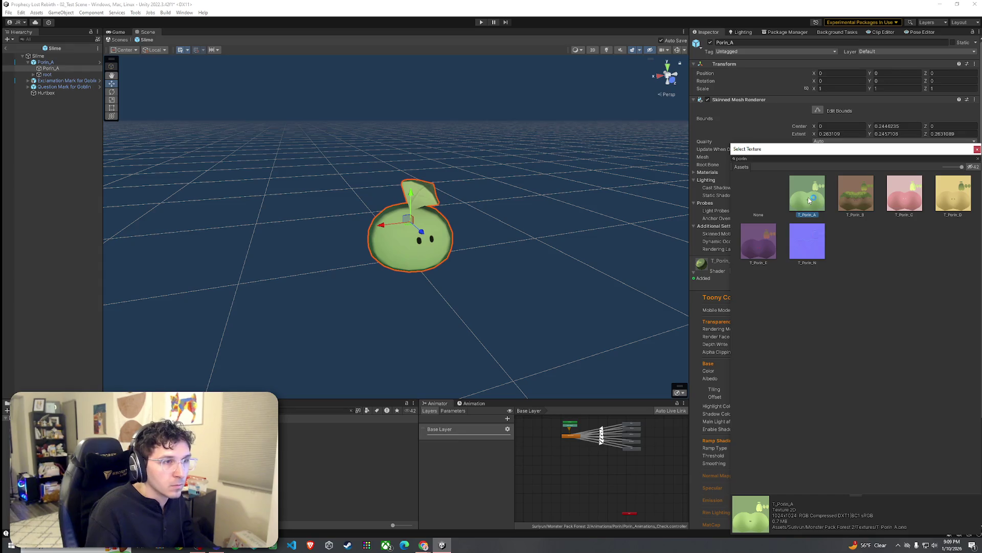
pyautogui.doubleClick(810, 199)
# Step: Raise Smoothing to 1, then revert the material to the Toon shader
pyautogui.moveTo(539, 208)
pyautogui.mouseDown()
pyautogui.moveTo(647, 215)
pyautogui.moveTo(619, 220)
pyautogui.mouseUp()
pyautogui.moveTo(839, 464); pyautogui.dragTo(971, 468)
pyautogui.moveTo(563, 307)
pyautogui.mouseDown()
pyautogui.moveTo(527, 320)
pyautogui.moveTo(531, 309)
pyautogui.mouseUp()
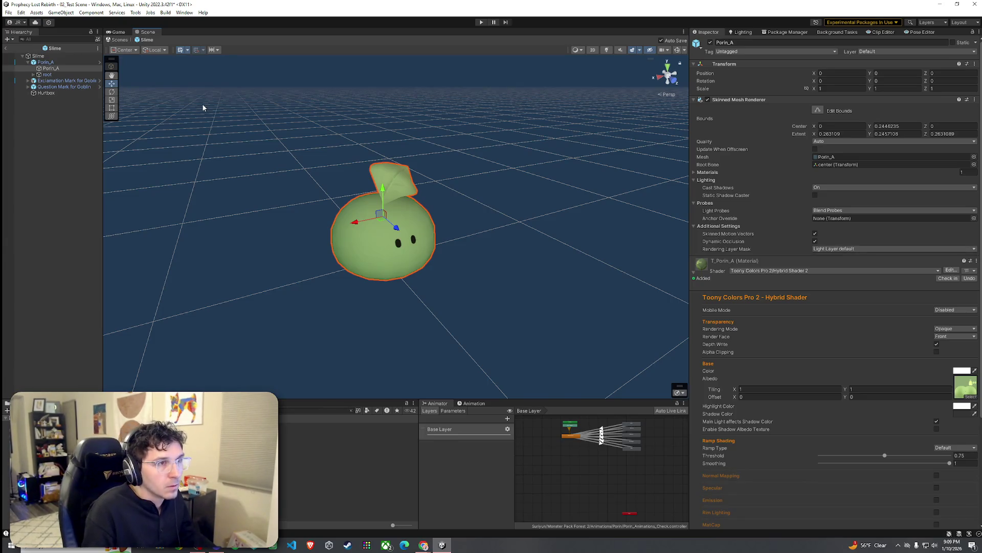
pyautogui.hotkey('ctrl', 'z')
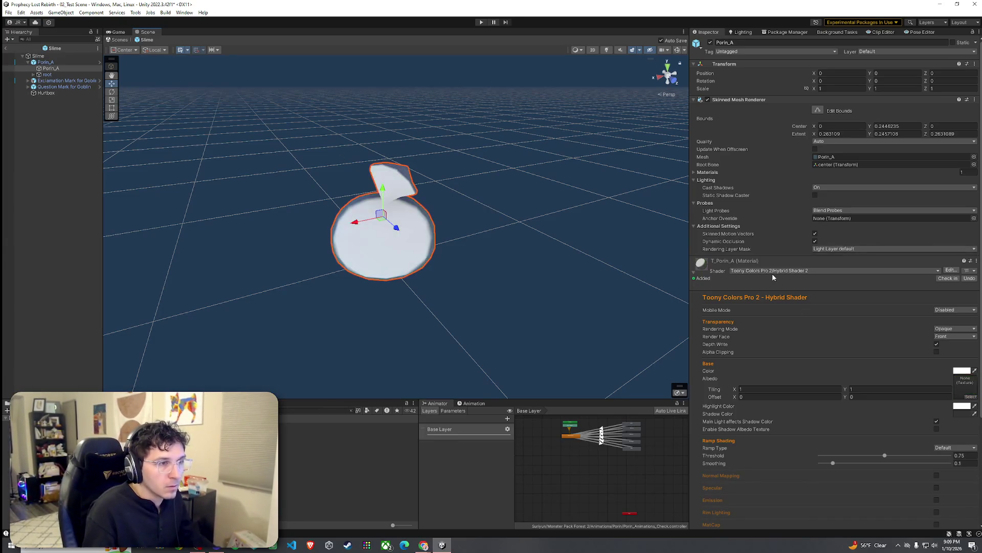
pyautogui.moveTo(581, 244)
pyautogui.mouseDown()
pyautogui.moveTo(596, 247)
pyautogui.moveTo(543, 227)
pyautogui.mouseUp()
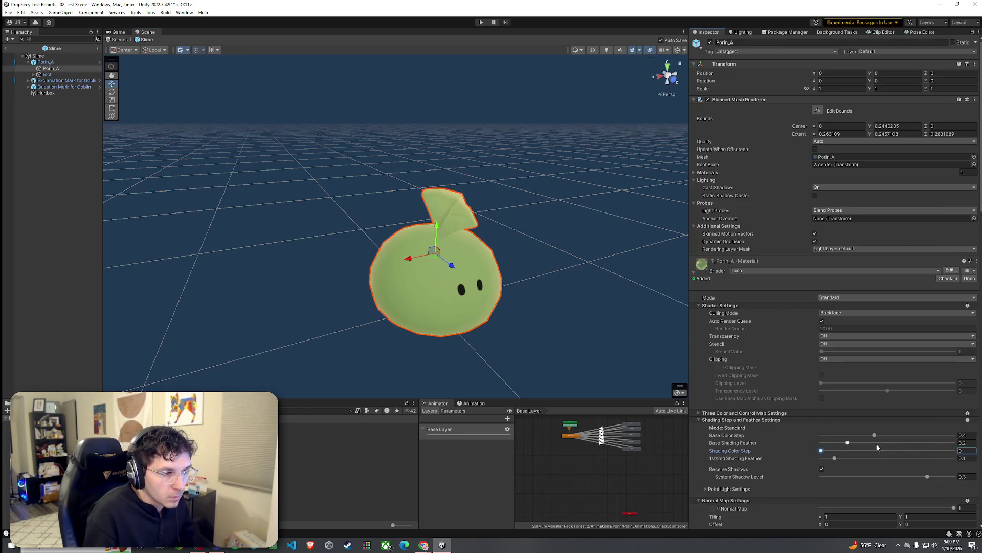
# Step: Set System Shadow Level to -0.5 after trying and undoing a Base Color Step of 1
pyautogui.moveTo(874, 436); pyautogui.dragTo(969, 441)
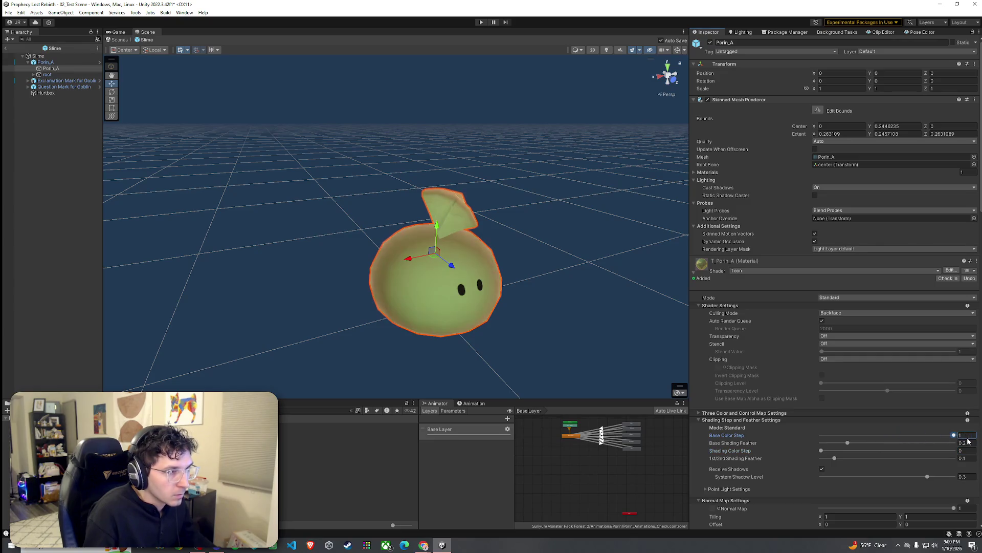
pyautogui.hotkey('ctrl', 'z')
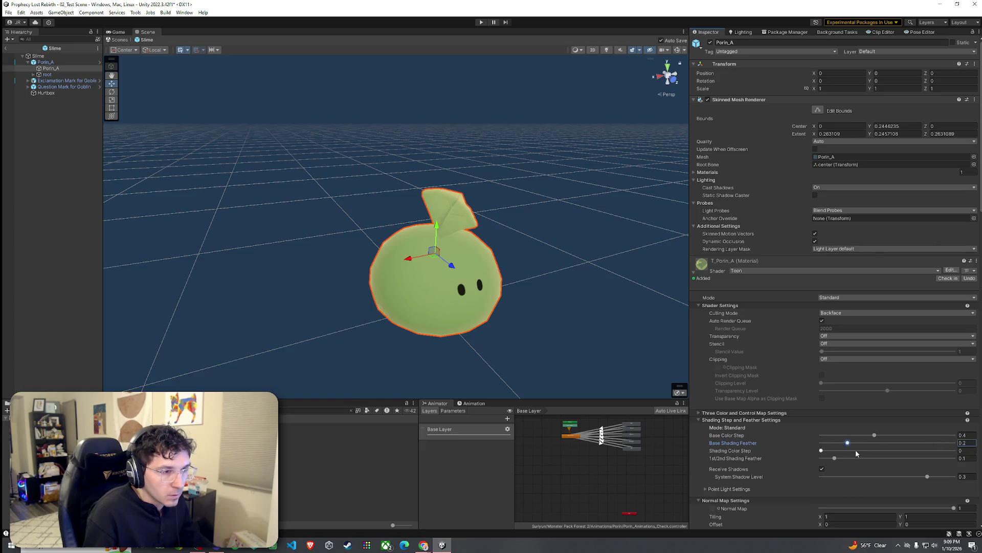
pyautogui.scroll(-3, 855, 450)
pyautogui.click(737, 428)
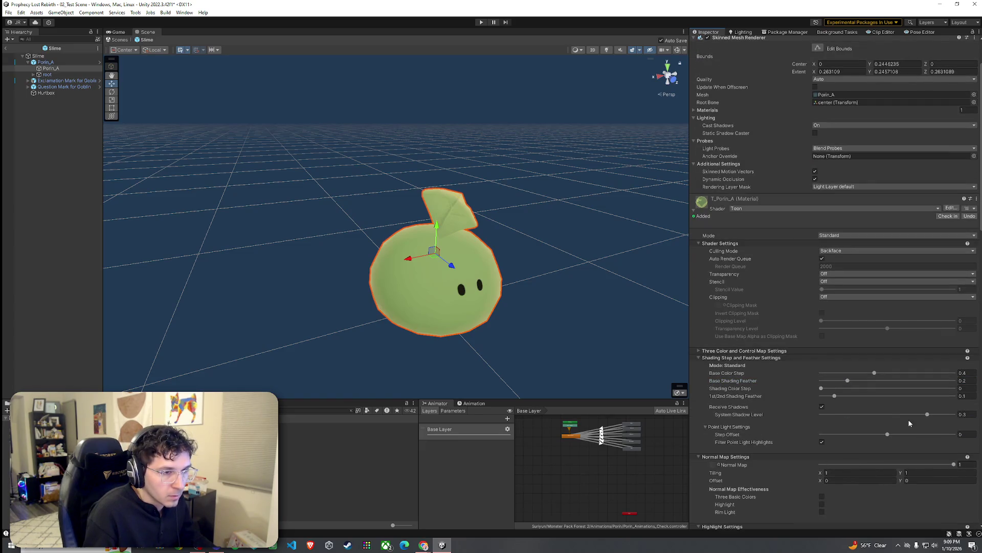
pyautogui.moveTo(832, 417)
pyautogui.mouseDown()
pyautogui.moveTo(900, 415)
pyautogui.moveTo(785, 416)
pyautogui.mouseUp()
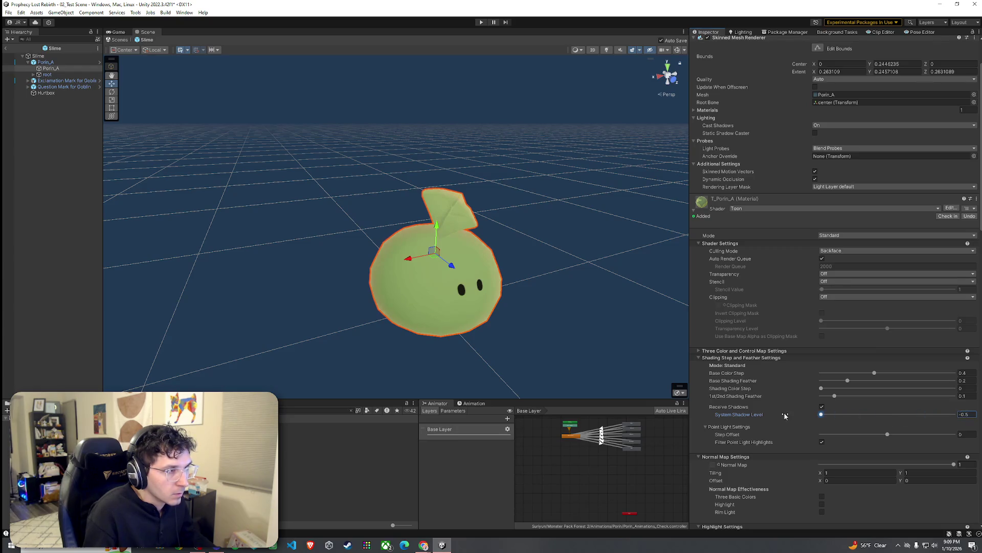
pyautogui.moveTo(588, 351); pyautogui.dragTo(477, 364)
pyautogui.scroll(-3, 456, 366)
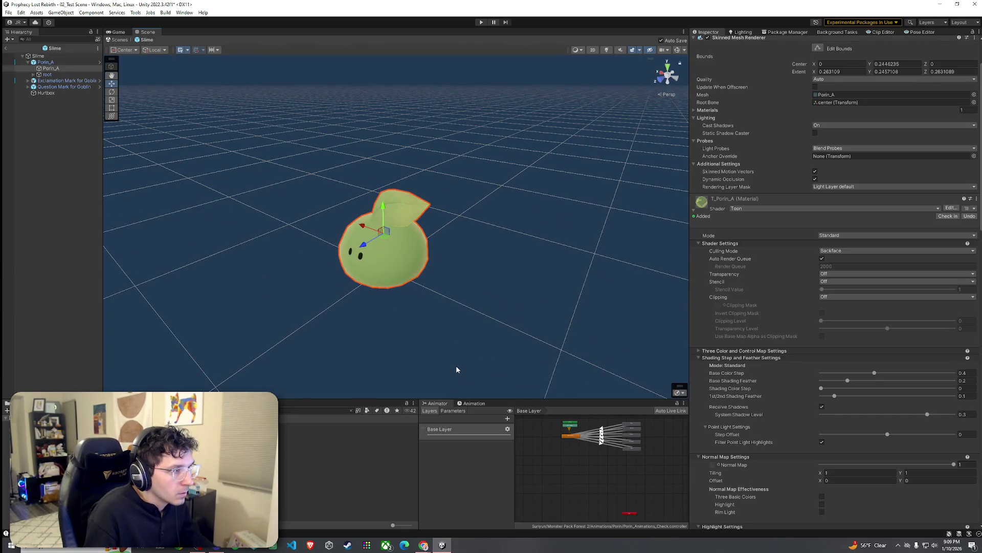
pyautogui.click(927, 415)
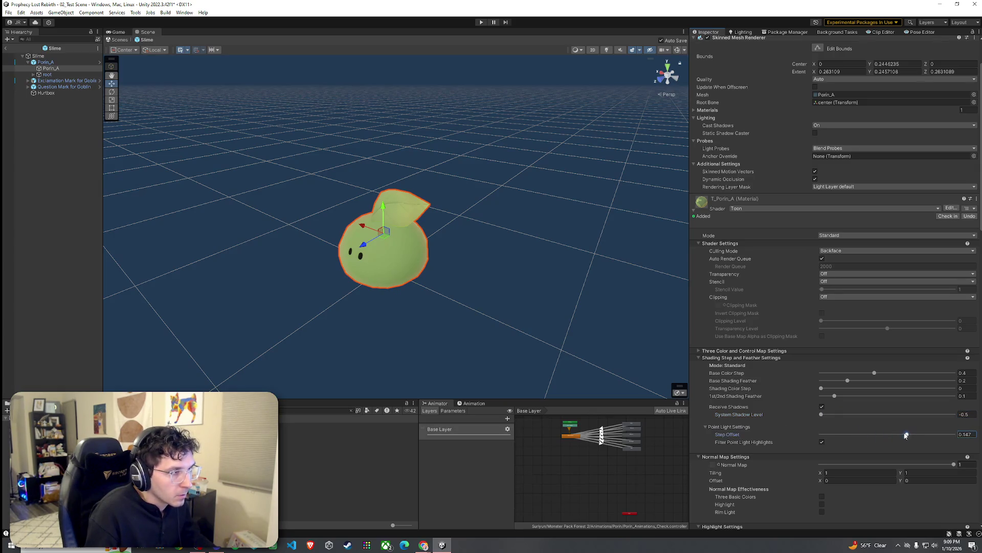
# Step: Set Rim Light Level to 0.184 and shrink the rim light area to 0.122
pyautogui.scroll(-4, 840, 465)
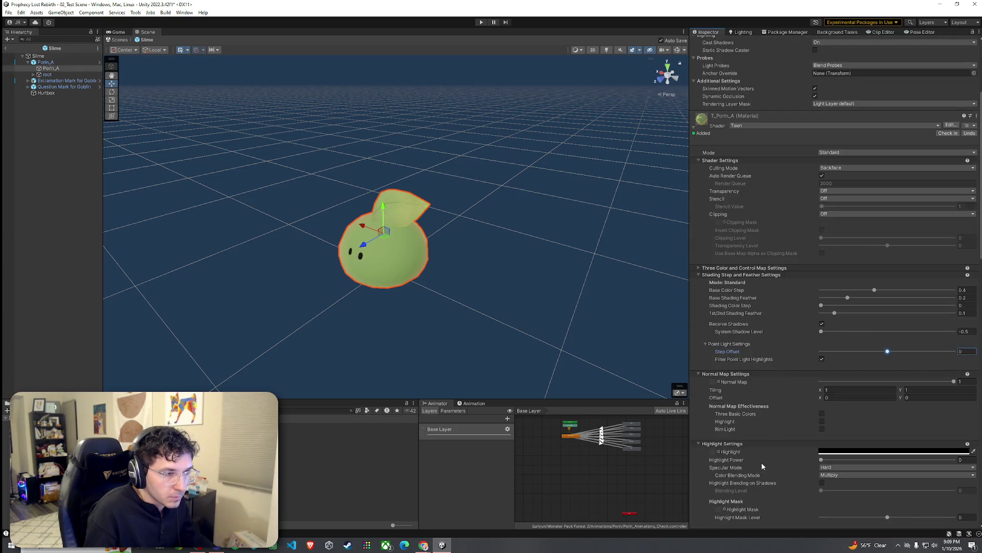
pyautogui.scroll(-3, 766, 428)
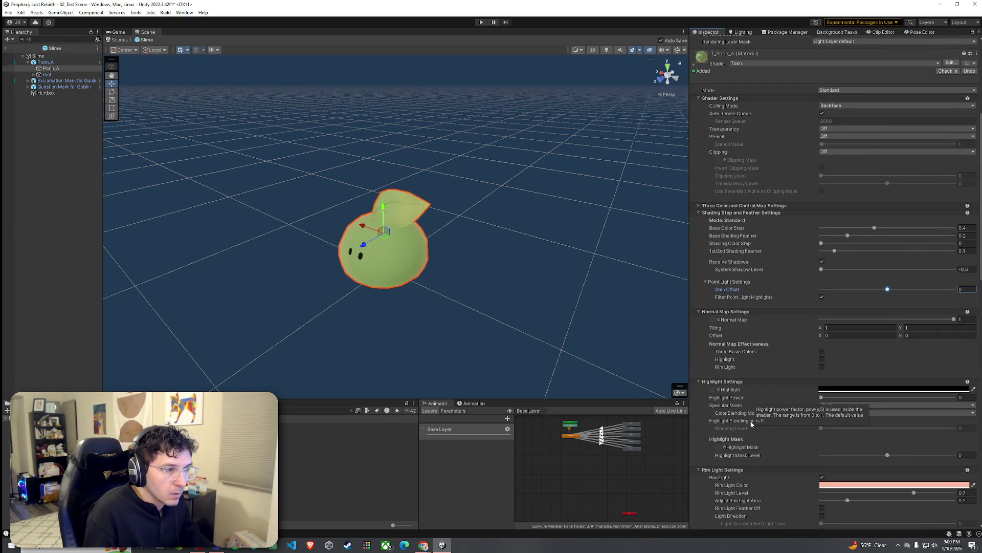
pyautogui.scroll(-3, 754, 420)
pyautogui.moveTo(821, 336)
pyautogui.mouseDown()
pyautogui.moveTo(908, 339)
pyautogui.moveTo(821, 337)
pyautogui.mouseUp()
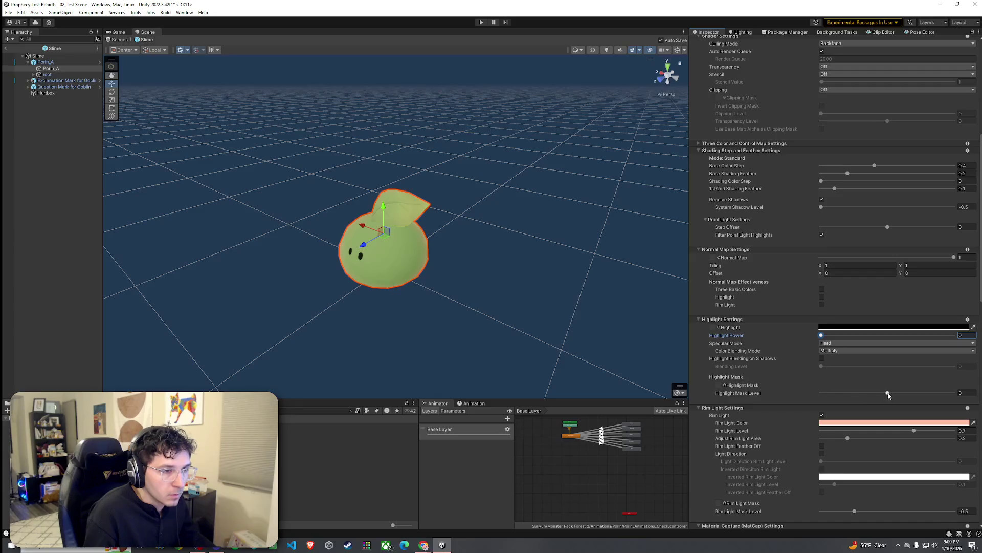
pyautogui.scroll(-4, 761, 405)
pyautogui.moveTo(915, 350)
pyautogui.mouseDown()
pyautogui.moveTo(938, 348)
pyautogui.moveTo(825, 348)
pyautogui.moveTo(960, 353)
pyautogui.moveTo(852, 353)
pyautogui.moveTo(947, 357)
pyautogui.mouseUp()
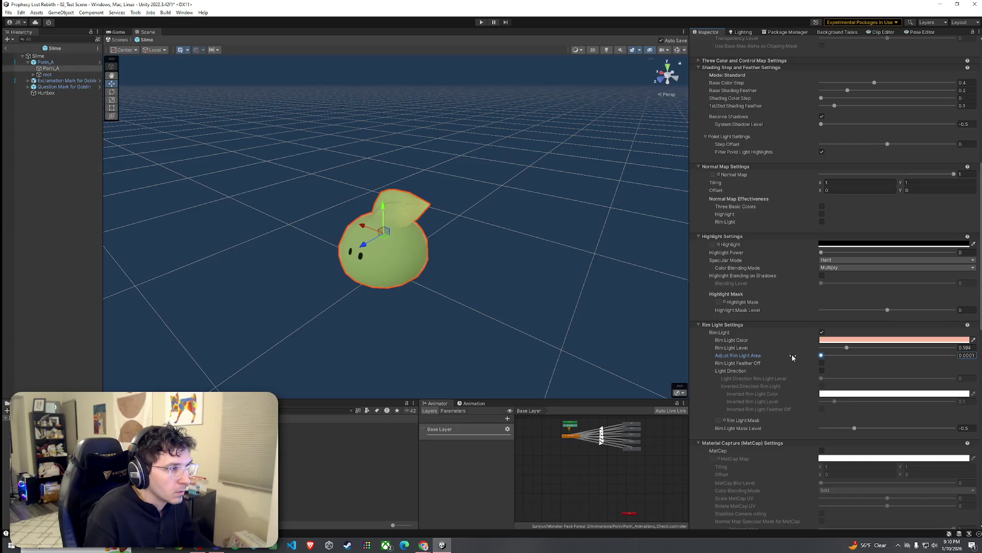
pyautogui.moveTo(926, 363); pyautogui.dragTo(862, 364)
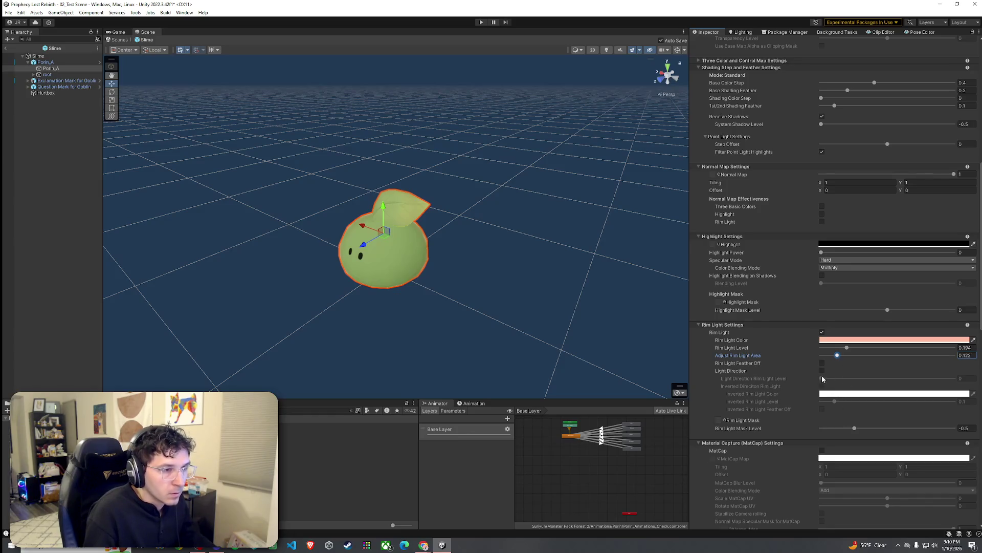
# Step: Reset Highlight Power to 0 and raise Shading Color Step to 0.706
pyautogui.scroll(-7, 778, 380)
pyautogui.moveTo(559, 304)
pyautogui.mouseDown()
pyautogui.moveTo(536, 304)
pyautogui.moveTo(654, 305)
pyautogui.moveTo(545, 294)
pyautogui.moveTo(546, 322)
pyautogui.mouseUp()
pyautogui.scroll(7, 742, 383)
pyautogui.scroll(8, 742, 383)
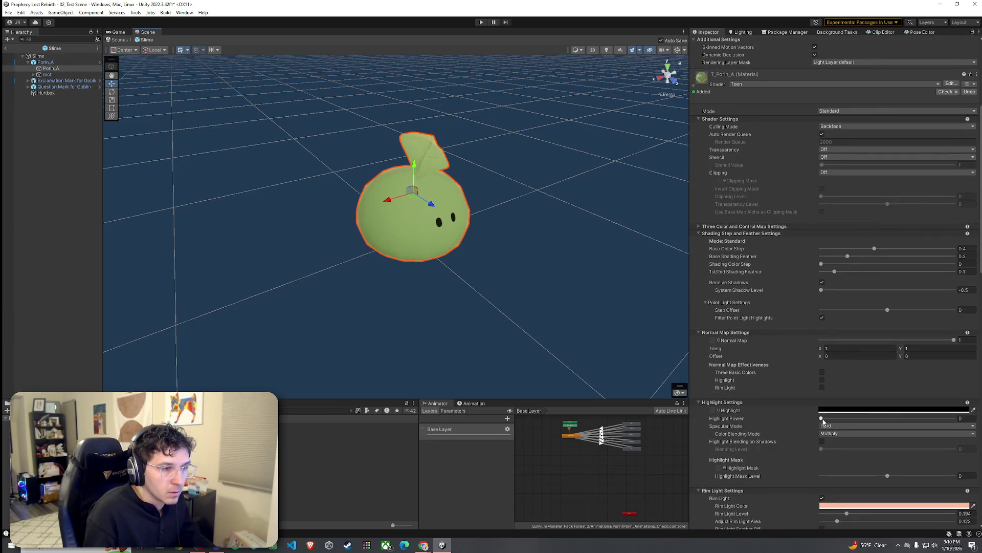
pyautogui.moveTo(851, 419)
pyautogui.mouseDown()
pyautogui.moveTo(889, 419)
pyautogui.moveTo(819, 419)
pyautogui.mouseUp()
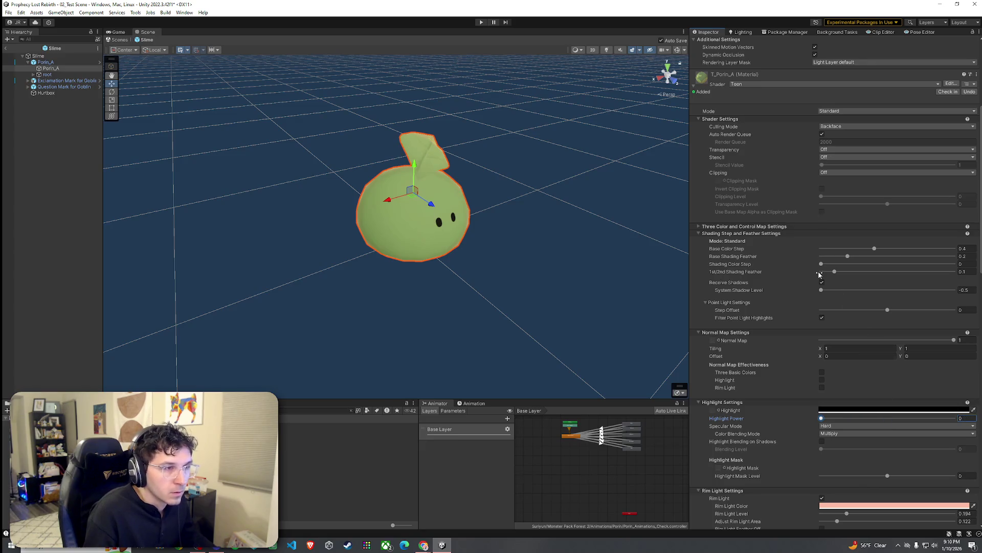
pyautogui.moveTo(844, 270)
pyautogui.mouseDown()
pyautogui.moveTo(945, 278)
pyautogui.moveTo(893, 281)
pyautogui.moveTo(919, 283)
pyautogui.mouseUp()
pyautogui.hotkey('ctrl', 'z')
pyautogui.hotkey('ctrl', 'z')
pyautogui.hotkey('ctrl', 'z')
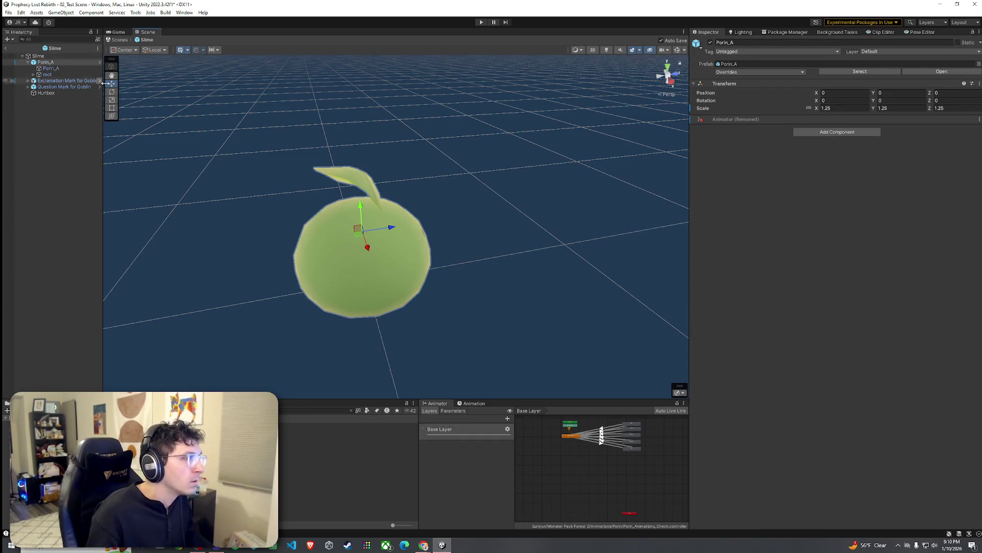
# Step: Undo back to the old Bip001 model, then redo to restore Porin_A
pyautogui.hotkey('ctrl', 'z')
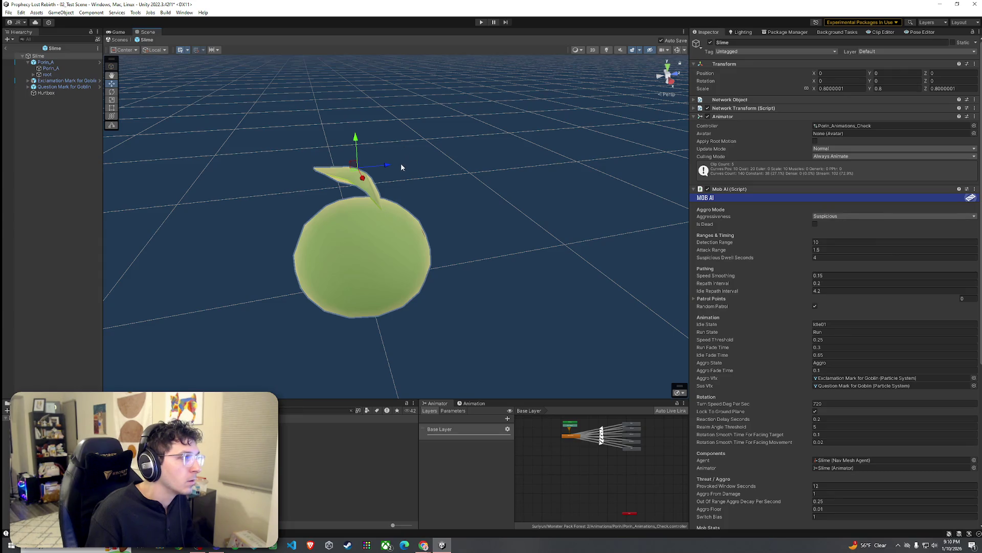
pyautogui.hotkey('ctrl', 'z')
pyautogui.hotkey('ctrl', 'z')
pyautogui.hotkey('ctrl', 'z')
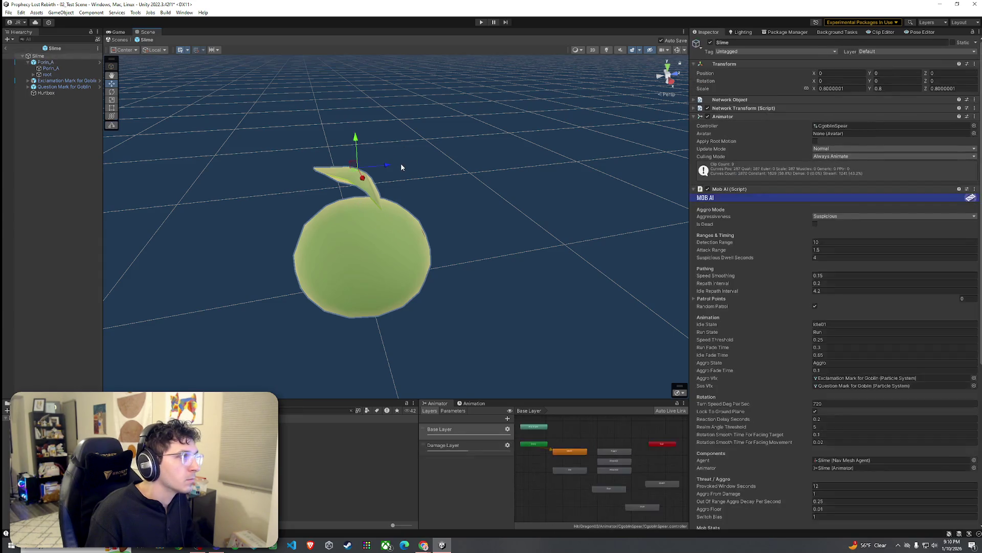
pyautogui.hotkey('ctrl', 'z')
pyautogui.hotkey('ctrl', 'z')
pyautogui.hotkey('ctrl', 'z')
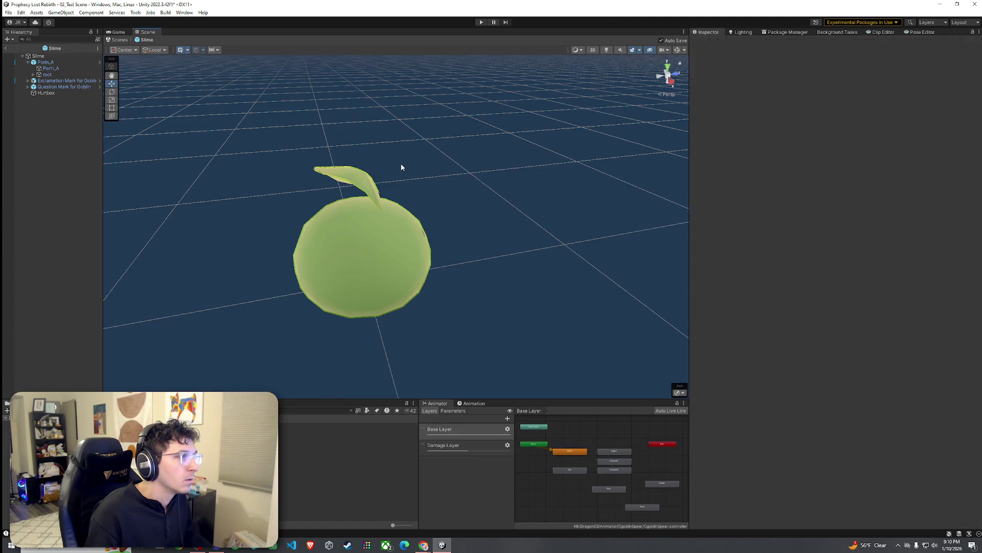
pyautogui.hotkey('ctrl', 'z')
pyautogui.hotkey('ctrl', 'z')
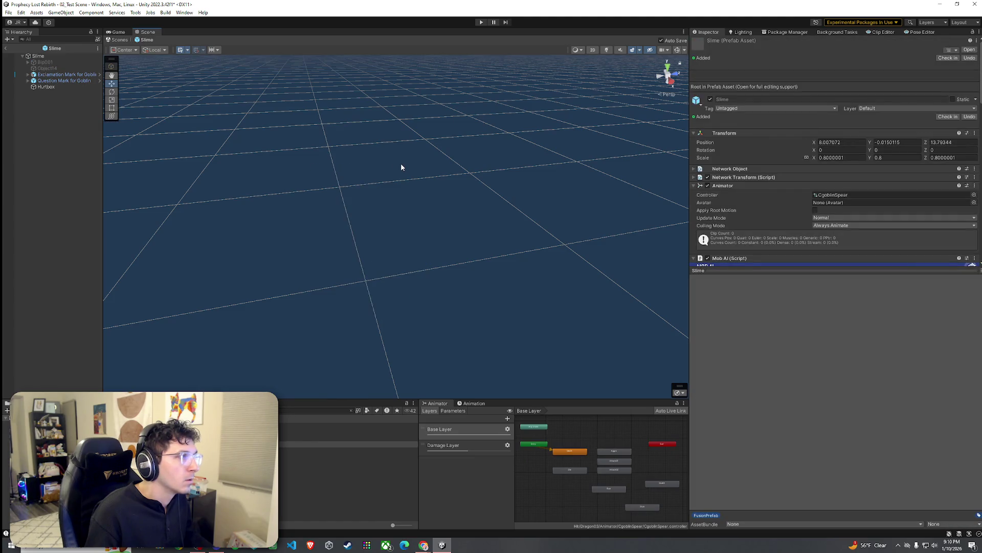
pyautogui.hotkey('ctrl', 'z')
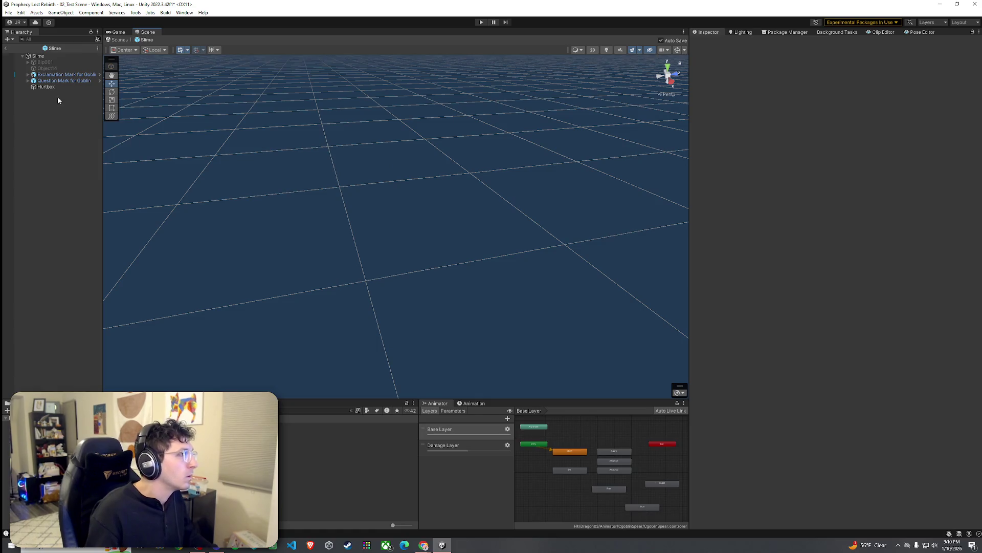
pyautogui.hotkey('ctrl', 'z')
# Step: Select Porin_A, check it in view, and exit Prefab Mode to 02_Test Scene
pyautogui.click(45, 62)
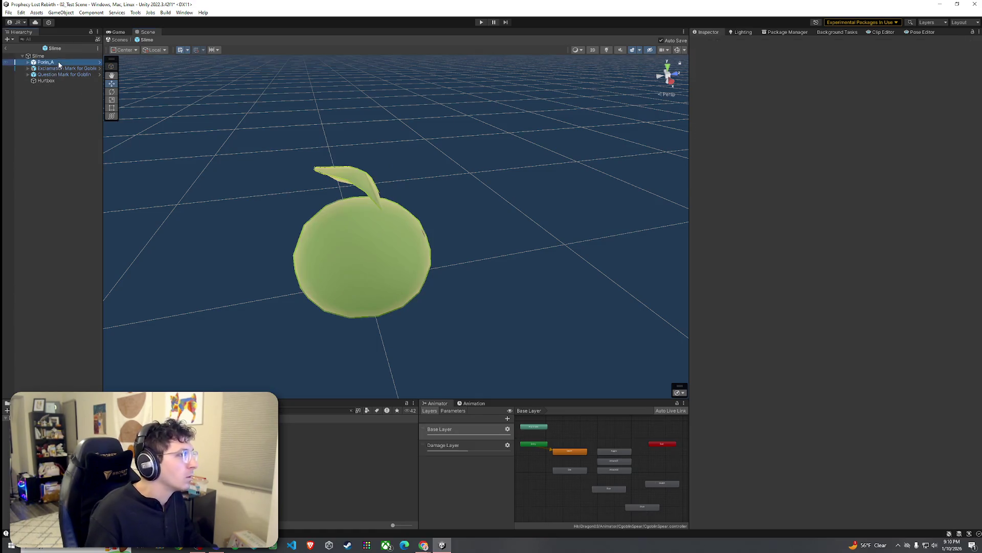
pyautogui.moveTo(610, 162)
pyautogui.mouseDown()
pyautogui.moveTo(513, 168)
pyautogui.moveTo(363, 151)
pyautogui.mouseUp()
pyautogui.click(5, 48)
# Step: Place a Slime instance into 02_Test Scene and fly the camera up to it
pyautogui.moveTo(307, 444); pyautogui.dragTo(345, 271)
pyautogui.press('f')
pyautogui.press('w')
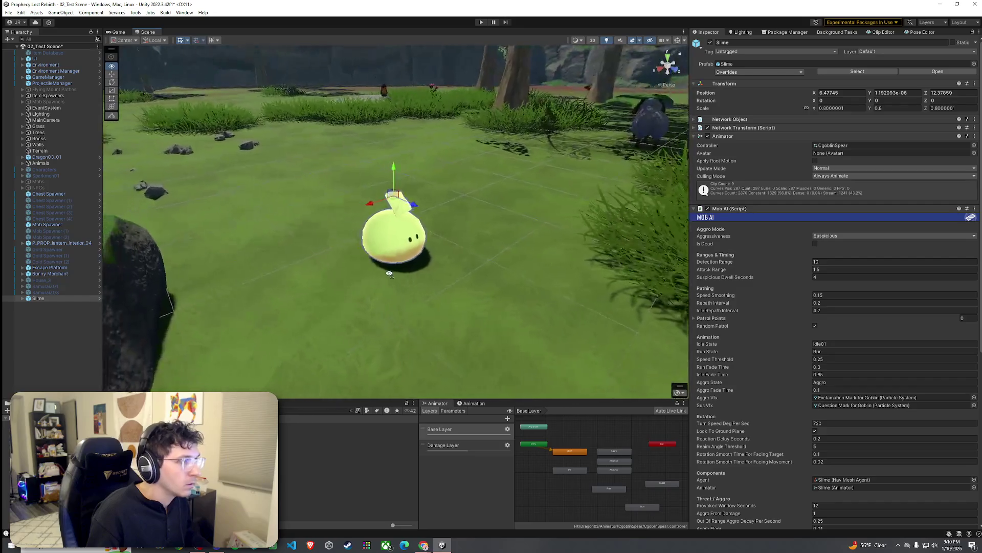
pyautogui.click(38, 299)
pyautogui.moveTo(320, 289)
pyautogui.mouseDown()
pyautogui.moveTo(256, 290)
pyautogui.moveTo(412, 206)
pyautogui.moveTo(345, 289)
pyautogui.moveTo(353, 279)
pyautogui.mouseUp()
pyautogui.click(389, 237)
pyautogui.press('w')
pyautogui.press('d')
pyautogui.press('w')
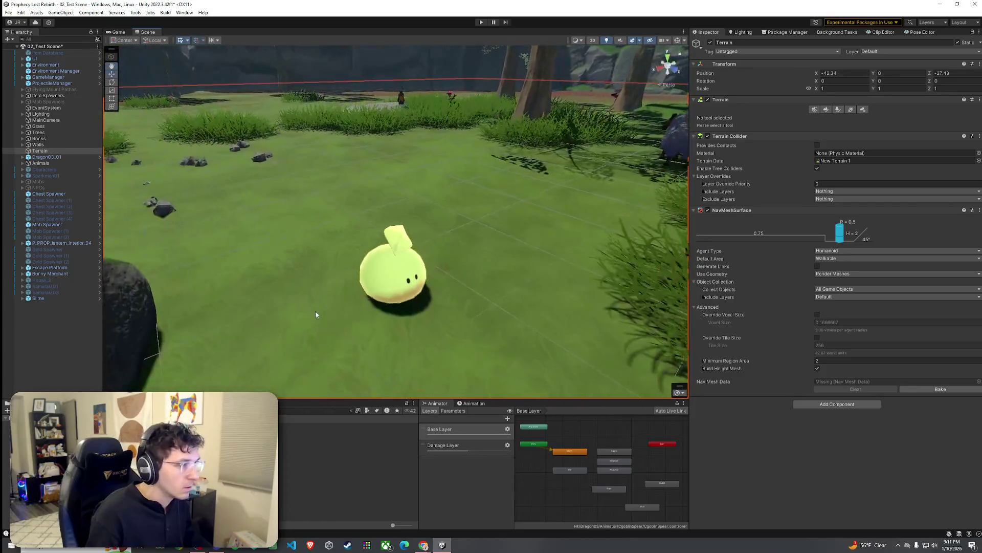
# Step: Select the slime, expand it, and open the Slime prefab in Prefab Mode
pyautogui.click(389, 263)
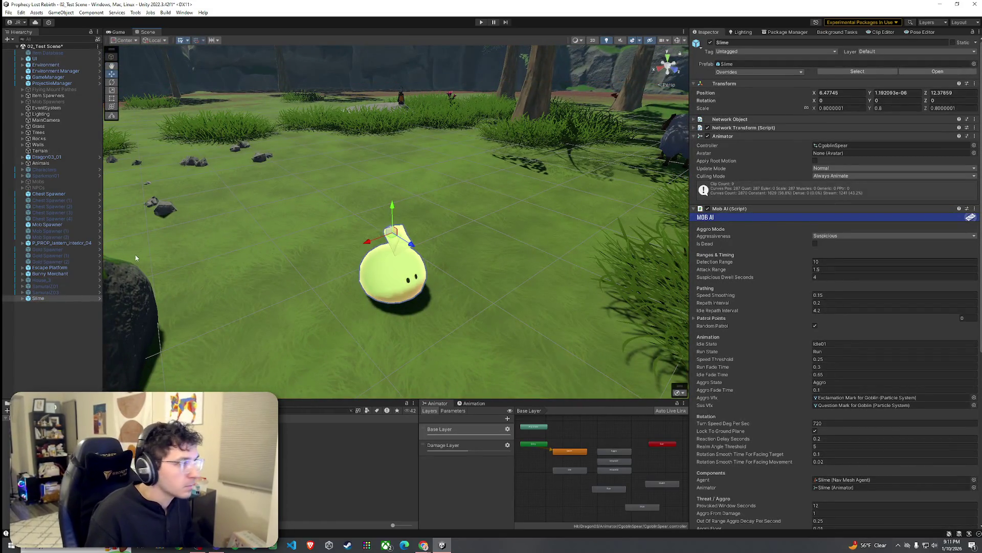
pyautogui.click(23, 299)
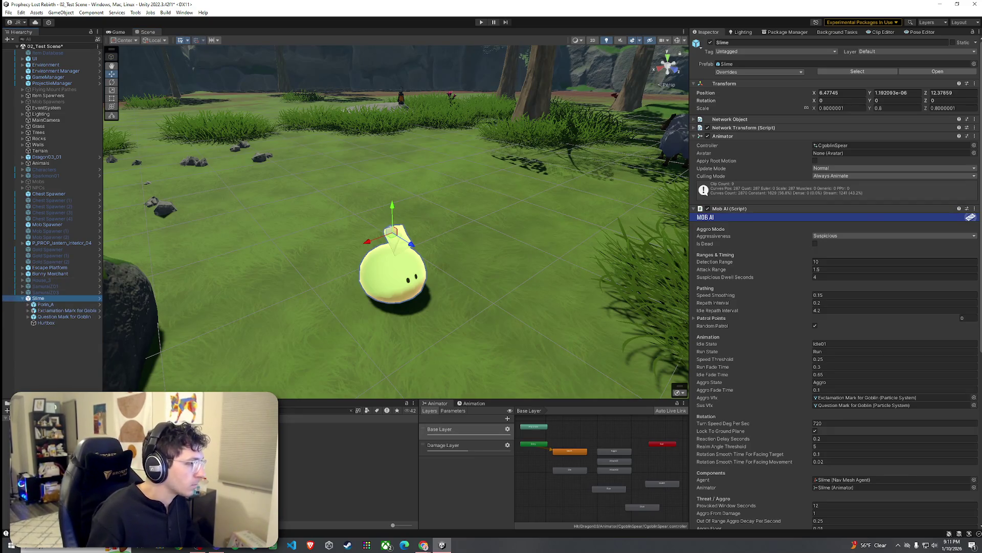
pyautogui.click(100, 298)
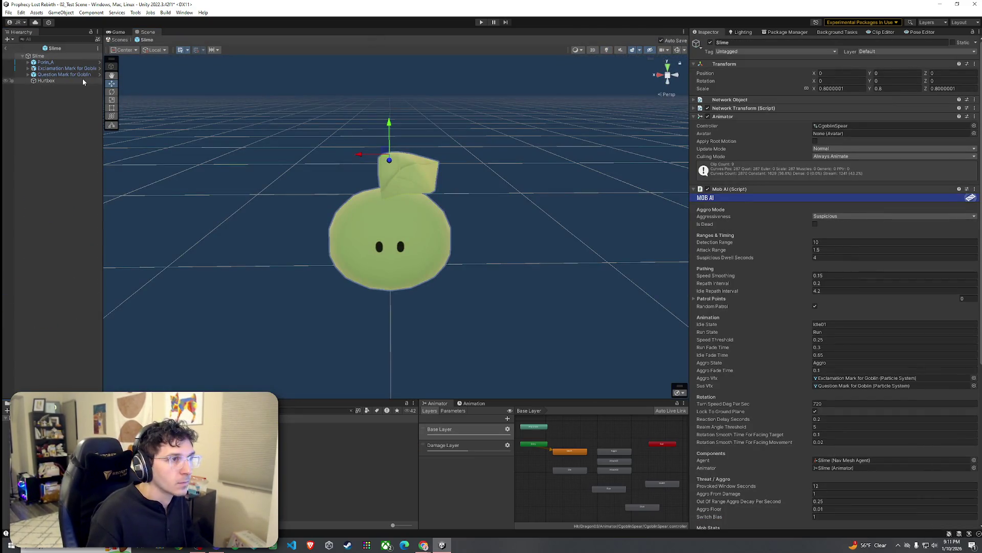
# Step: Copy Porin_A's Animator and paste its Porin_Animations_Check values onto the Slime root
pyautogui.click(71, 63)
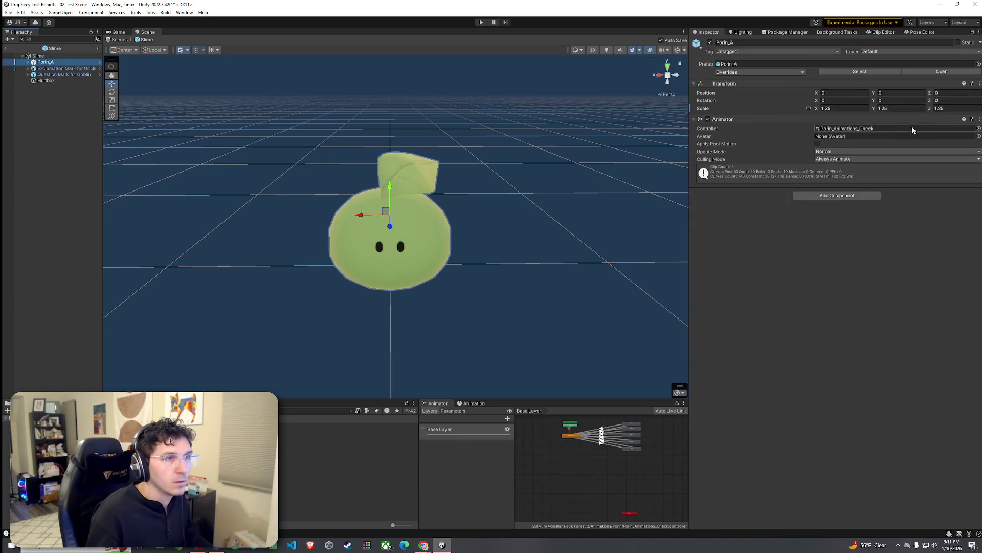
pyautogui.click(956, 119)
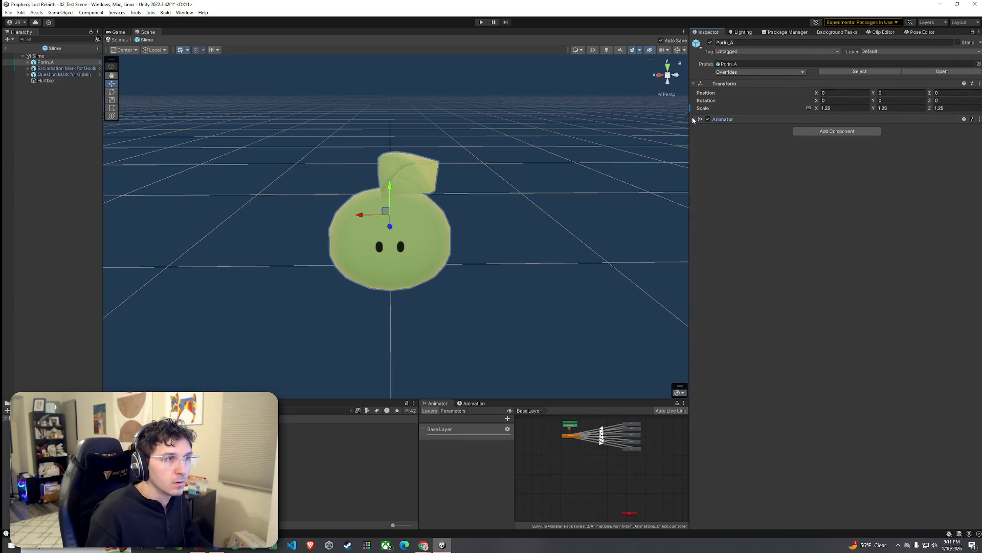
pyautogui.click(956, 119)
pyautogui.rightClick(956, 120)
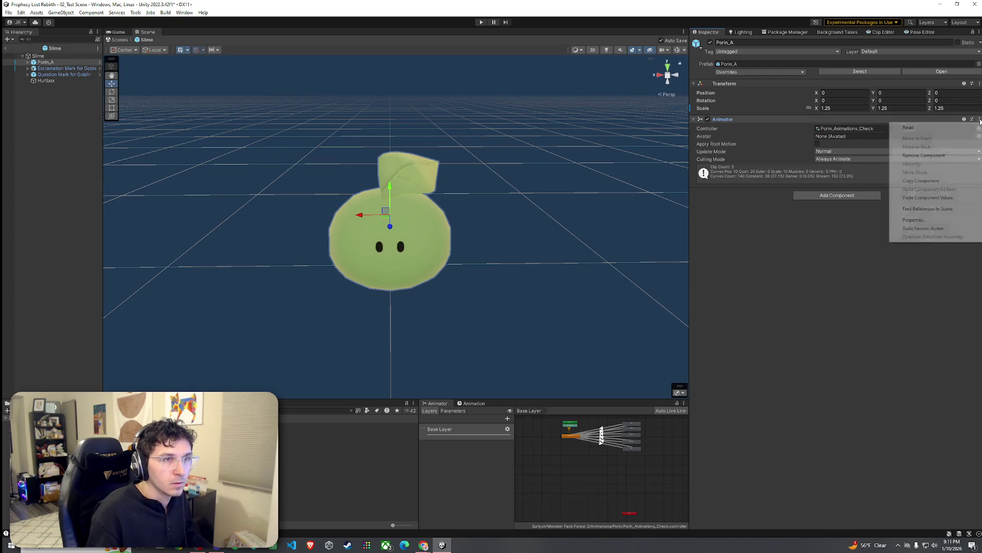
pyautogui.click(922, 181)
pyautogui.click(38, 56)
pyautogui.click(975, 116)
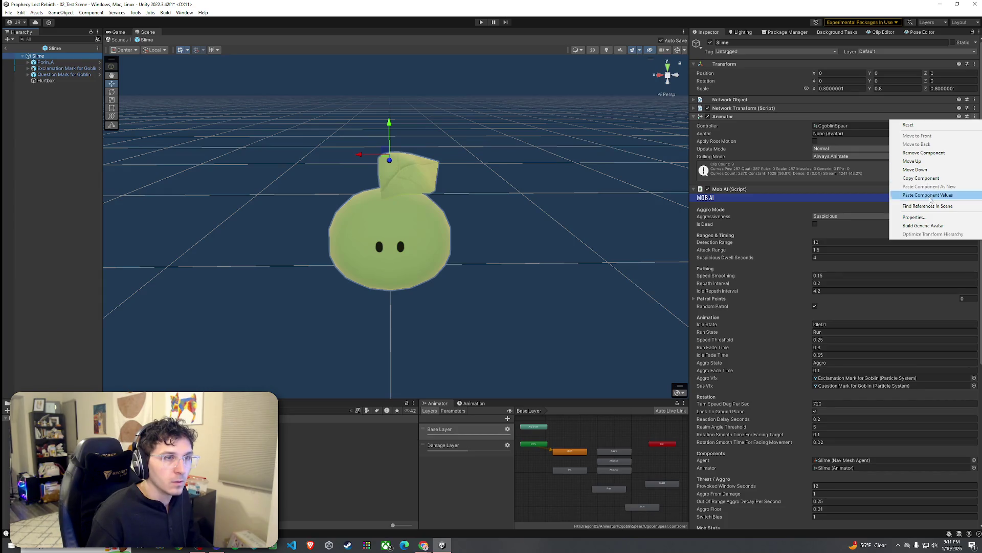
pyautogui.click(929, 195)
# Step: Remove Porin_A's own Animator component
pyautogui.click(66, 63)
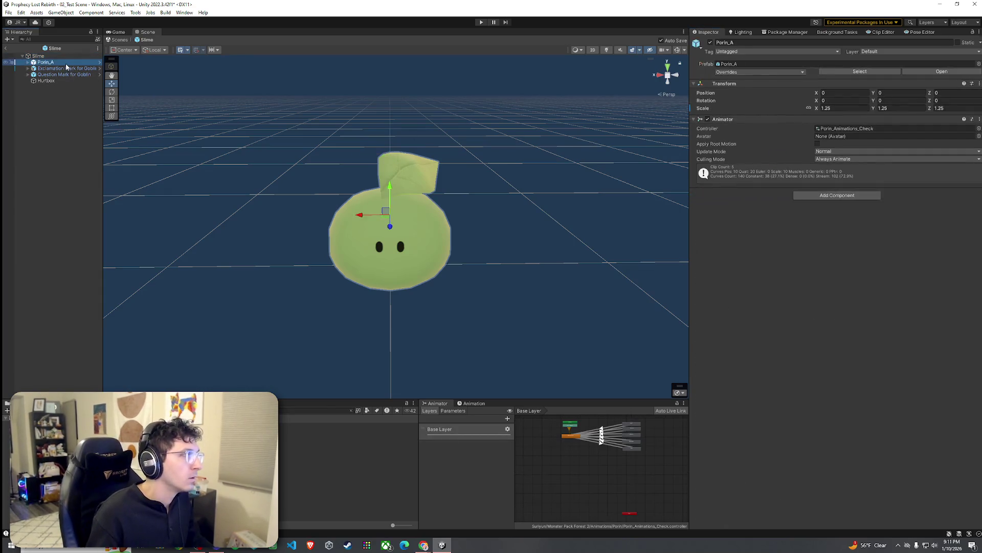
pyautogui.rightClick(953, 120)
pyautogui.click(921, 141)
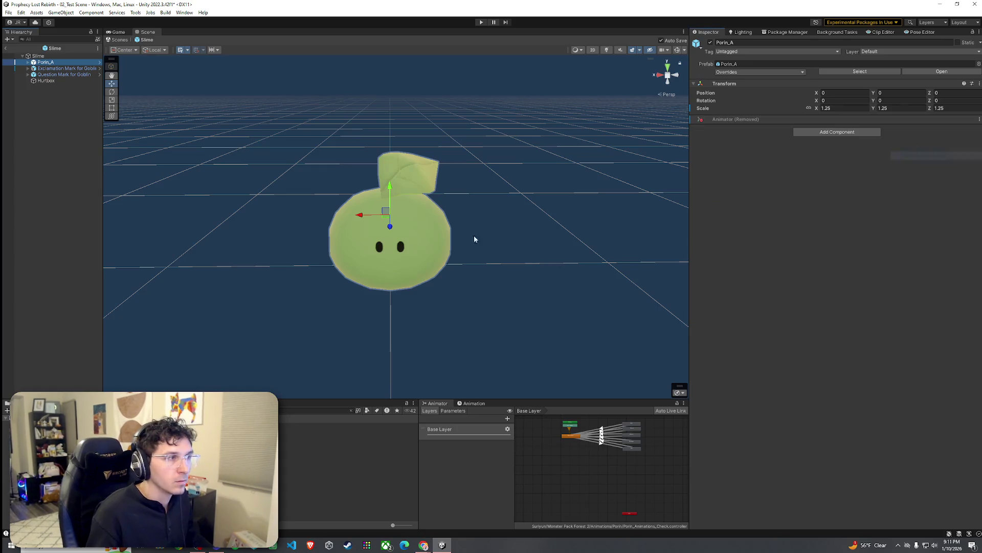
# Step: Save the Slime prefab and return to 02_Test Scene
pyautogui.click(8, 12)
pyautogui.click(23, 49)
pyautogui.click(9, 55)
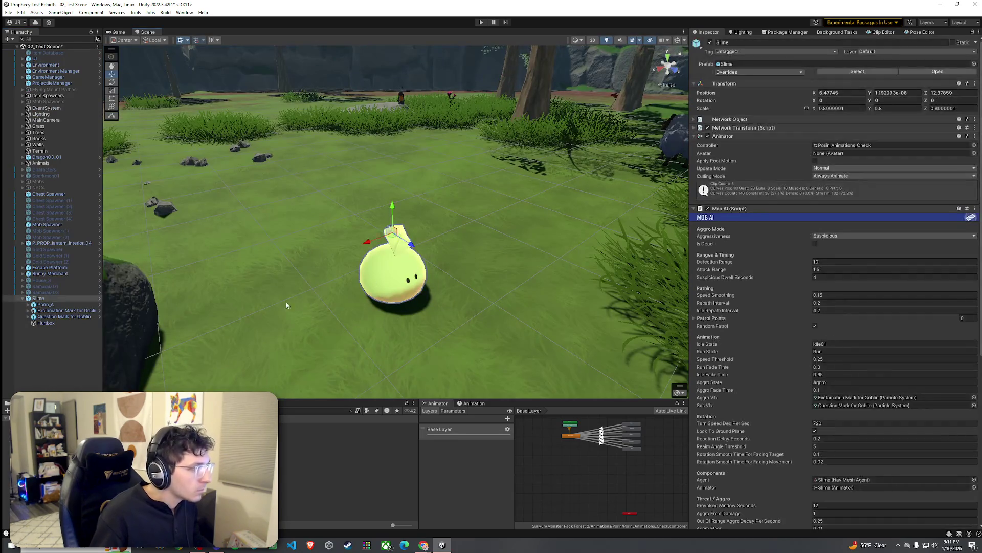
# Step: Expand Slime's Porin_A and select its child mesh to show the T_Porin_A material
pyautogui.click(46, 304)
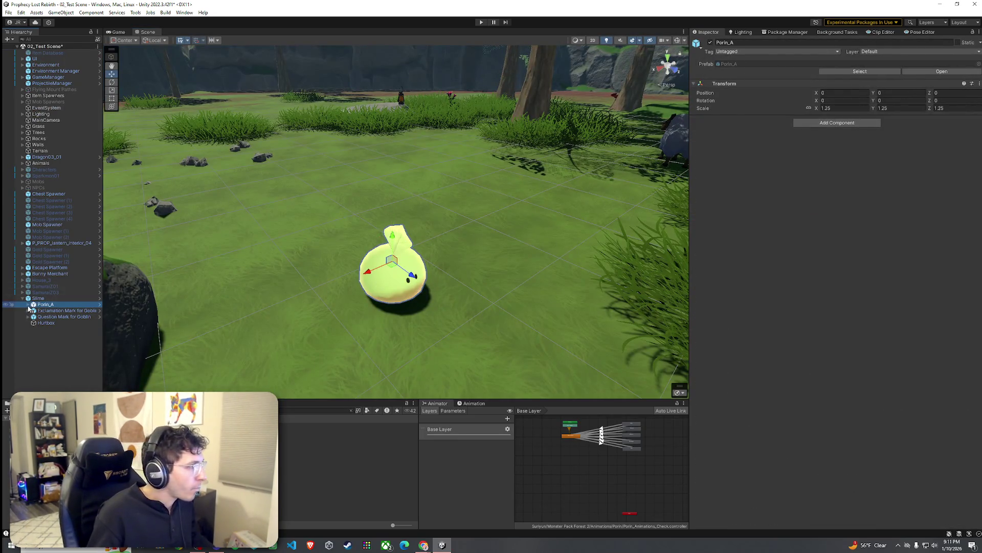
pyautogui.click(27, 304)
pyautogui.click(50, 311)
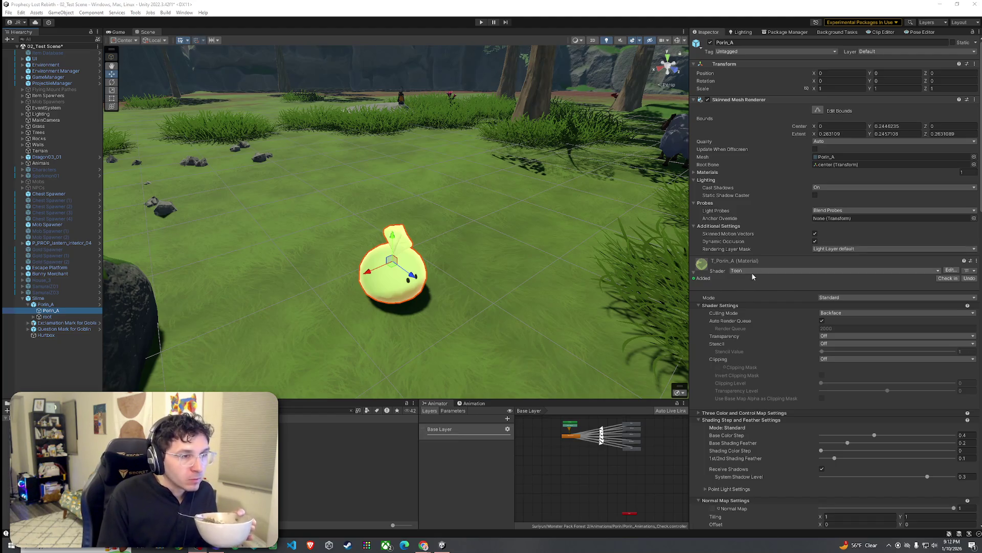
# Step: Switch the T_Porin_A material's shader to Toony Colors Pro 2 Hybrid Shader 2
pyautogui.click(839, 297)
pyautogui.click(786, 272)
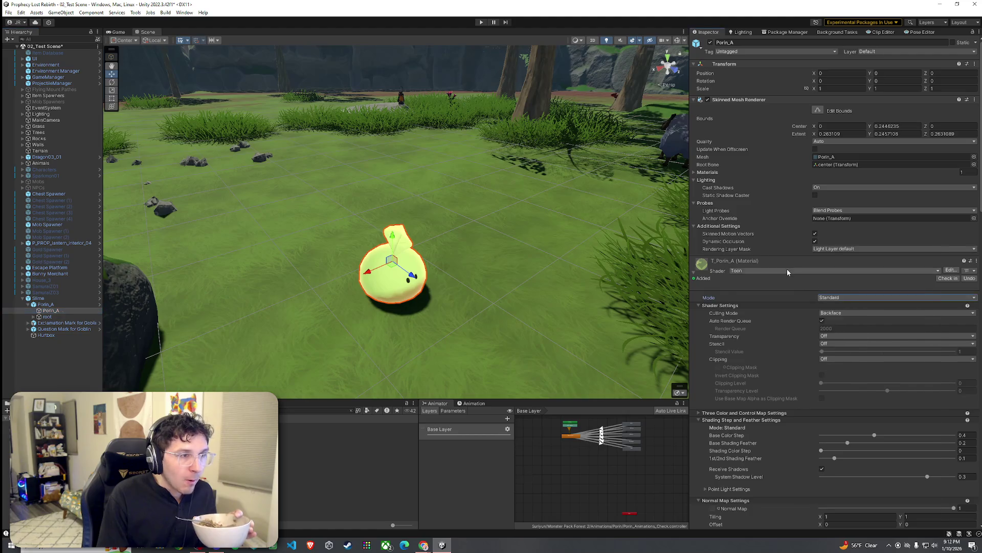
pyautogui.click(788, 270)
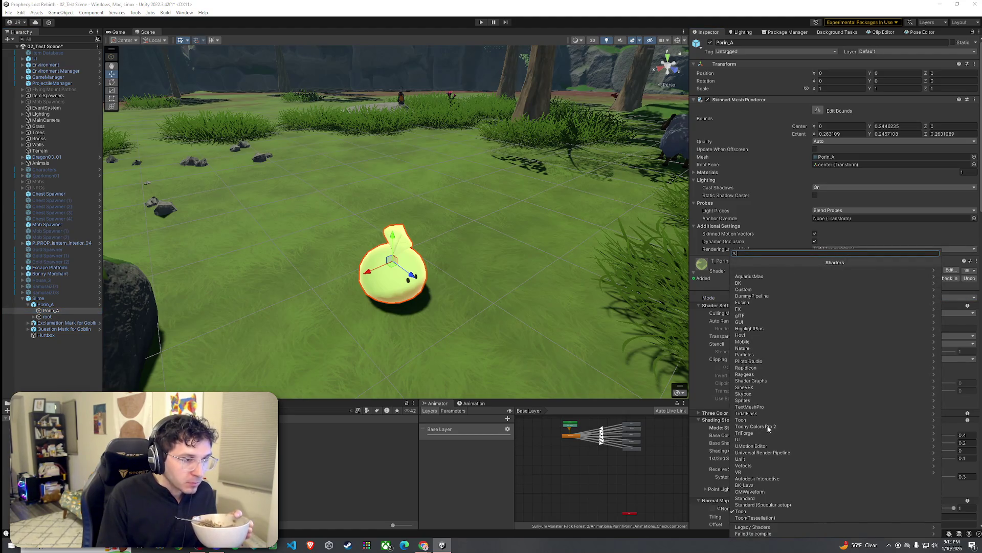
pyautogui.click(762, 425)
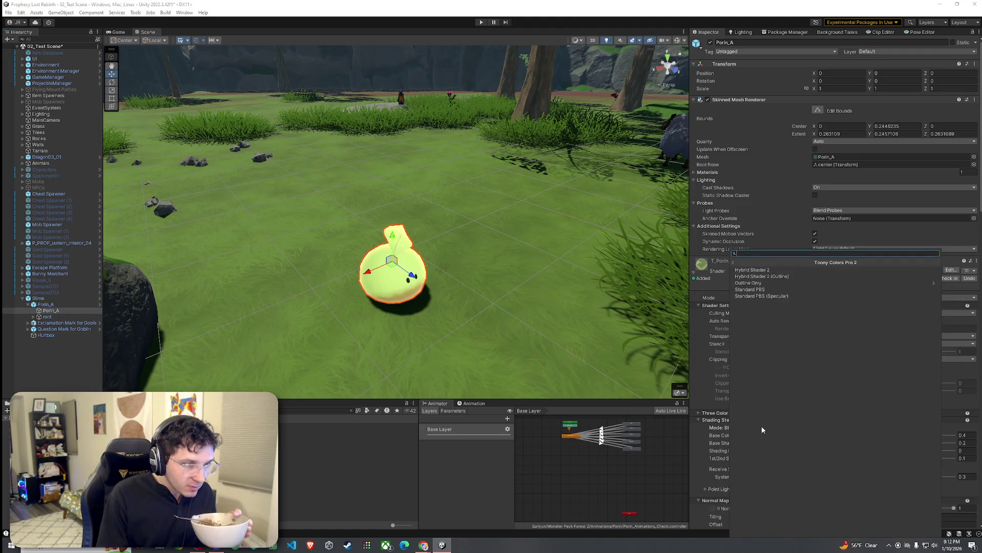
pyautogui.click(752, 270)
# Step: Assign the T_Porin_A texture as albedo and raise ramp smoothing to 1
pyautogui.click(972, 397)
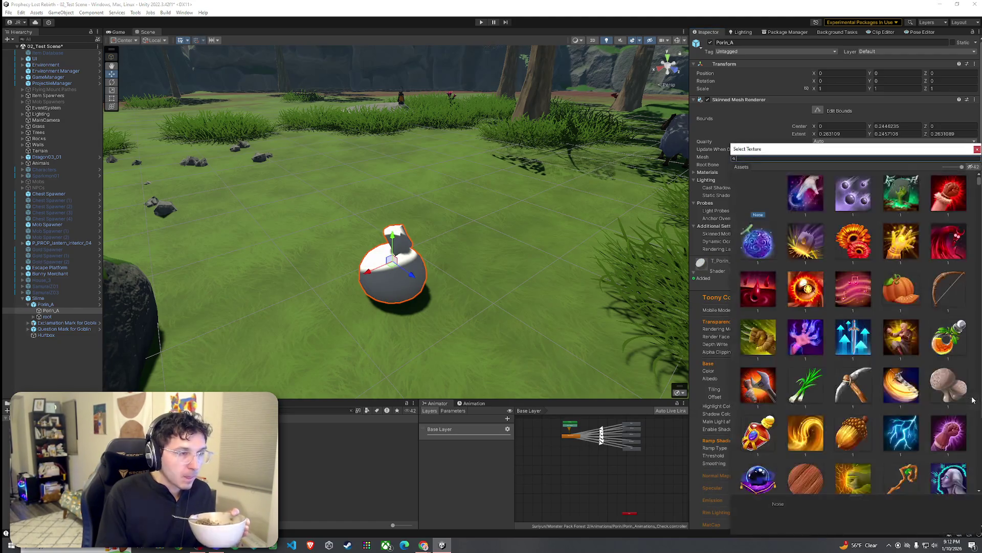
pyautogui.write('por')
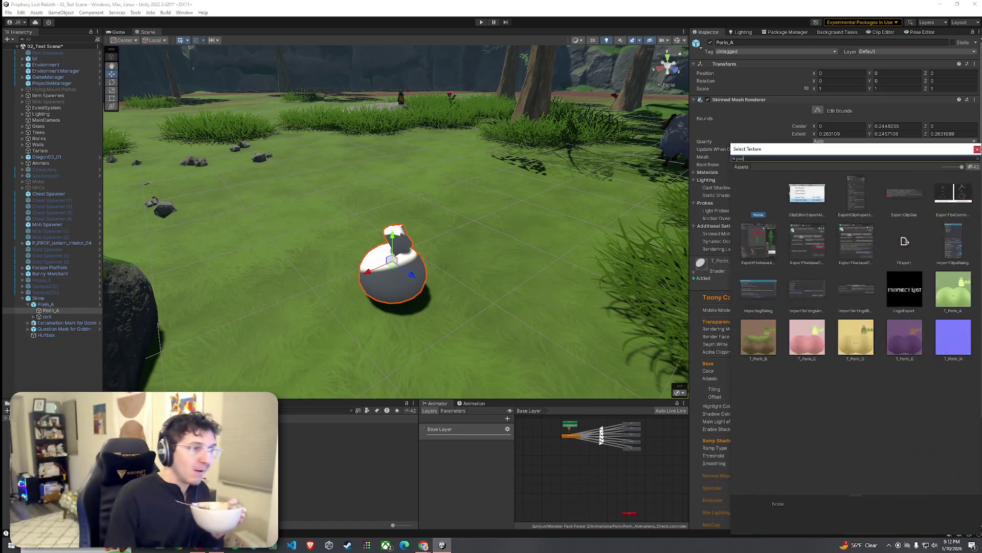
pyautogui.click(952, 294)
pyautogui.doubleClick(953, 302)
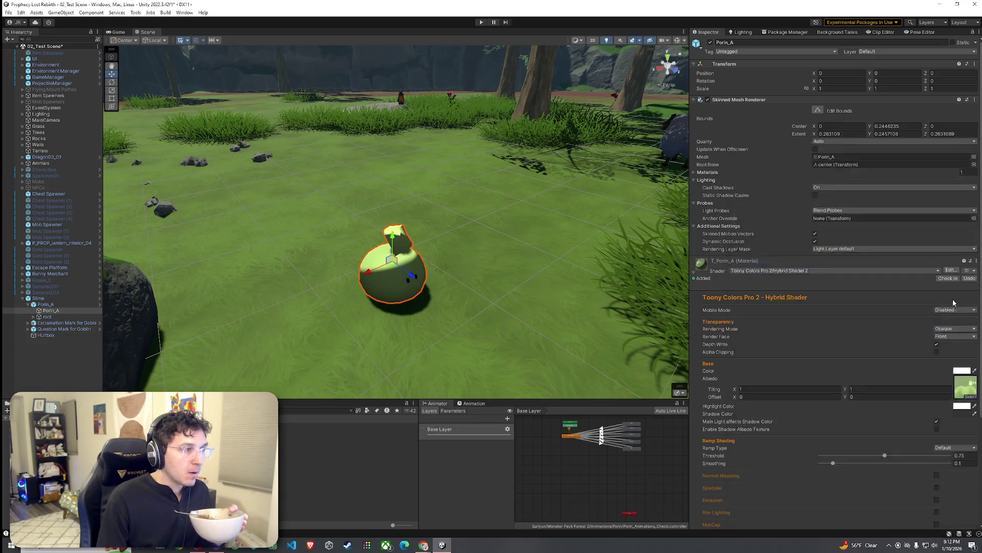
pyautogui.moveTo(907, 464); pyautogui.dragTo(949, 463)
# Step: Select the Slime in the scene and frame it in the view
pyautogui.moveTo(404, 241)
pyautogui.mouseDown()
pyautogui.moveTo(395, 213)
pyautogui.moveTo(405, 237)
pyautogui.moveTo(431, 234)
pyautogui.moveTo(424, 251)
pyautogui.mouseUp()
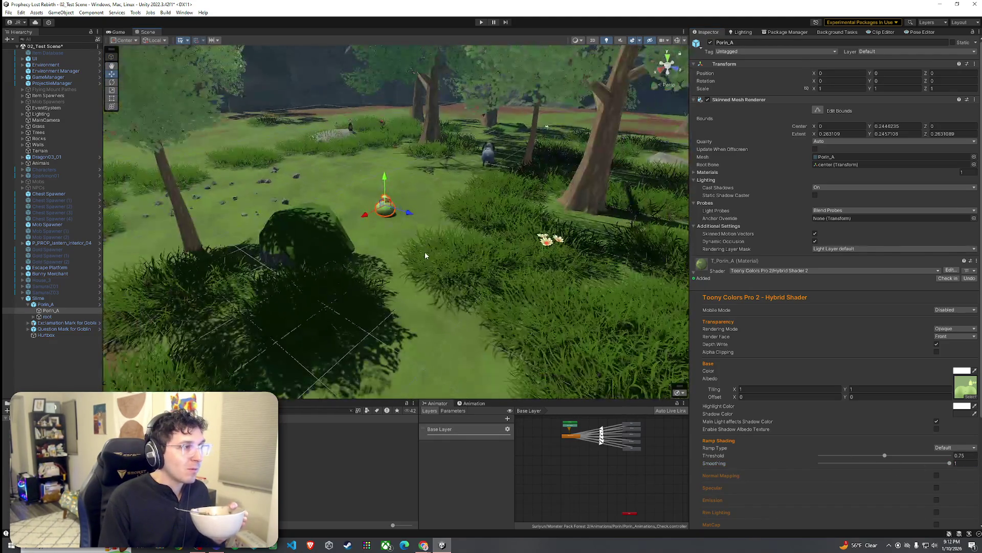
pyautogui.click(424, 251)
pyautogui.click(398, 232)
pyautogui.press('f')
pyautogui.scroll(-3, 39, 385)
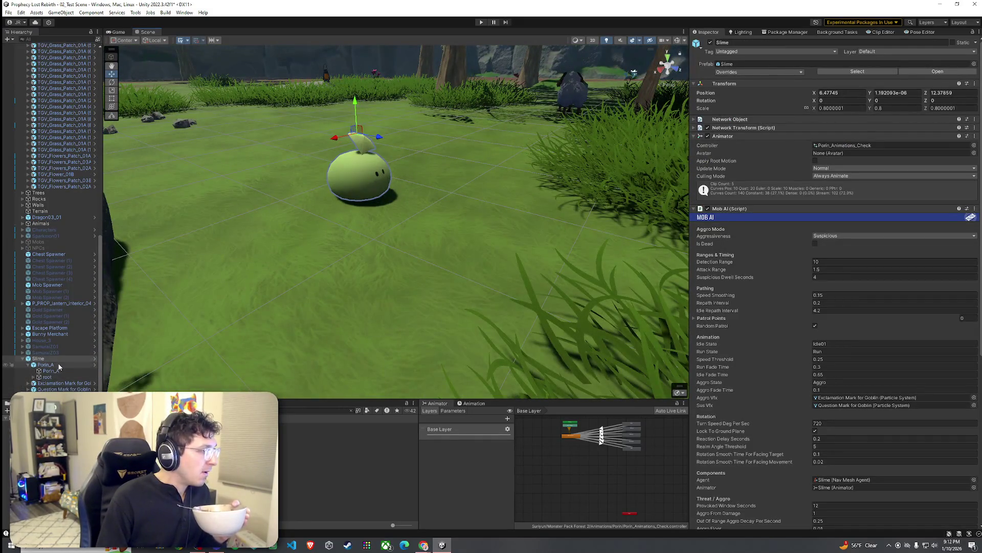
# Step: On the Porin_A material, adjust the ramp threshold and leave smoothing at 1
pyautogui.click(51, 371)
pyautogui.scroll(-5, 883, 370)
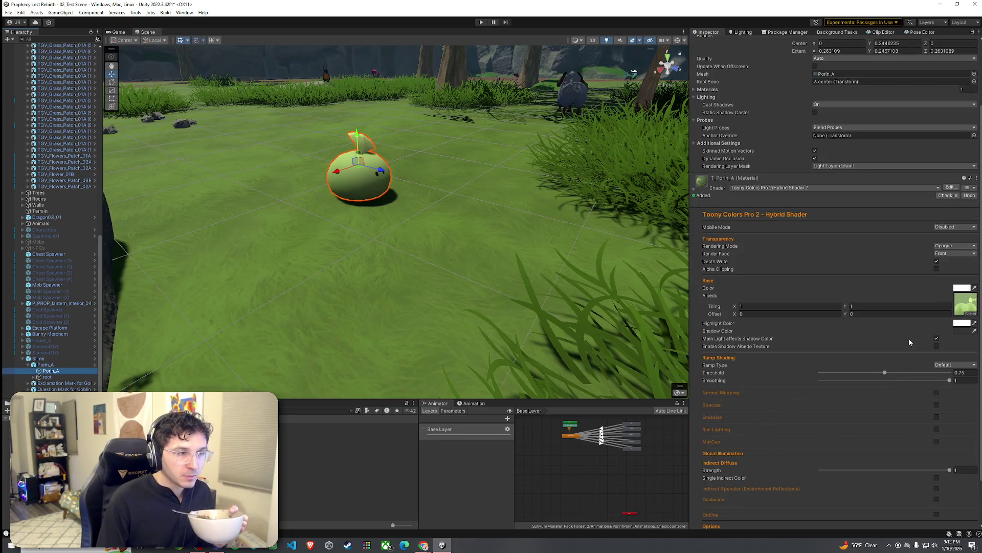
pyautogui.click(958, 325)
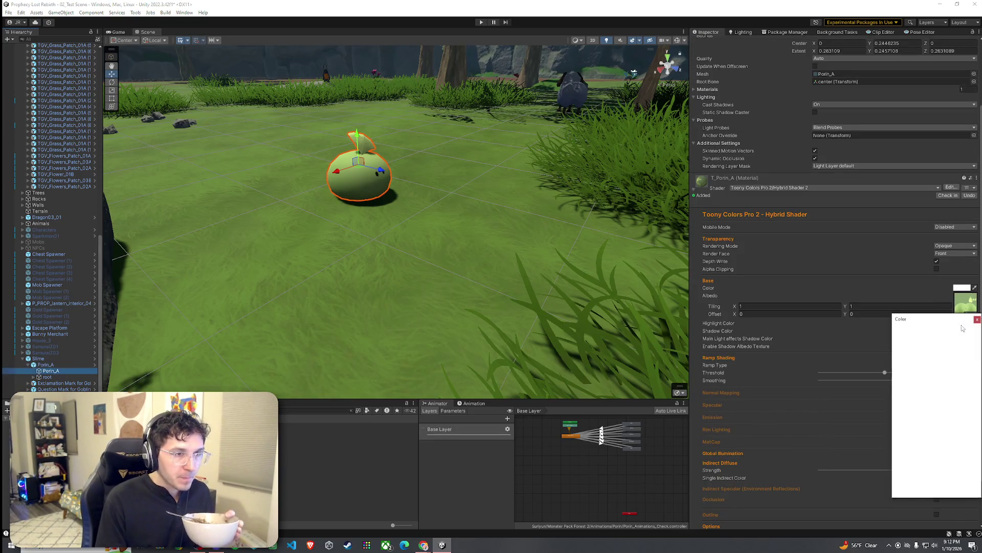
pyautogui.click(978, 318)
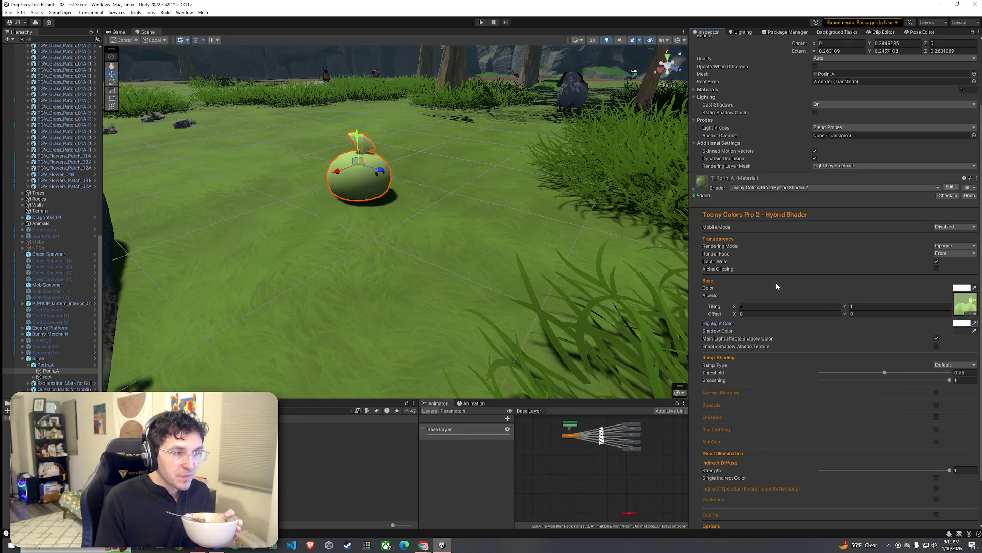
pyautogui.moveTo(886, 372)
pyautogui.mouseDown()
pyautogui.moveTo(939, 372)
pyautogui.moveTo(803, 374)
pyautogui.moveTo(885, 374)
pyautogui.moveTo(842, 373)
pyautogui.moveTo(872, 375)
pyautogui.mouseUp()
pyautogui.moveTo(950, 380)
pyautogui.mouseDown()
pyautogui.moveTo(896, 379)
pyautogui.moveTo(953, 383)
pyautogui.mouseUp()
# Step: Keep the Default ramp type and set Indirect Diffuse Strength to 1
pyautogui.click(953, 365)
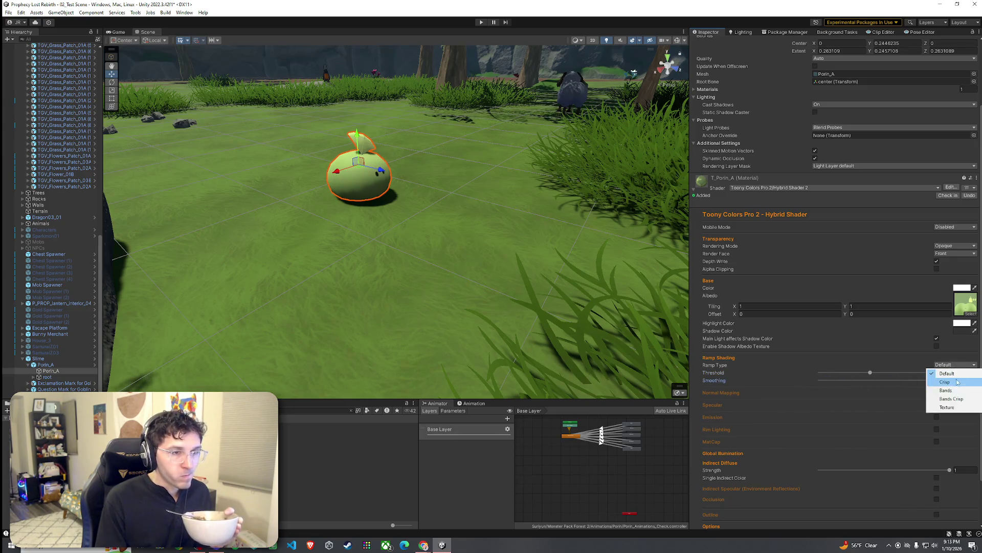
pyautogui.click(815, 363)
pyautogui.scroll(-3, 827, 389)
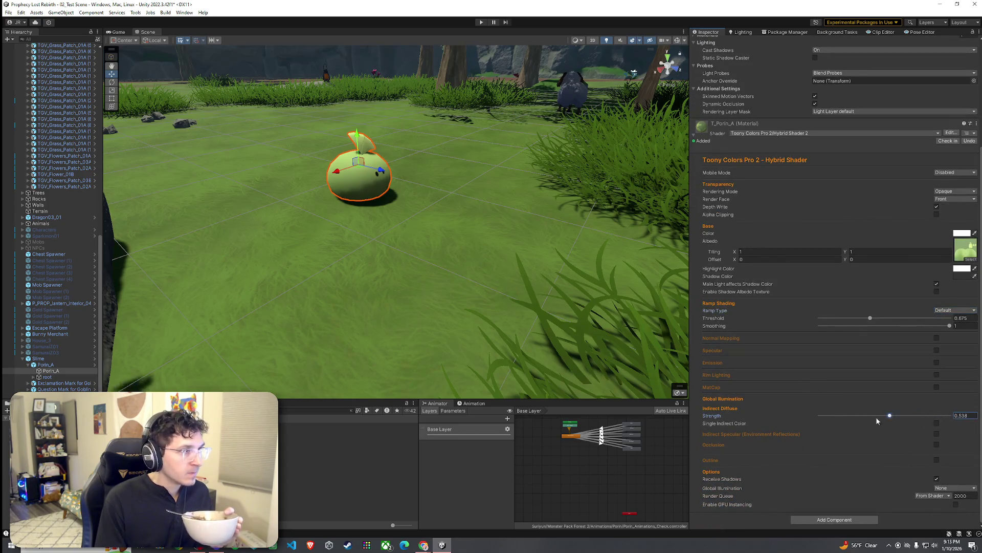
pyautogui.scroll(1, 882, 417)
pyautogui.moveTo(949, 423)
pyautogui.mouseDown()
pyautogui.moveTo(921, 423)
pyautogui.moveTo(950, 423)
pyautogui.mouseUp()
pyautogui.scroll(-1, 823, 408)
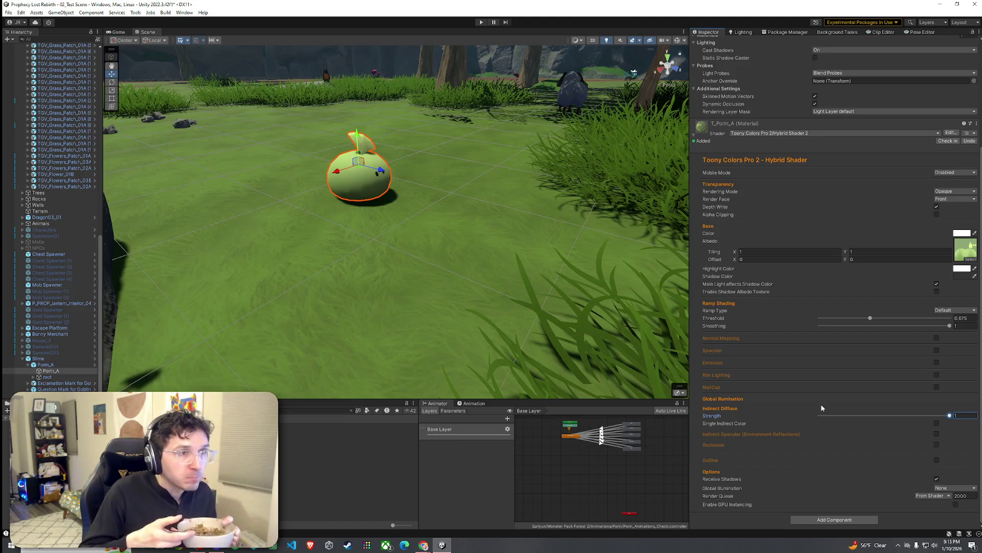
# Step: Make the slime material Transparent, trying Both and Back render faces before returning to Front
pyautogui.click(954, 190)
pyautogui.click(951, 216)
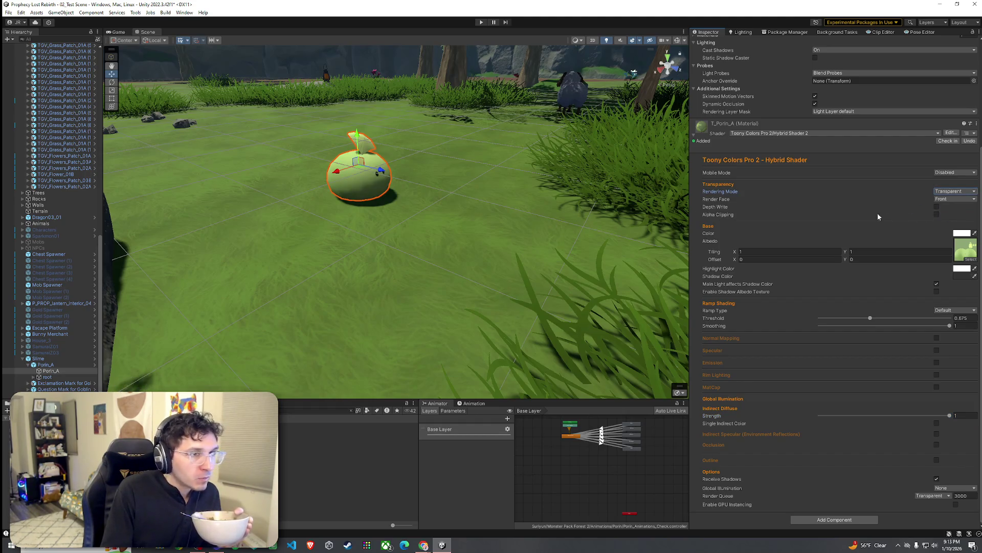
pyautogui.click(962, 199)
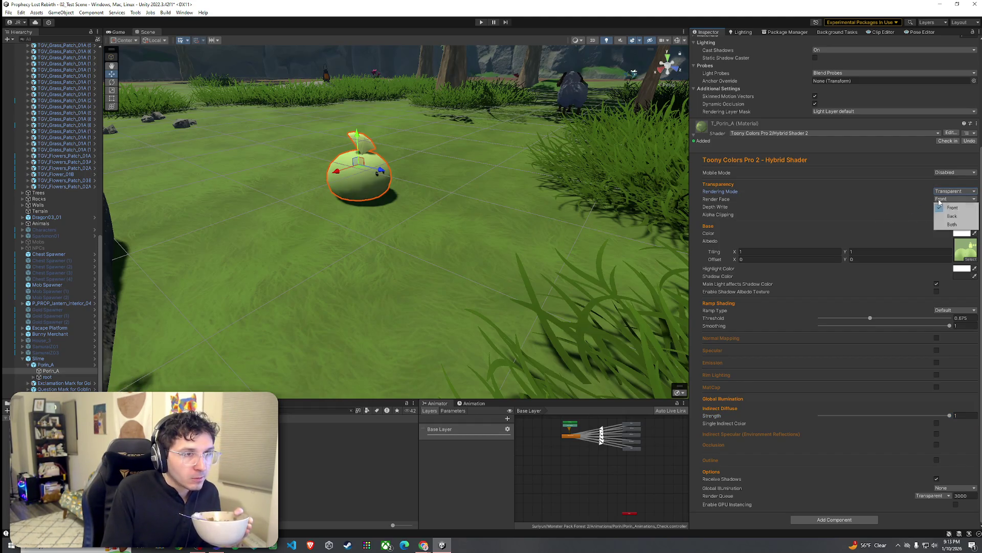
pyautogui.click(954, 224)
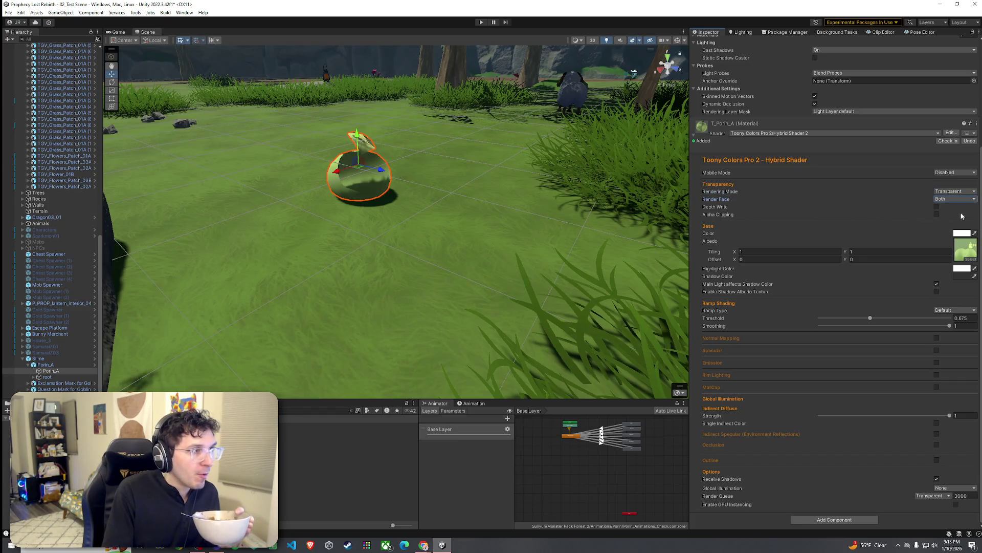
pyautogui.click(954, 200)
pyautogui.click(954, 217)
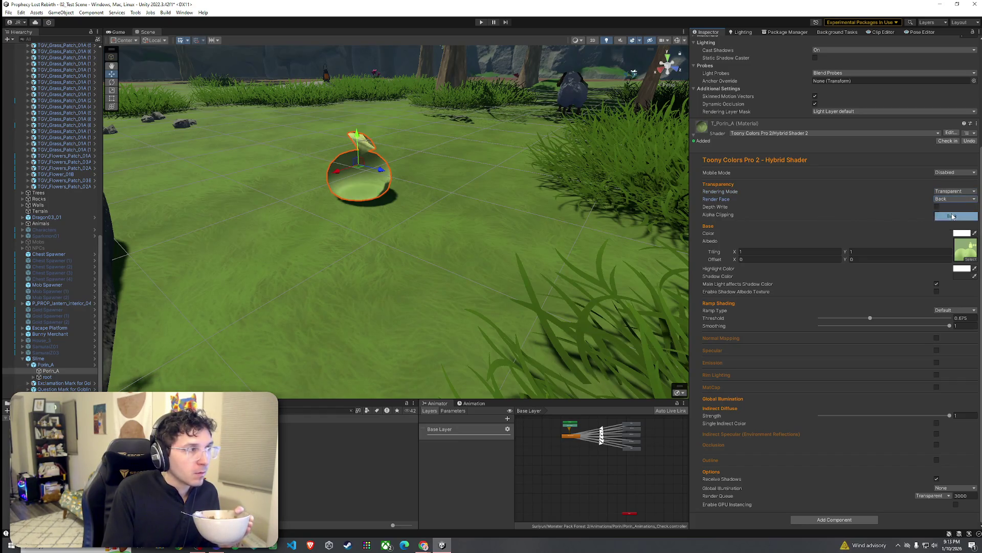
pyautogui.click(955, 200)
pyautogui.click(955, 208)
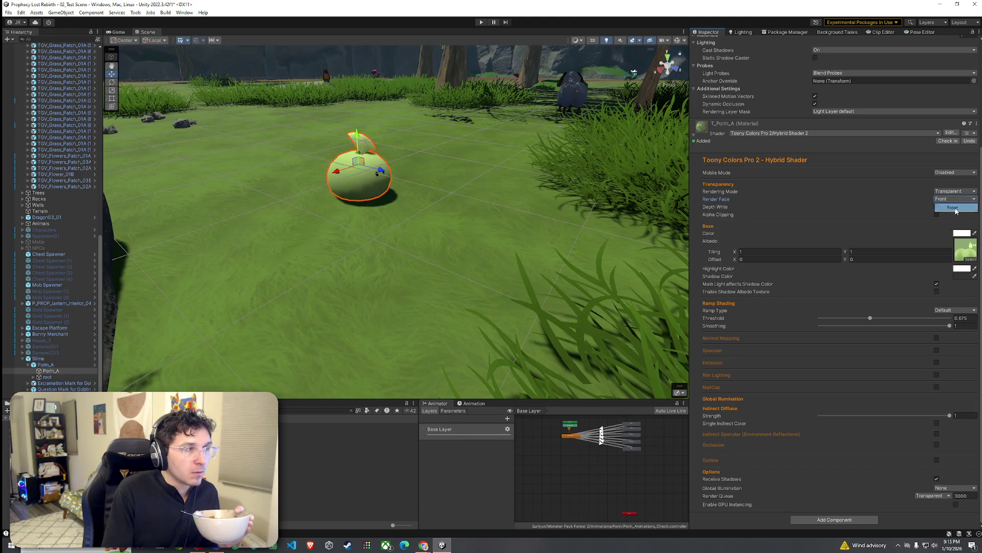
# Step: Switch the rendering mode to Fade and view the slime on the grass
pyautogui.click(955, 192)
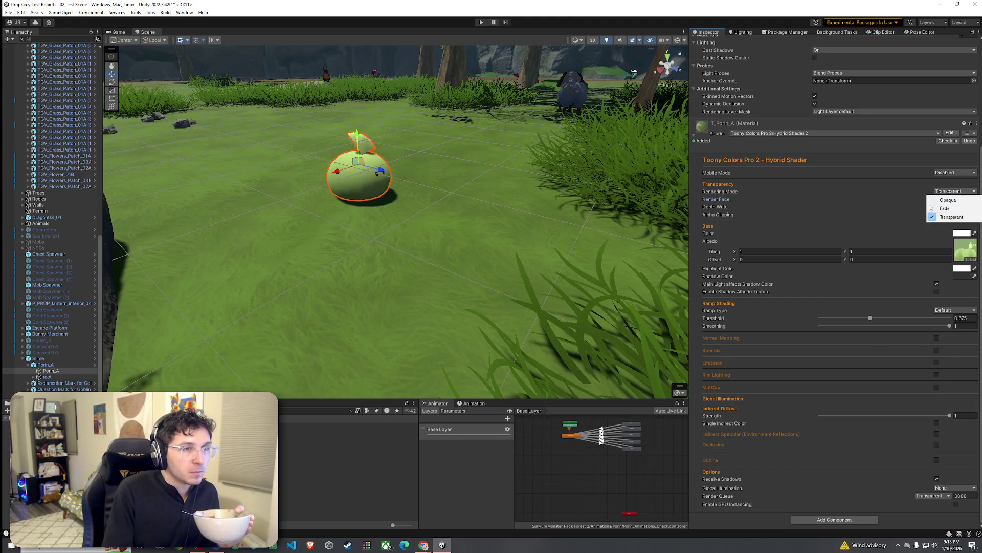
pyautogui.click(951, 208)
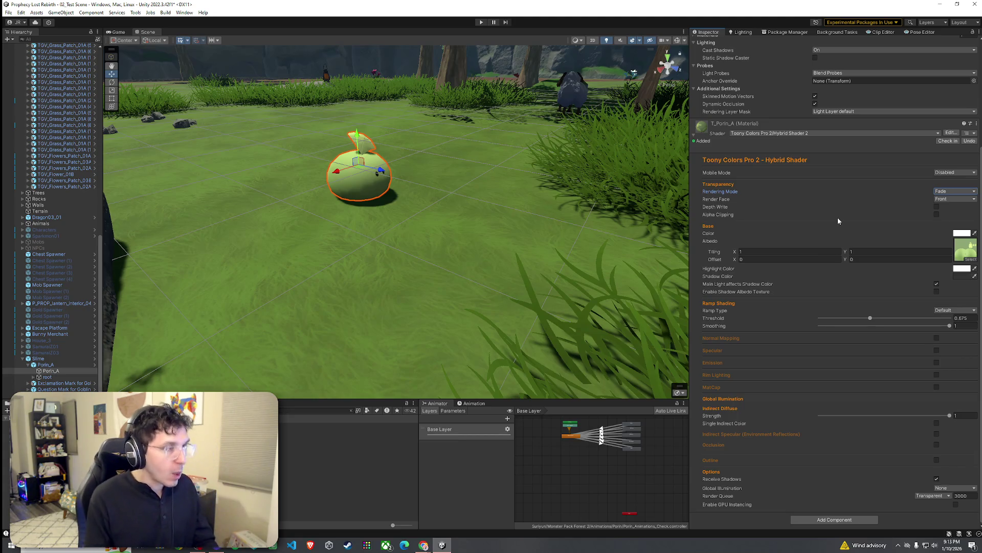
pyautogui.moveTo(509, 242)
pyautogui.mouseDown()
pyautogui.moveTo(523, 241)
pyautogui.moveTo(524, 271)
pyautogui.moveTo(561, 250)
pyautogui.moveTo(510, 234)
pyautogui.moveTo(405, 244)
pyautogui.moveTo(351, 229)
pyautogui.moveTo(425, 208)
pyautogui.mouseUp()
pyautogui.click(526, 271)
pyautogui.scroll(5, 520, 260)
pyautogui.scroll(-5, 520, 260)
pyautogui.scroll(6, 527, 258)
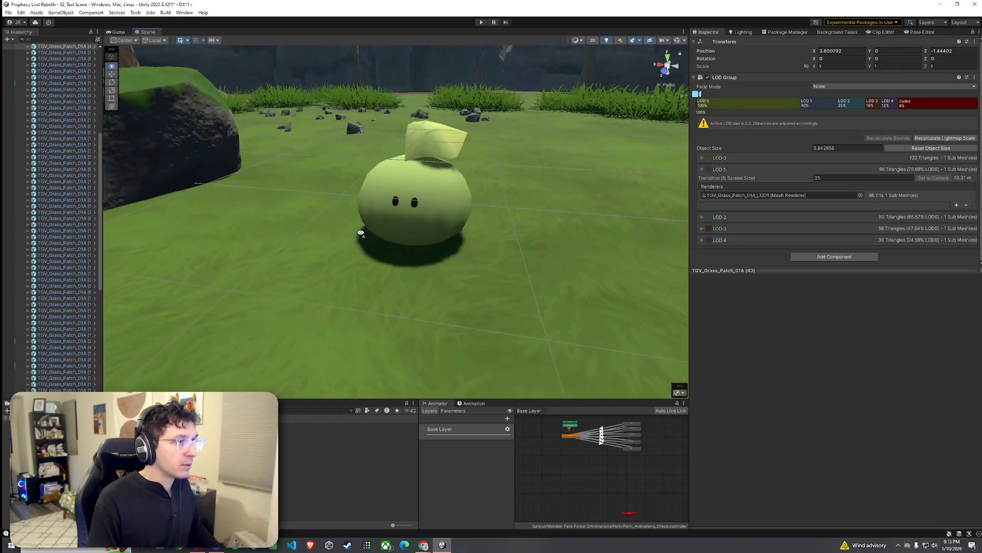
# Step: Select the slime and review its aggressiveness, leaving it Suspicious
pyautogui.click(425, 208)
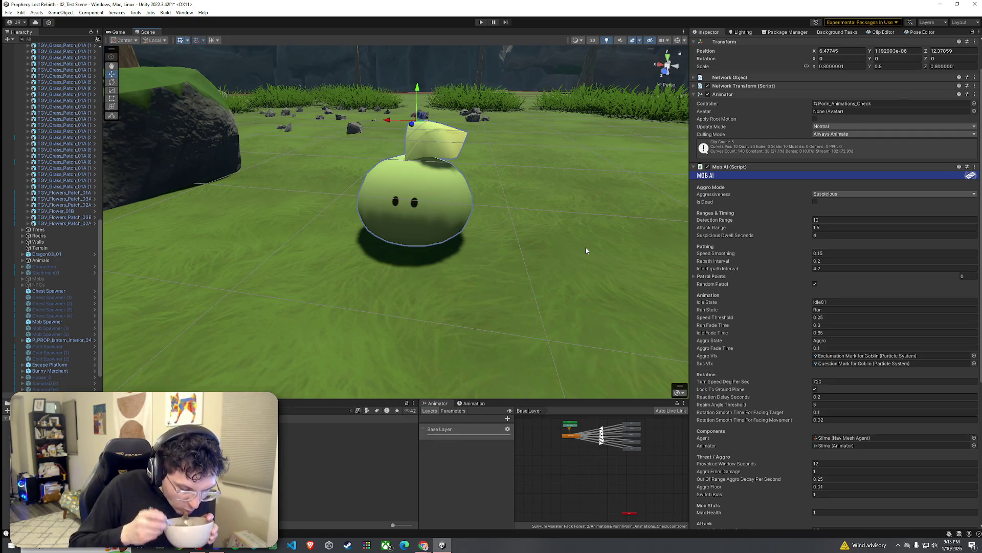
pyautogui.click(850, 193)
pyautogui.click(851, 193)
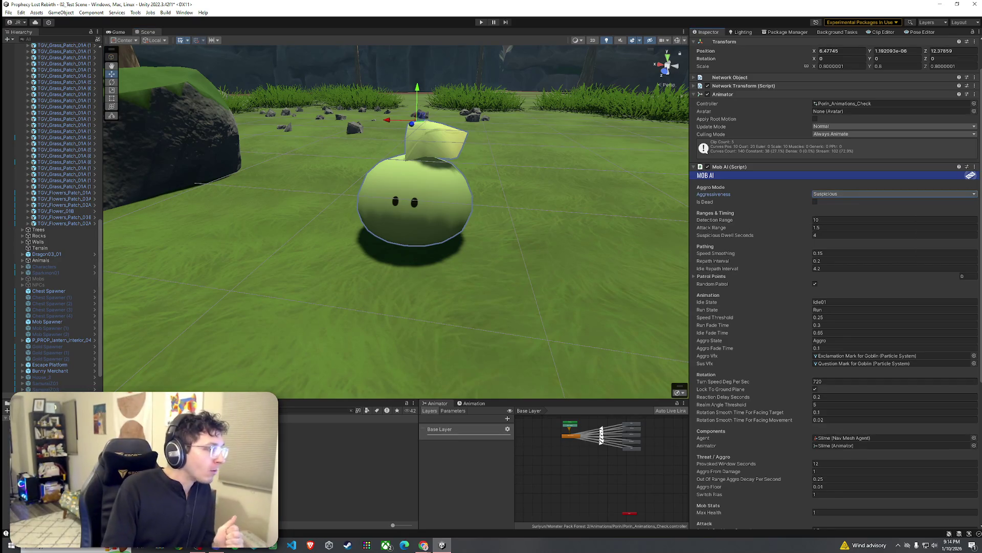
pyautogui.scroll(-2, 74, 384)
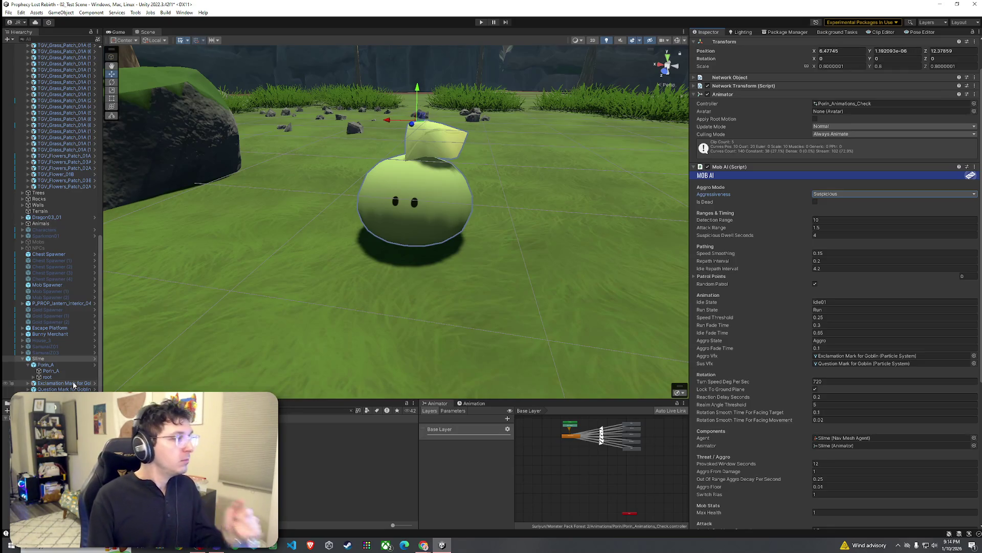
# Step: Drag the Spear Goblin prefab from the Mob Prefabs folder into the scene beside the slime
pyautogui.click(343, 410)
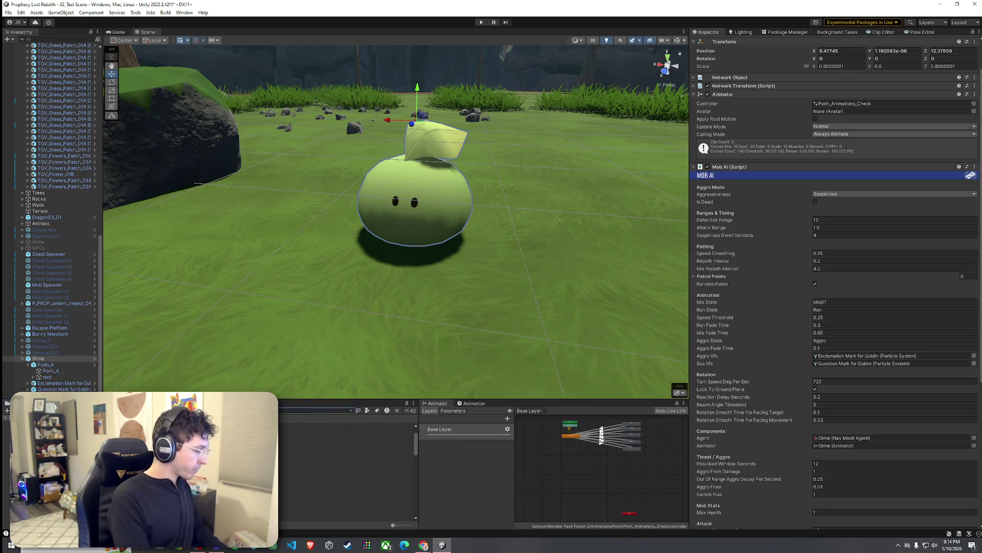
pyautogui.click(307, 426)
pyautogui.moveTo(307, 432)
pyautogui.mouseDown()
pyautogui.moveTo(283, 241)
pyautogui.moveTo(254, 252)
pyautogui.mouseUp()
pyautogui.scroll(-2, 259, 252)
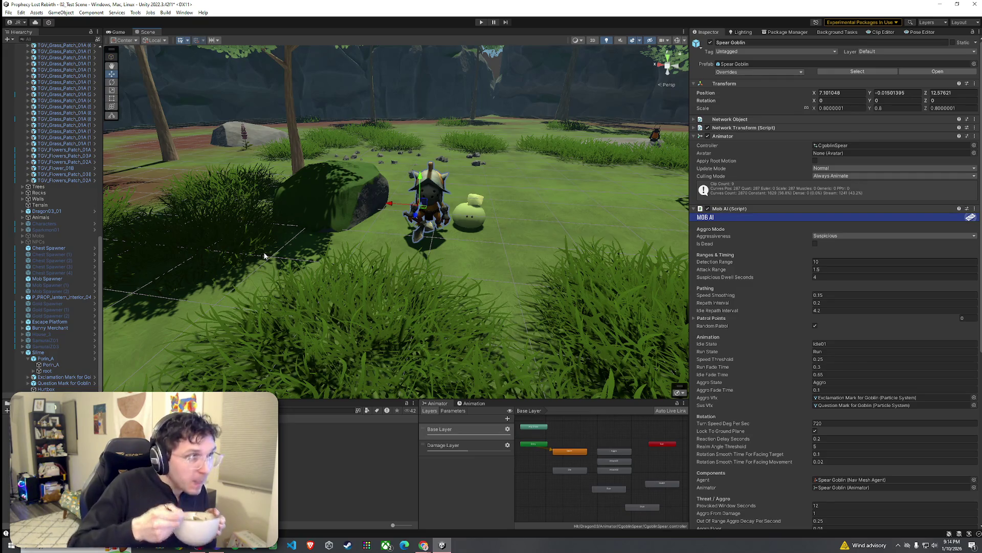
# Step: Set the slime's Porin_A body Transform scale to 1.5 and view it beside the goblin
pyautogui.moveTo(261, 255)
pyautogui.mouseDown()
pyautogui.moveTo(434, 306)
pyautogui.moveTo(449, 319)
pyautogui.moveTo(435, 302)
pyautogui.mouseUp()
pyautogui.click(336, 245)
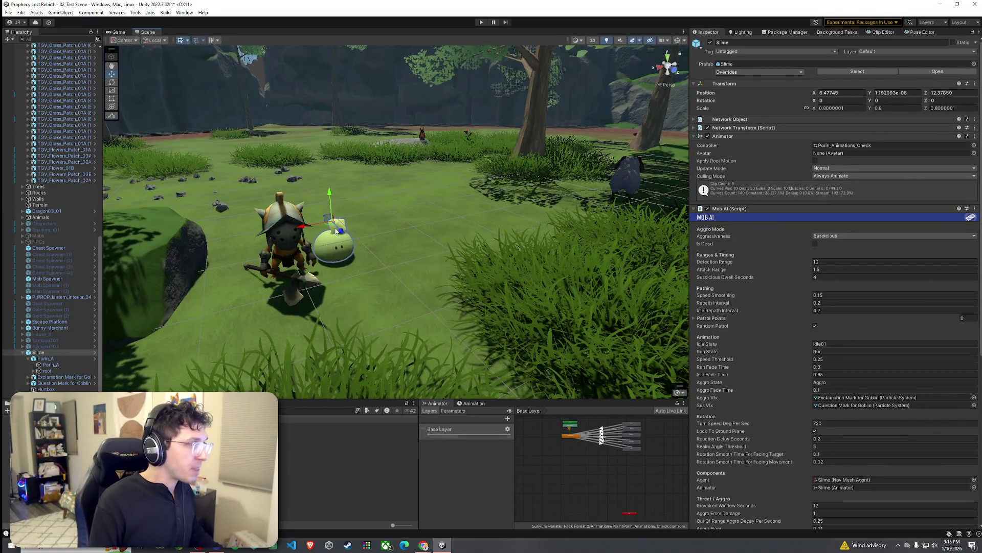
pyautogui.click(63, 358)
pyautogui.click(870, 108)
pyautogui.write('1.5')
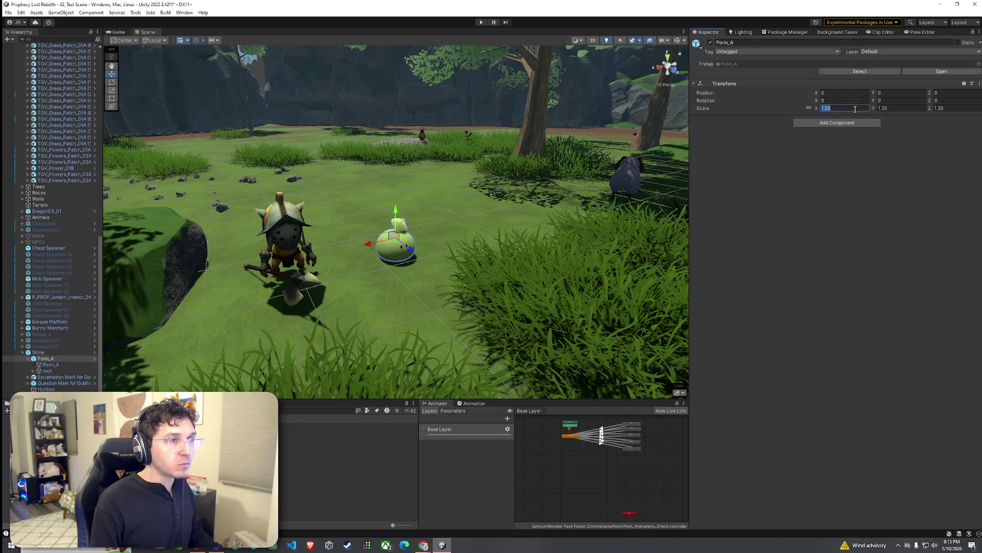
pyautogui.click(359, 220)
pyautogui.moveTo(358, 220)
pyautogui.mouseDown()
pyautogui.moveTo(559, 249)
pyautogui.moveTo(437, 306)
pyautogui.mouseUp()
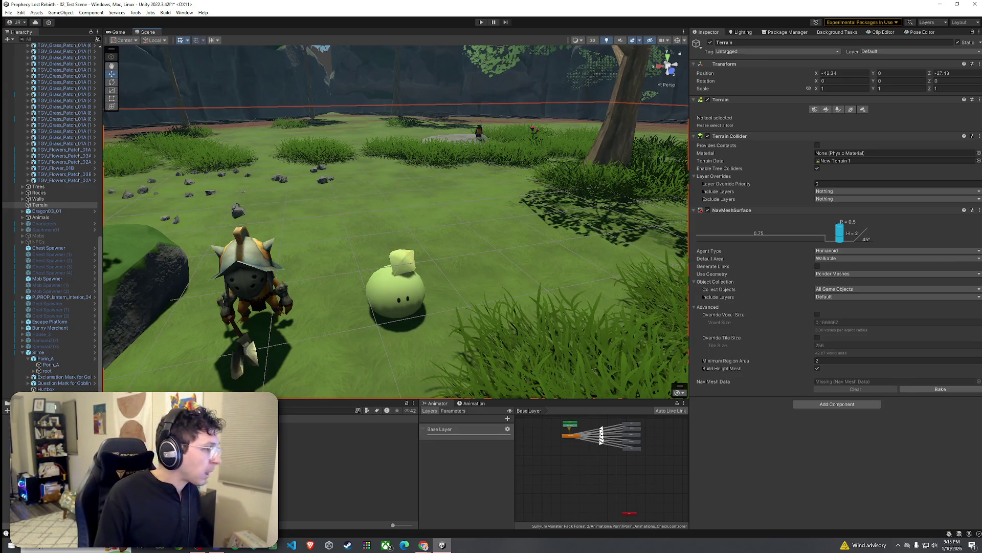
# Step: In Prefab Mode, set the Slime root's linked scale to 1 and reselect Porin_A
pyautogui.click(95, 352)
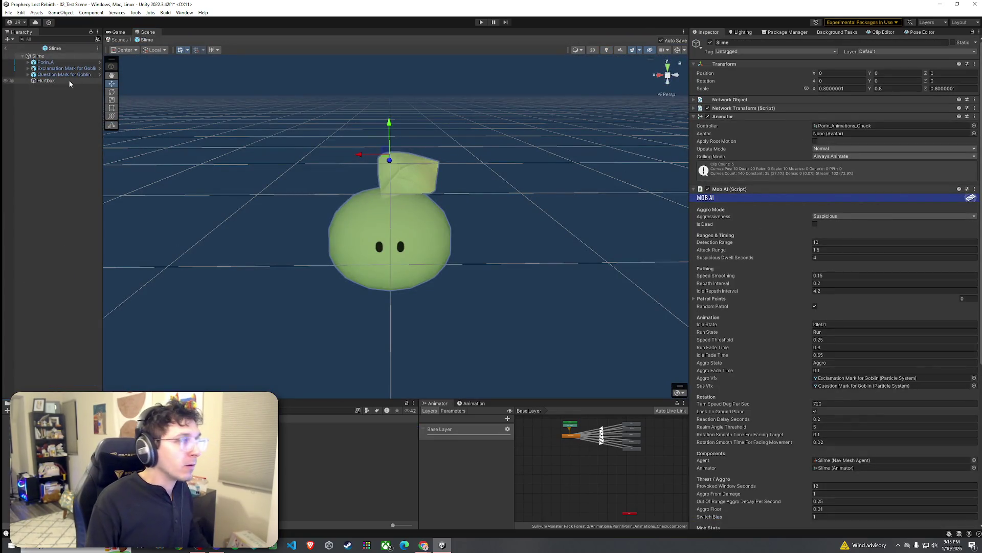
pyautogui.click(60, 63)
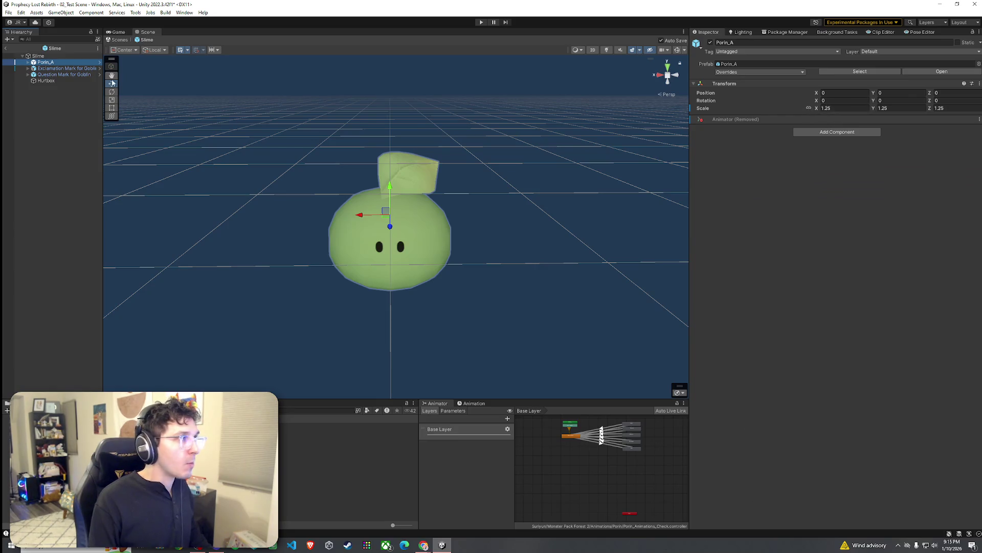
pyautogui.click(66, 55)
pyautogui.click(831, 89)
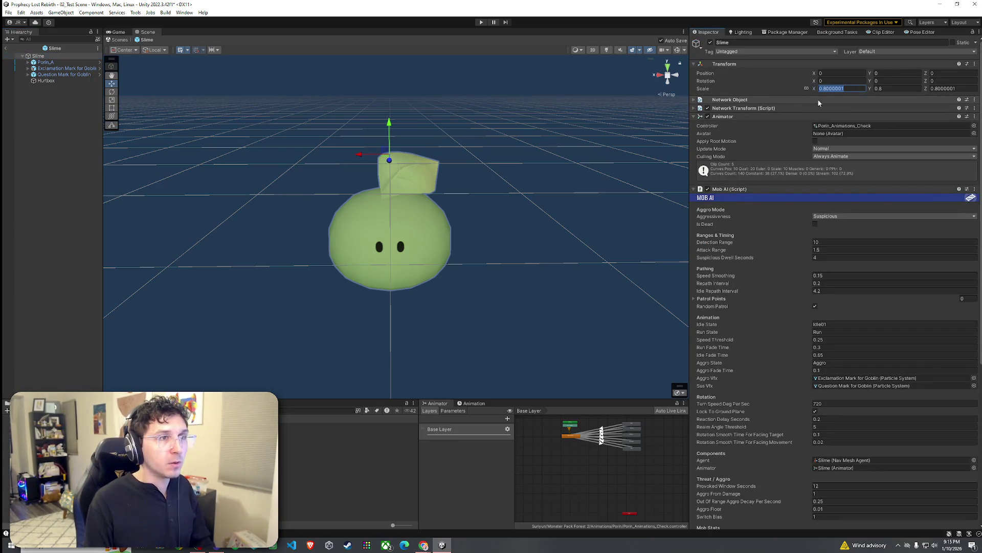
pyautogui.write('1')
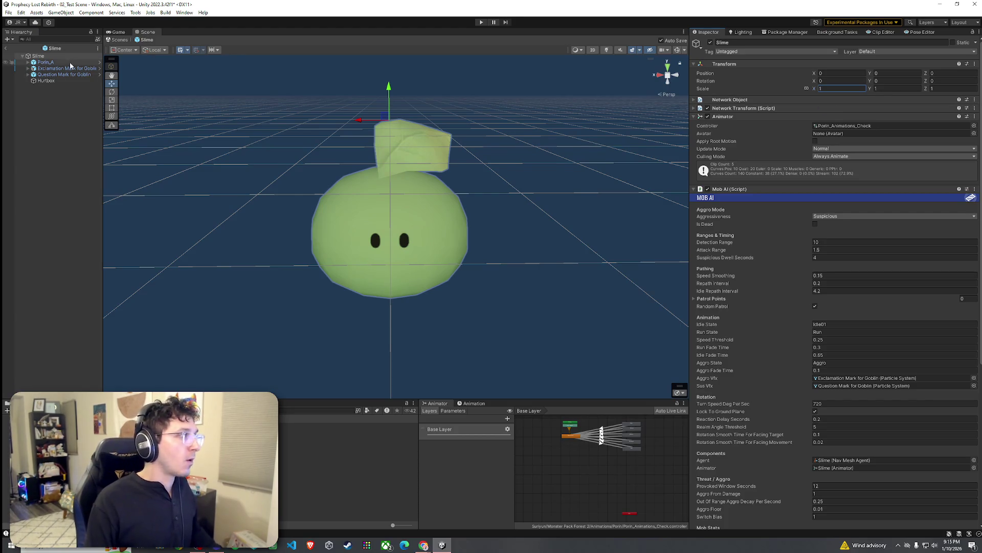
pyautogui.click(61, 61)
pyautogui.moveTo(313, 134); pyautogui.dragTo(478, 183)
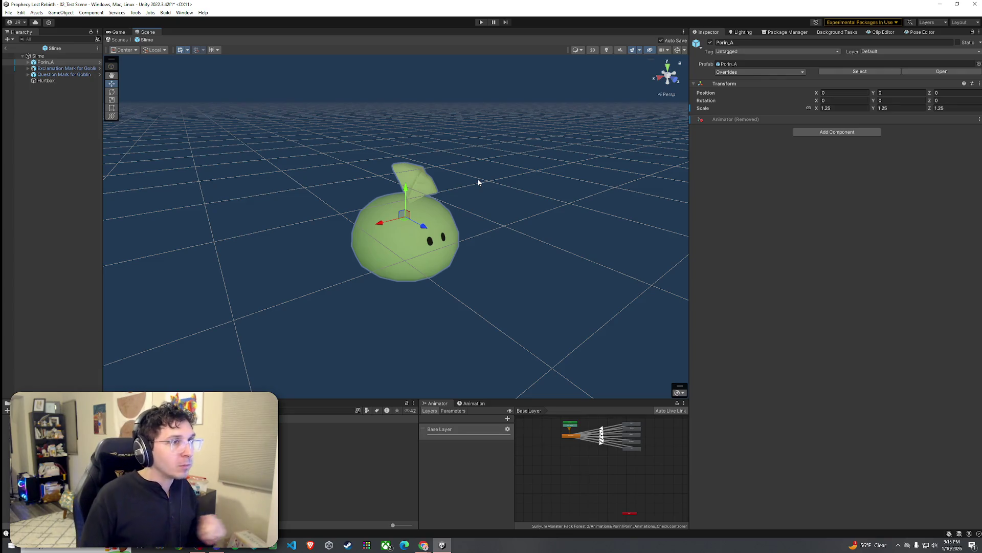
pyautogui.click(29, 62)
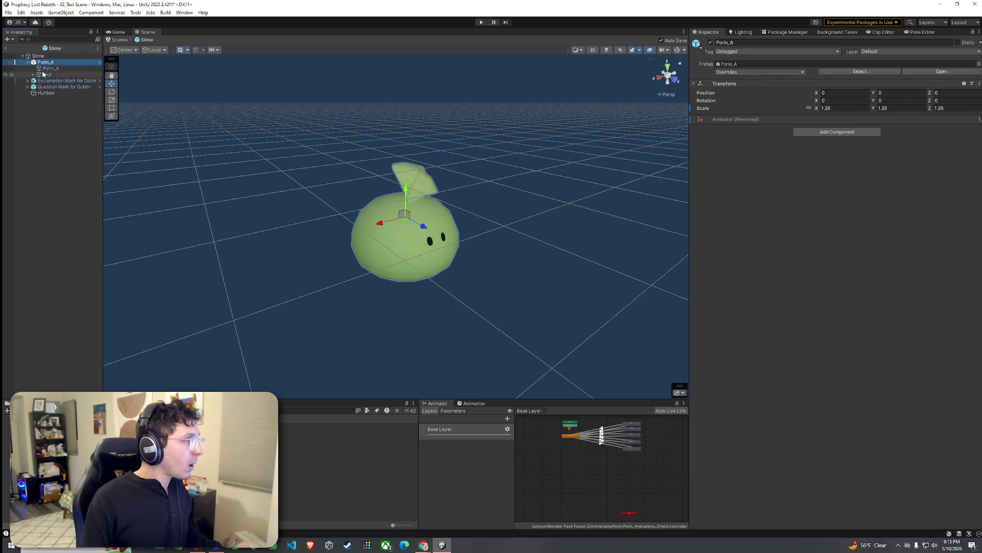
# Step: Try the Toon Basic and TGV_CustomToon shaders on the Porin_A material
pyautogui.click(51, 68)
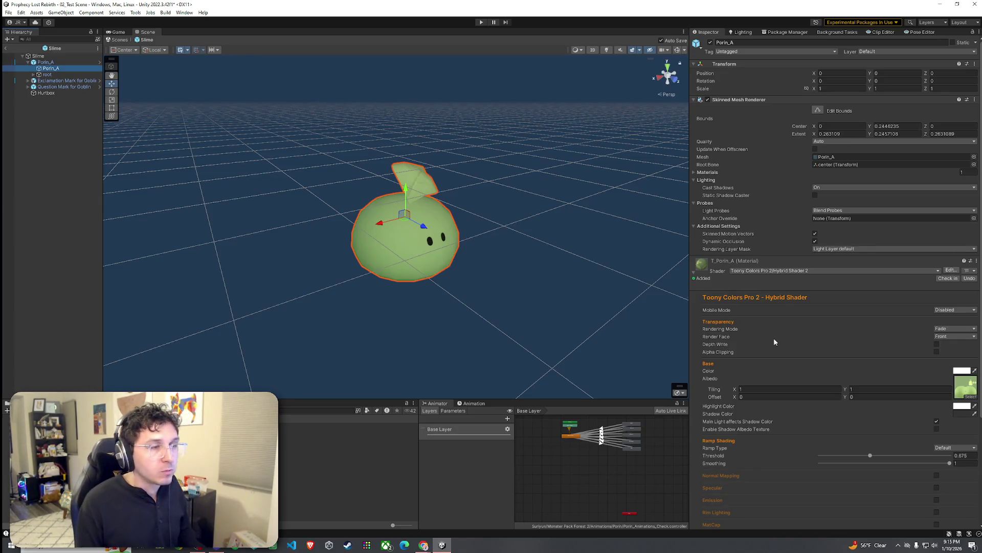
pyautogui.click(781, 270)
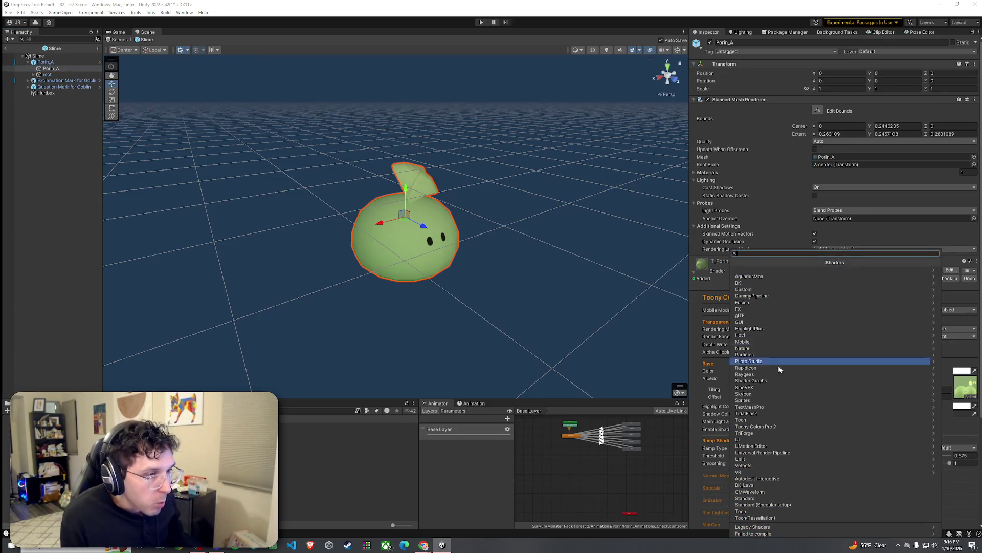
pyautogui.click(768, 419)
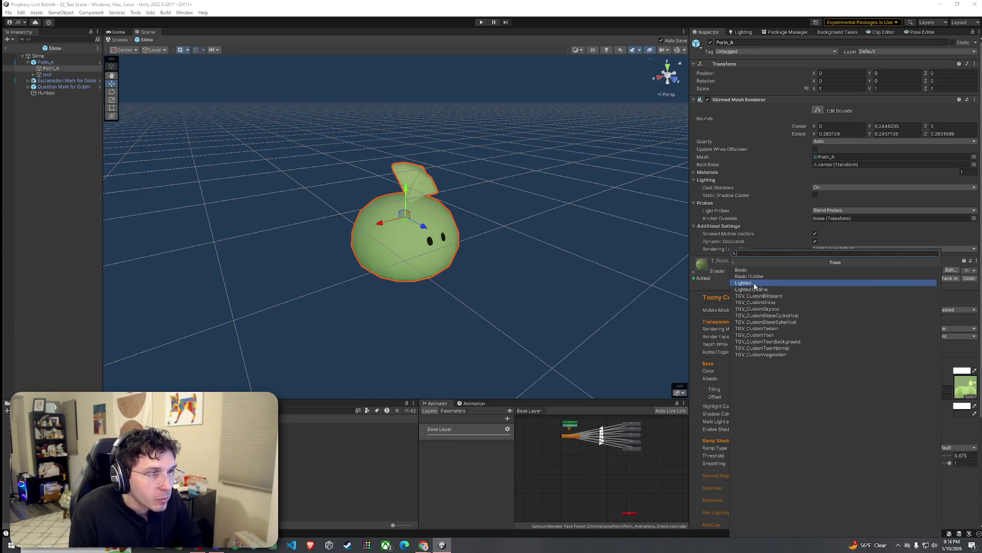
pyautogui.click(758, 271)
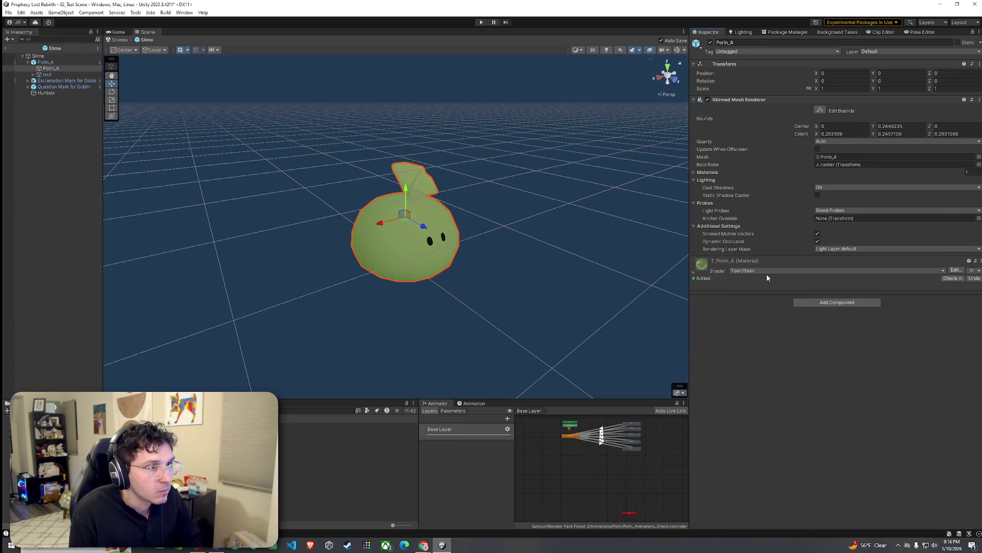
pyautogui.click(767, 272)
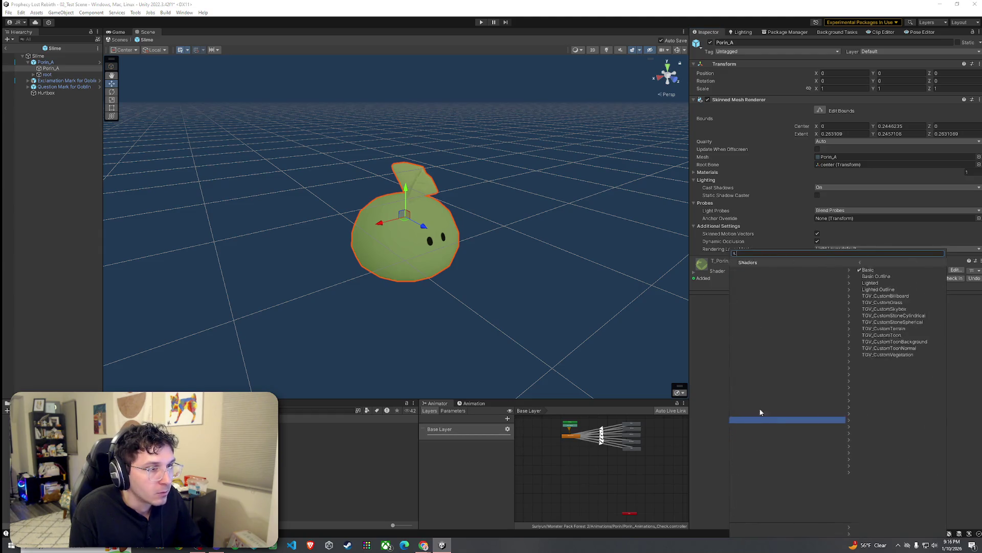
pyautogui.click(758, 419)
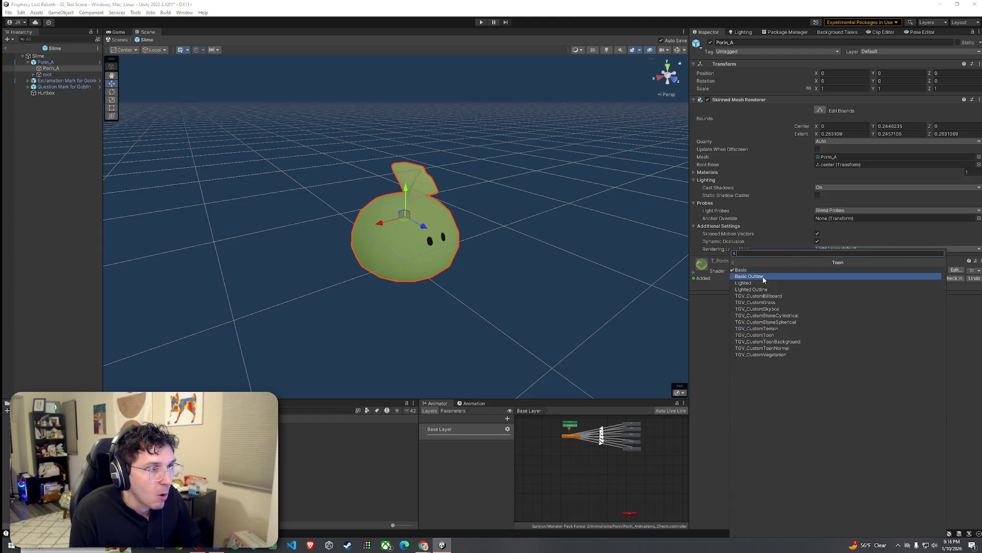
pyautogui.click(780, 337)
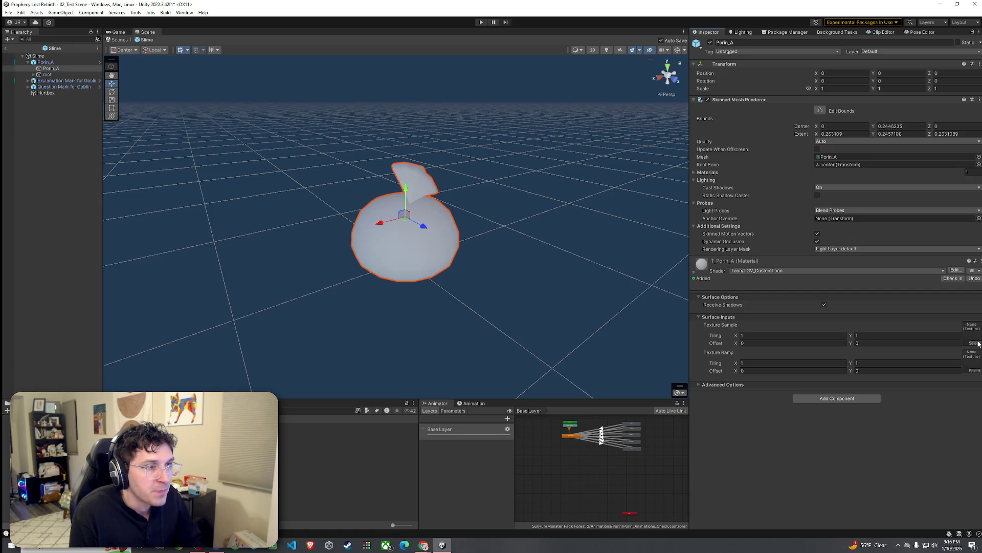
# Step: Apply the Toon shader, expand Three Color and Shadow Control Maps, then exit Prefab Mode
pyautogui.click(737, 271)
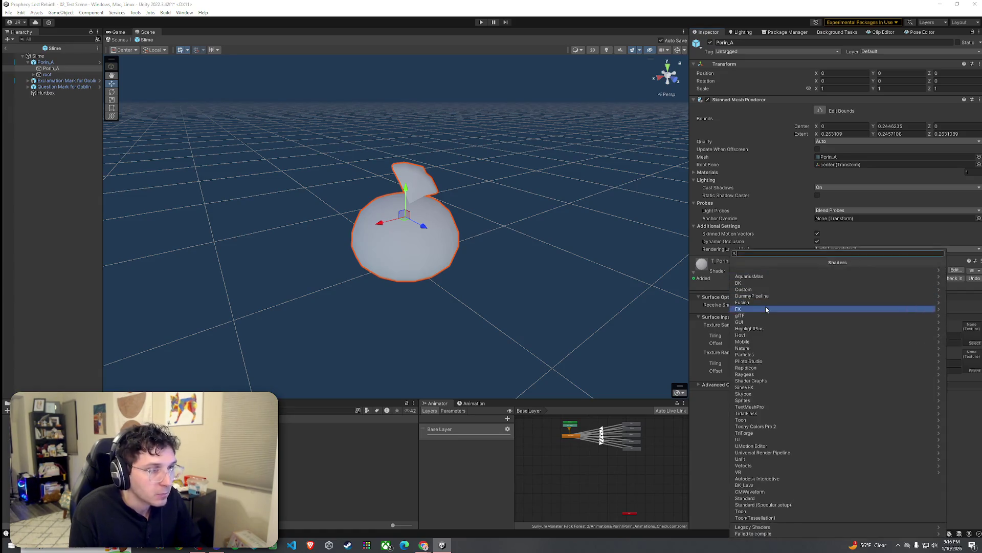
pyautogui.click(778, 510)
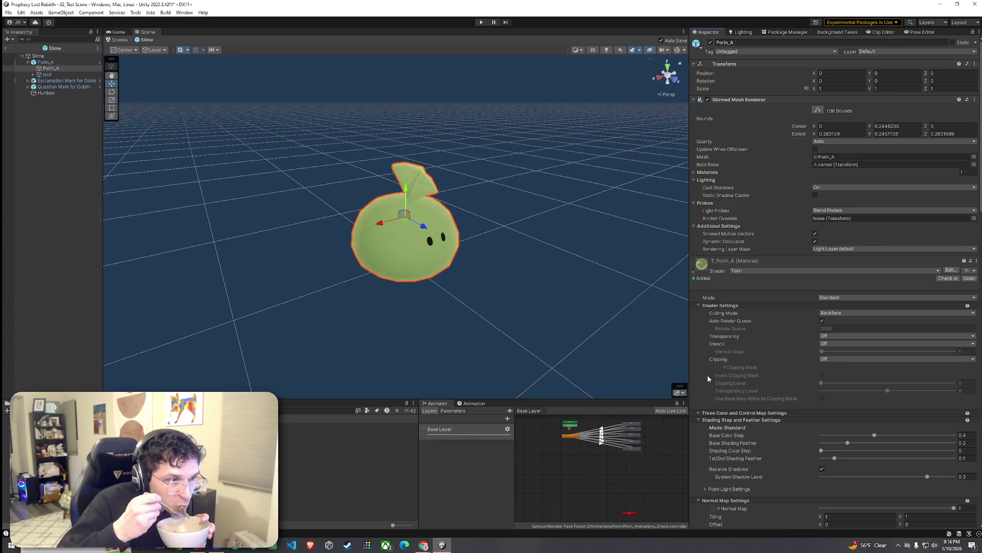
pyautogui.click(696, 412)
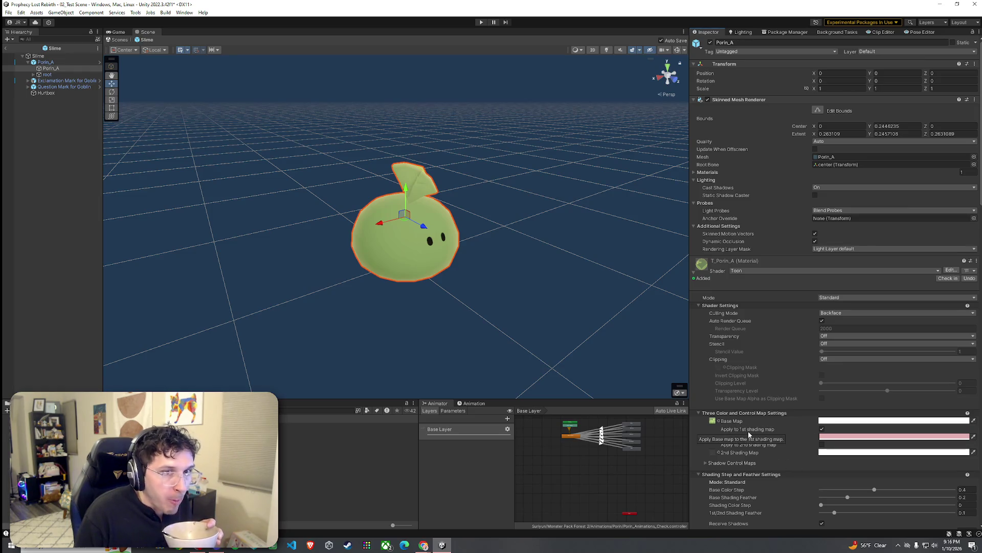
pyautogui.scroll(-2, 748, 431)
pyautogui.click(727, 422)
pyautogui.scroll(-3, 748, 435)
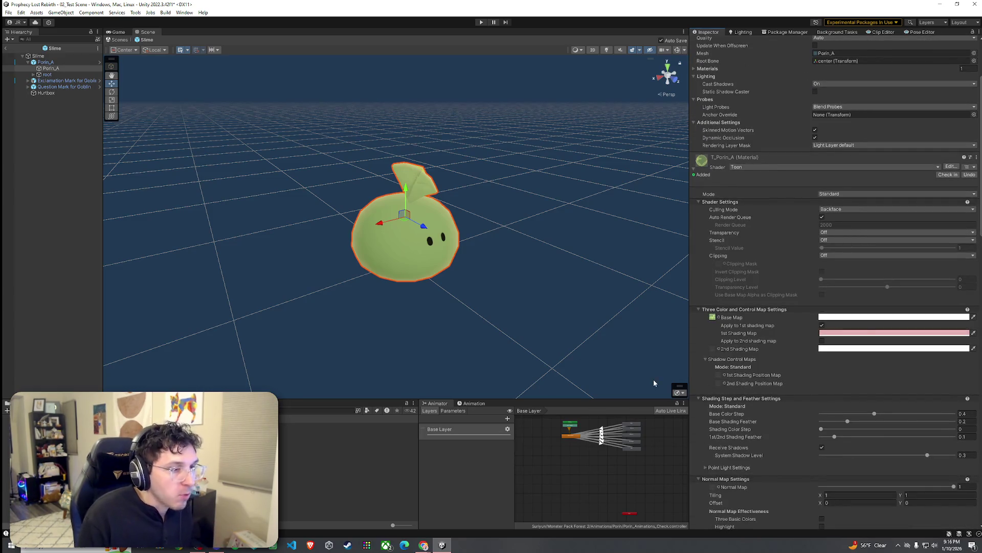
pyautogui.click(5, 47)
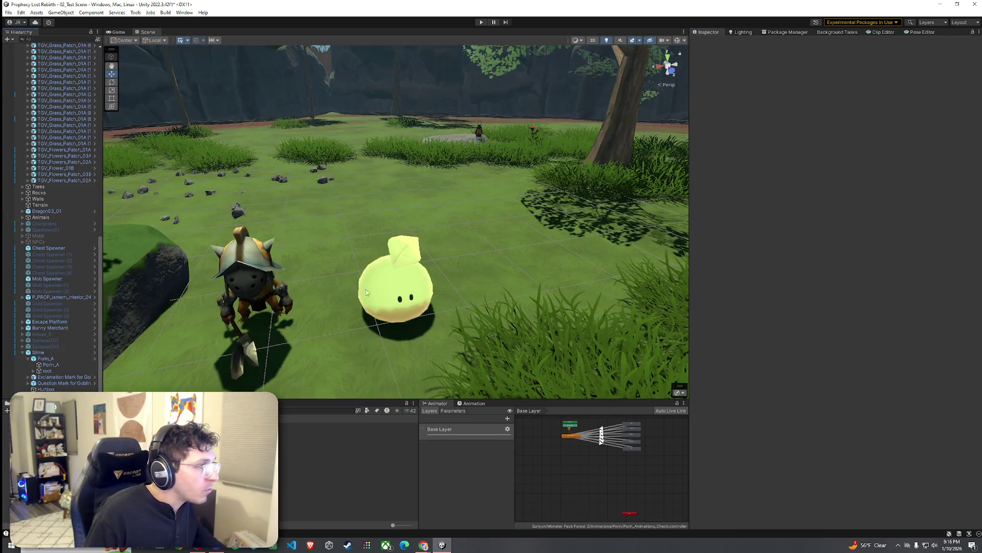
# Step: Select the scene Slime's Porin_A mesh, collapsing Mob AI and Shader Settings to show its Toon material
pyautogui.click(82, 352)
pyautogui.press('f')
pyautogui.click(467, 303)
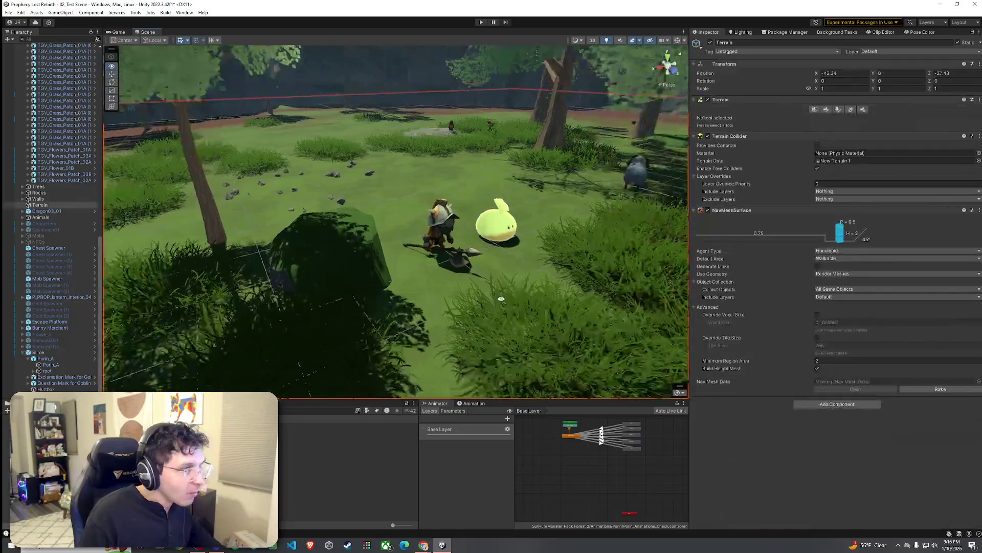
pyautogui.click(375, 262)
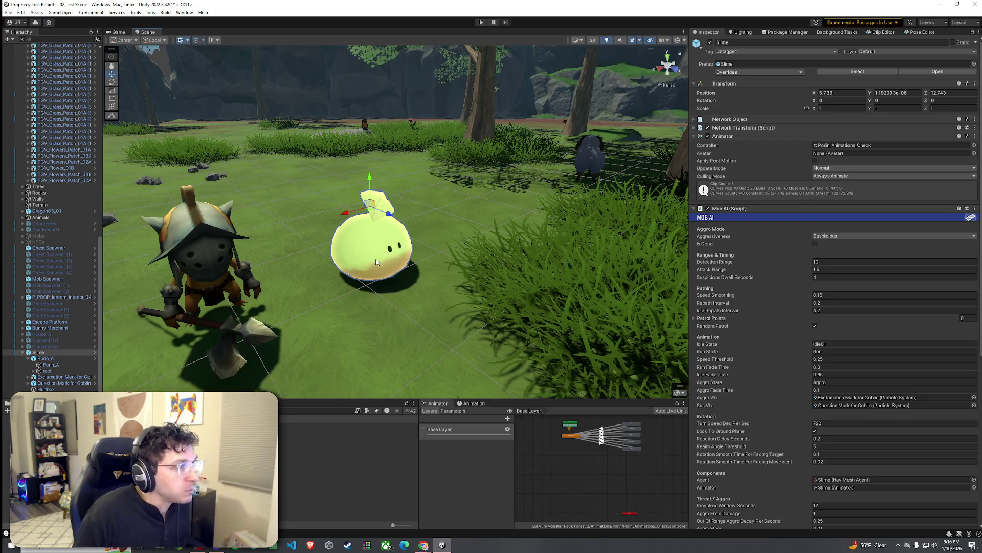
pyautogui.scroll(-3, 376, 259)
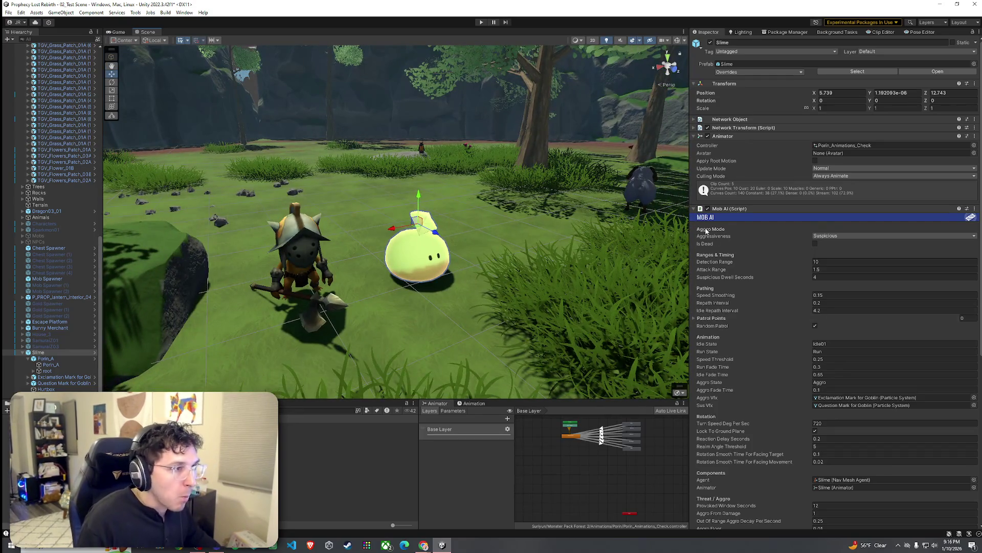
pyautogui.click(717, 209)
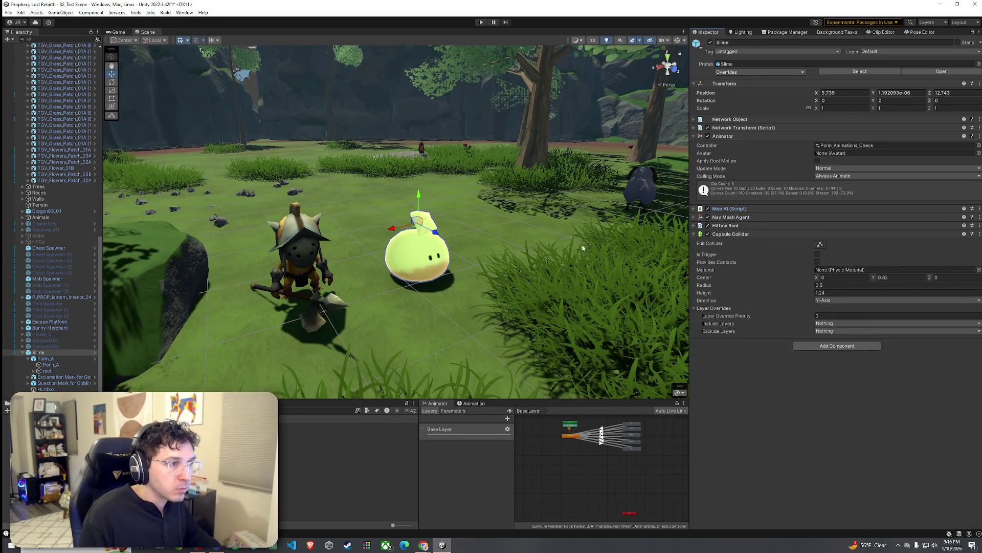
pyautogui.click(51, 359)
pyautogui.click(51, 364)
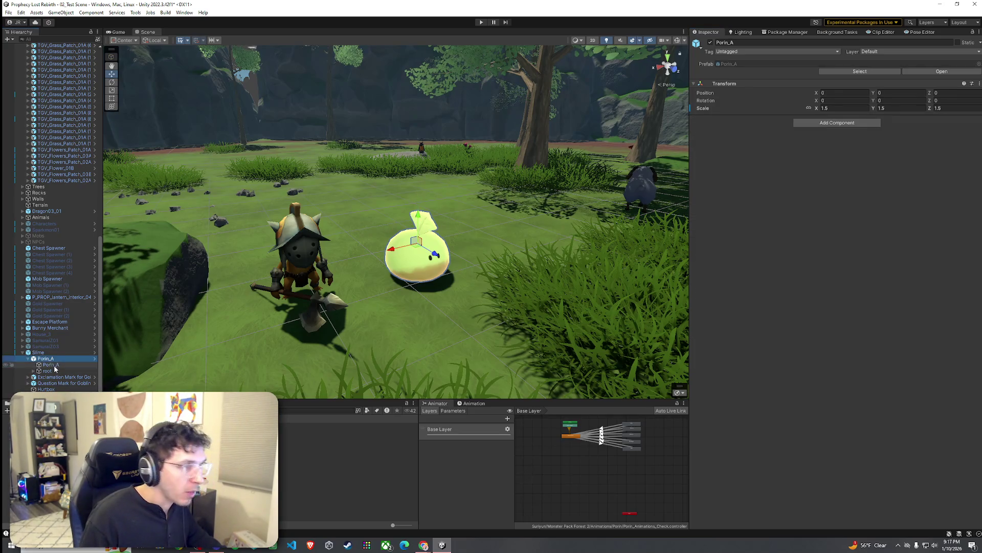
pyautogui.click(756, 305)
pyautogui.click(859, 297)
# Step: Apply the Toony Colors Pro 2 Standard PBS shader to the Porin_A material
pyautogui.click(840, 271)
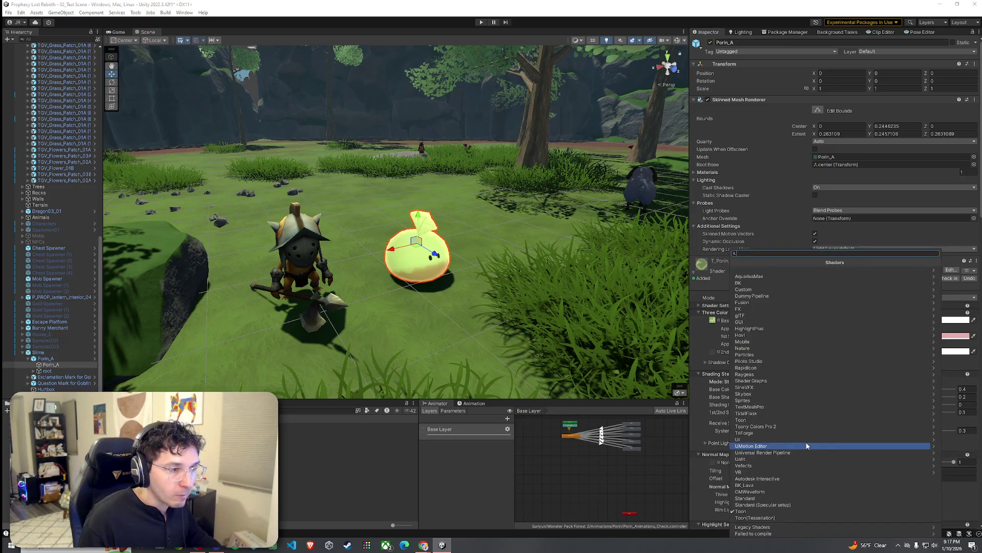
pyautogui.click(793, 419)
pyautogui.click(736, 262)
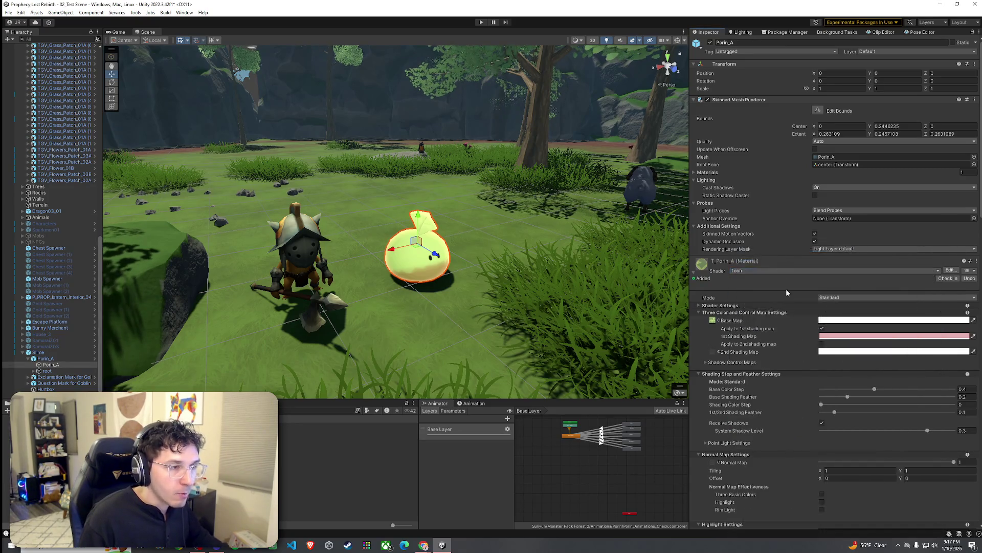
pyautogui.click(781, 428)
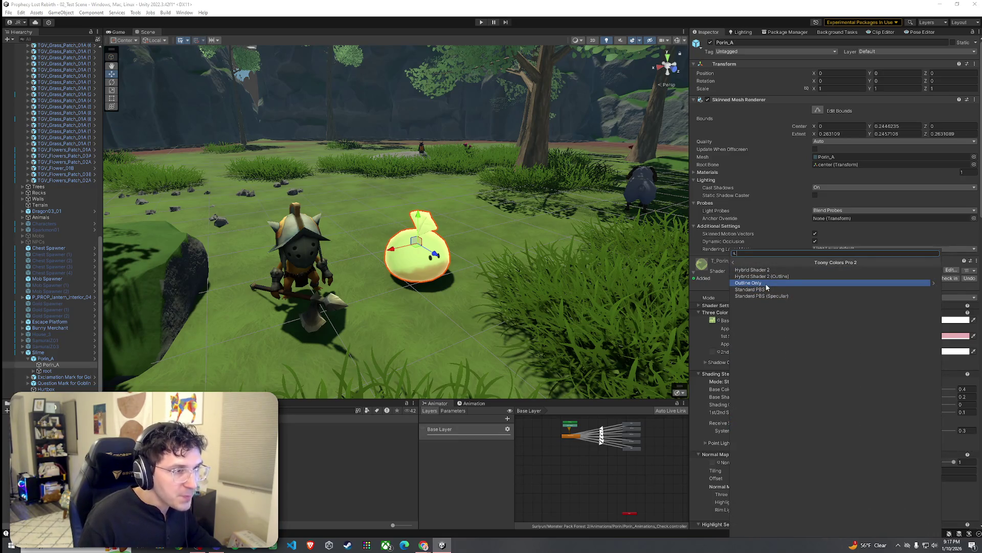
pyautogui.click(771, 289)
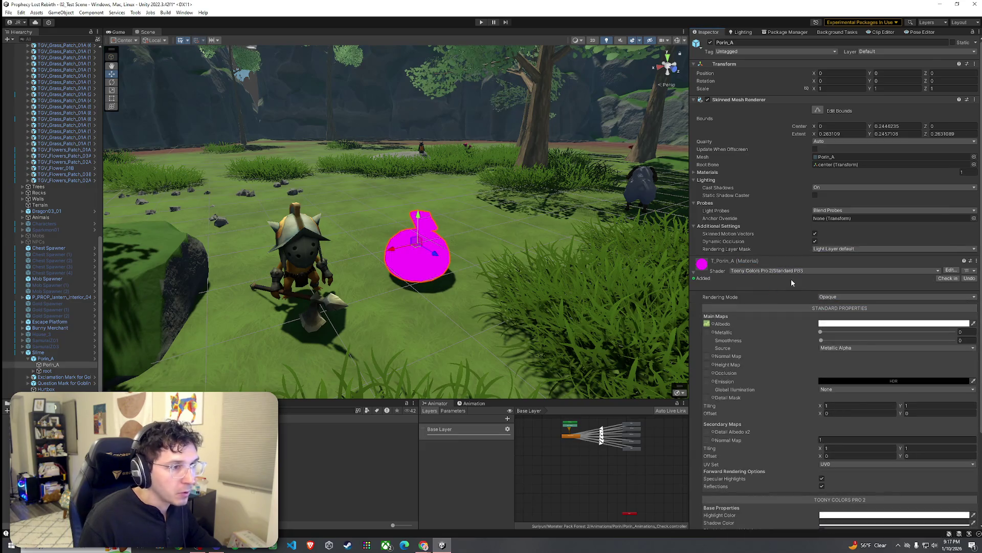
# Step: Switch to Hybrid Shader 2 (Outline) and reselect the slime's Porin_A mesh
pyautogui.click(803, 272)
pyautogui.click(767, 433)
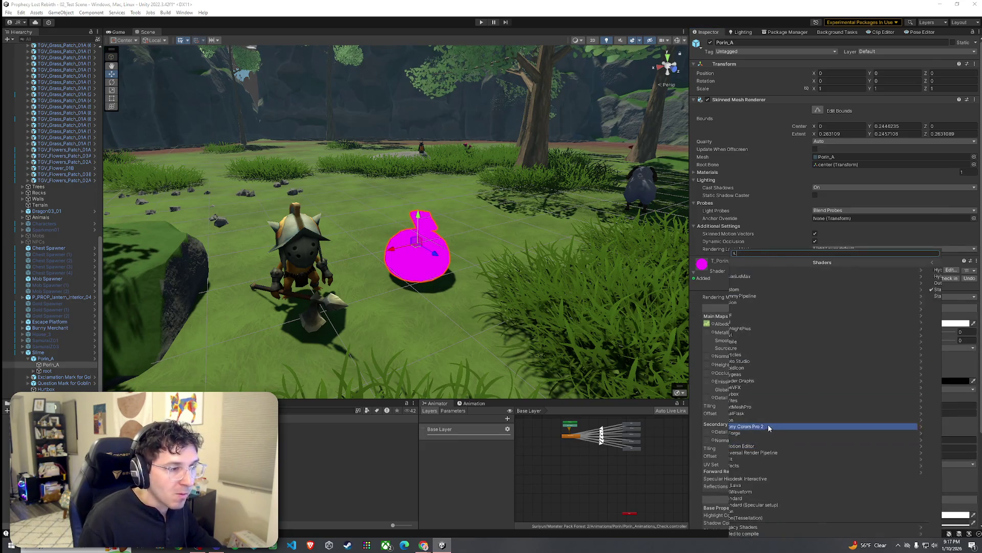
pyautogui.click(772, 277)
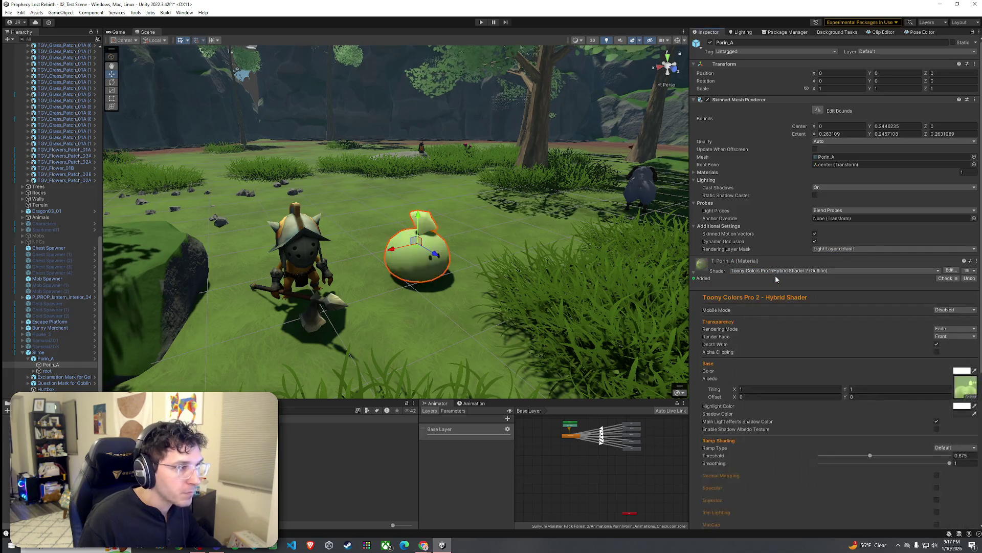
pyautogui.moveTo(563, 277)
pyautogui.mouseDown()
pyautogui.moveTo(514, 278)
pyautogui.moveTo(450, 255)
pyautogui.mouseUp()
pyautogui.click(530, 287)
pyautogui.click(428, 243)
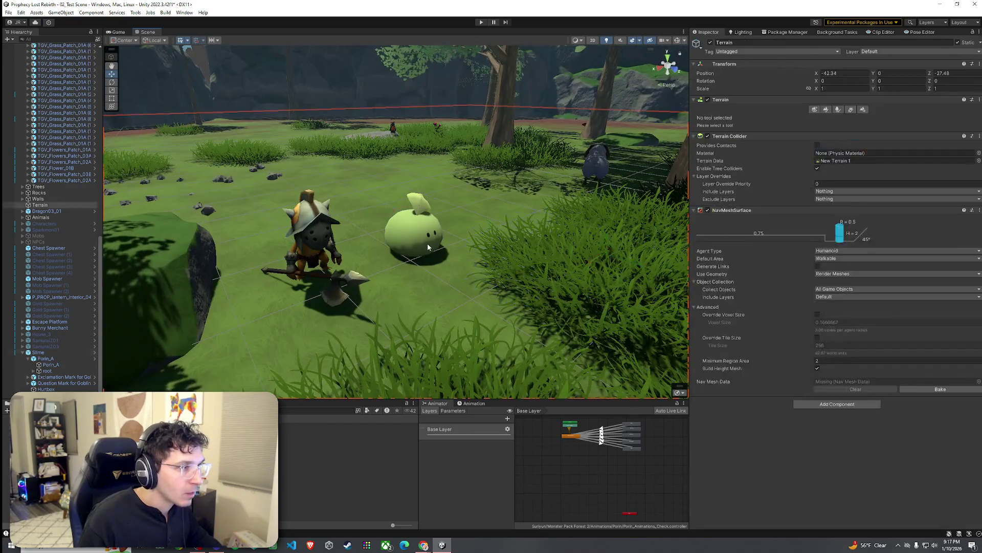
pyautogui.click(75, 364)
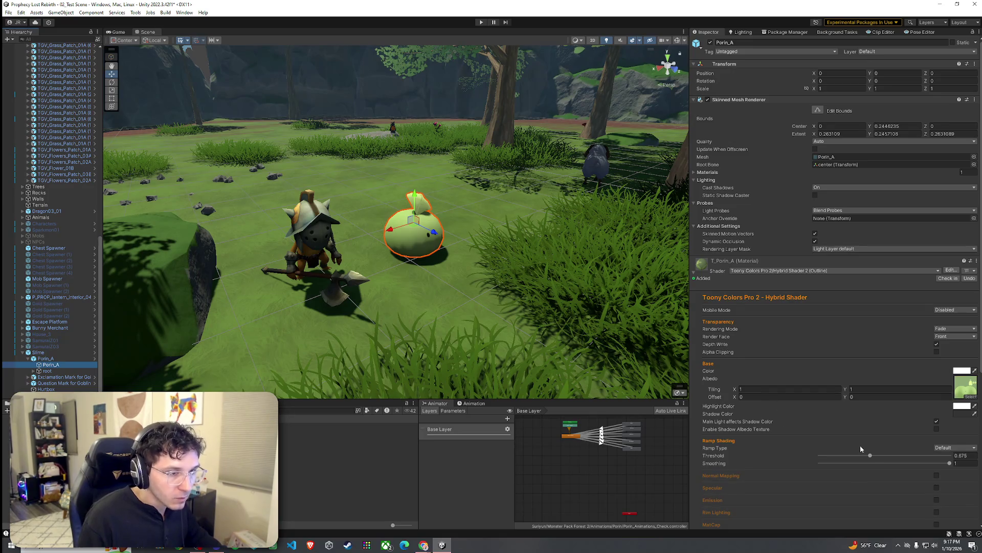
# Step: Tune the ramp Threshold to about 0.77 and Smoothing to about 0.79
pyautogui.moveTo(871, 457)
pyautogui.mouseDown()
pyautogui.moveTo(932, 458)
pyautogui.moveTo(814, 453)
pyautogui.mouseUp()
pyautogui.moveTo(949, 463)
pyautogui.mouseDown()
pyautogui.moveTo(814, 461)
pyautogui.moveTo(844, 453)
pyautogui.moveTo(880, 455)
pyautogui.moveTo(823, 457)
pyautogui.moveTo(903, 465)
pyautogui.mouseUp()
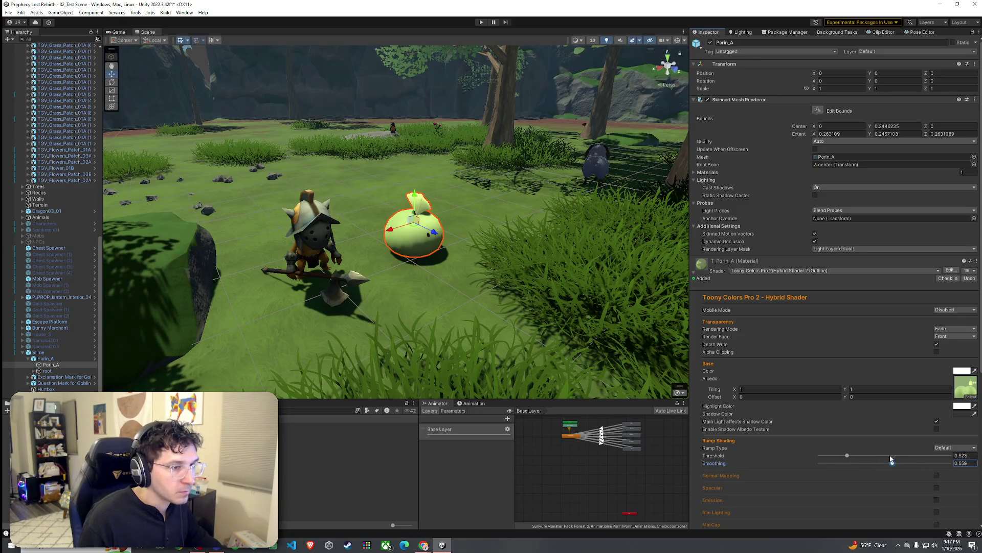
pyautogui.click(890, 456)
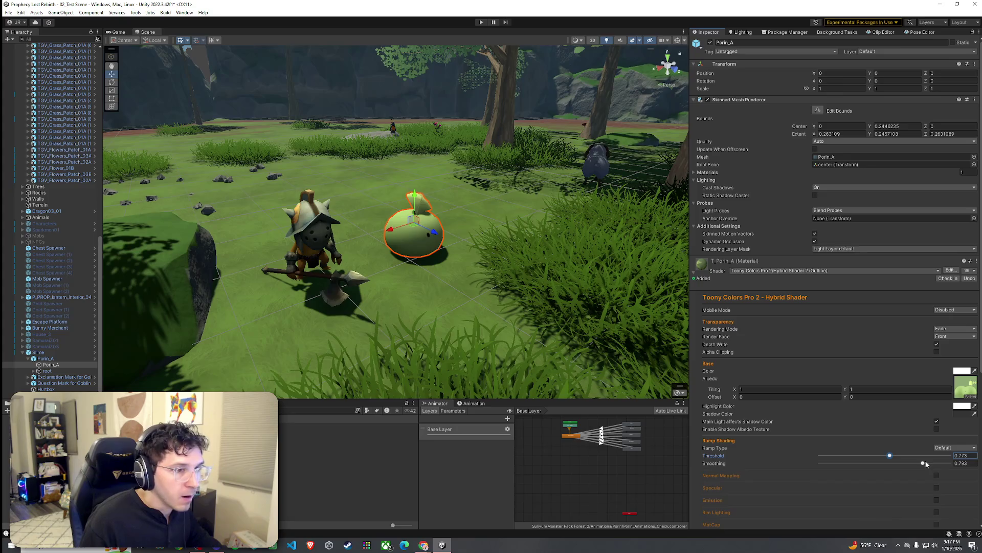
pyautogui.click(456, 315)
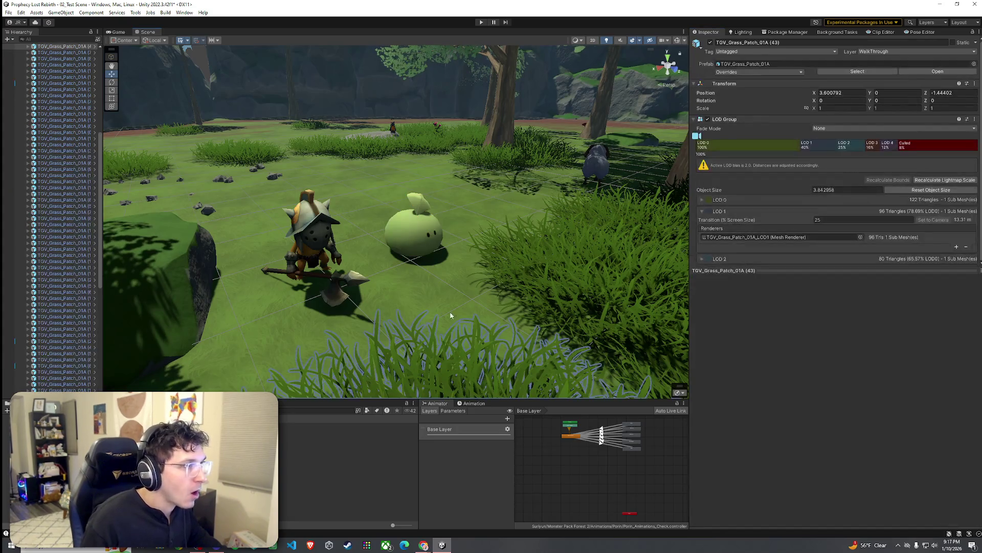
# Step: Check the Spear Goblin's CgoblinSpear ramp settings, then open the Slime prefab in Prefab Mode
pyautogui.scroll(-3, 456, 314)
pyautogui.click(398, 240)
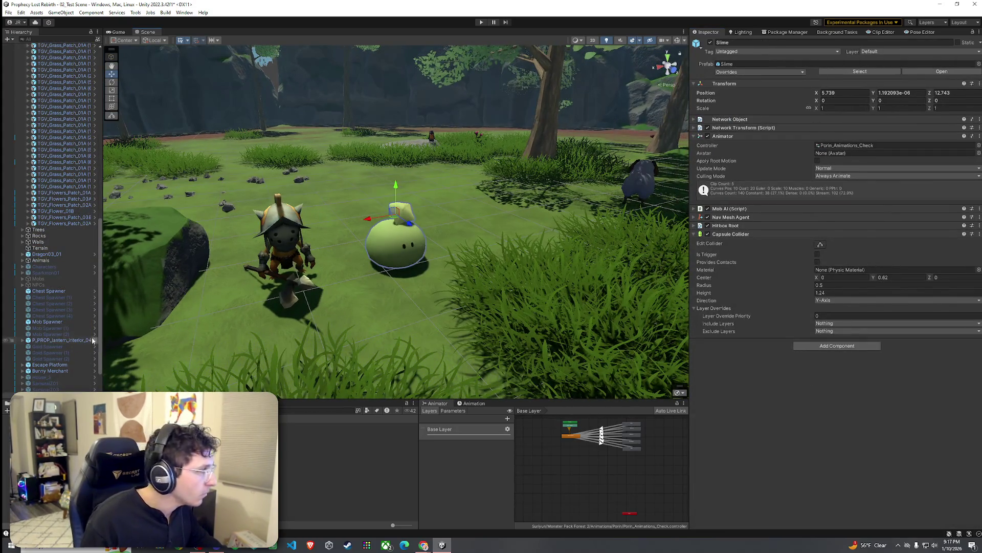
pyautogui.scroll(-2, 73, 256)
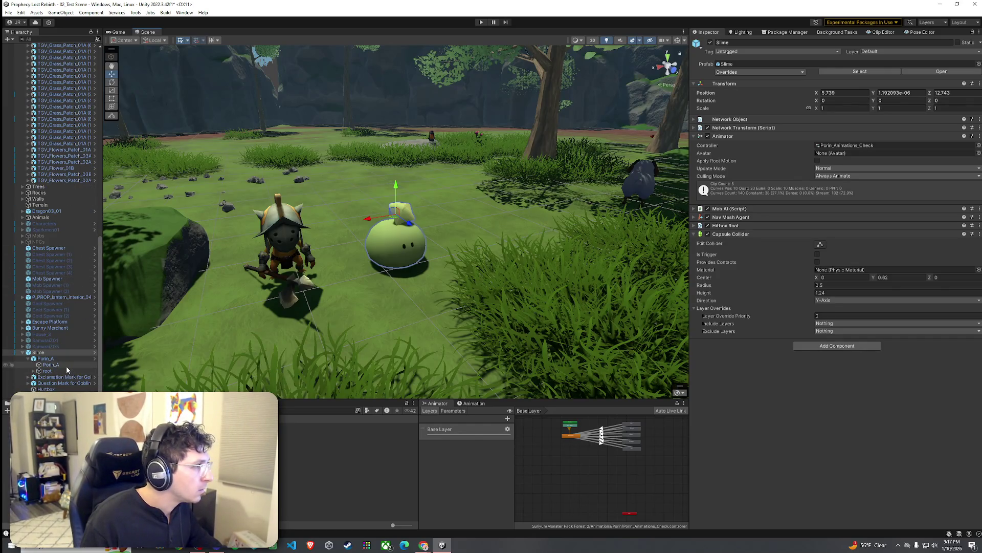
pyautogui.click(284, 246)
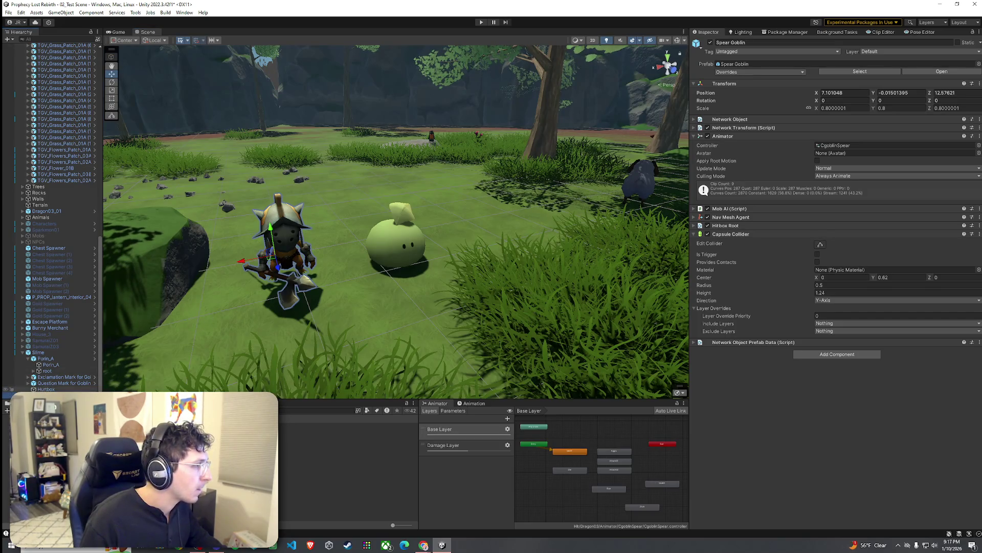
pyautogui.scroll(-2, 56, 358)
pyautogui.click(48, 377)
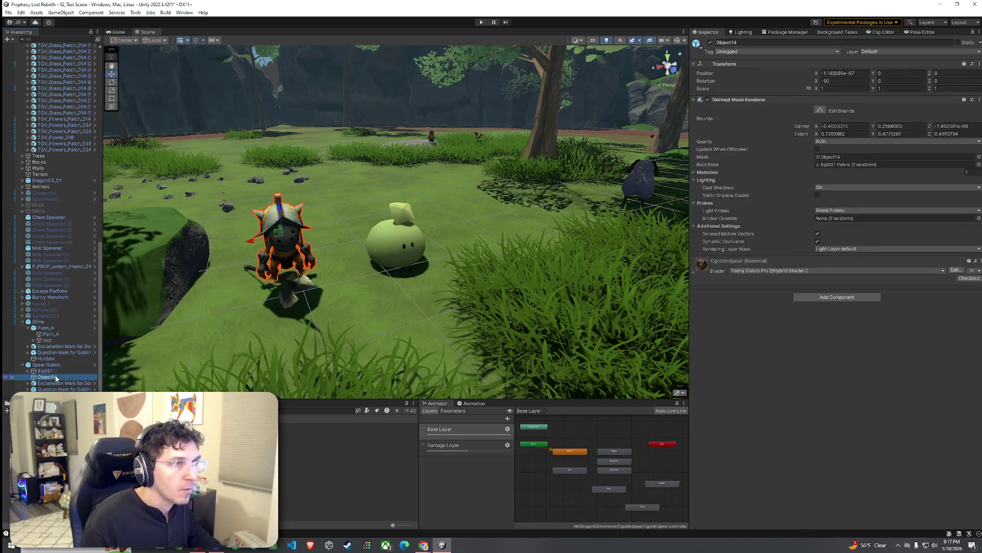
pyautogui.click(693, 271)
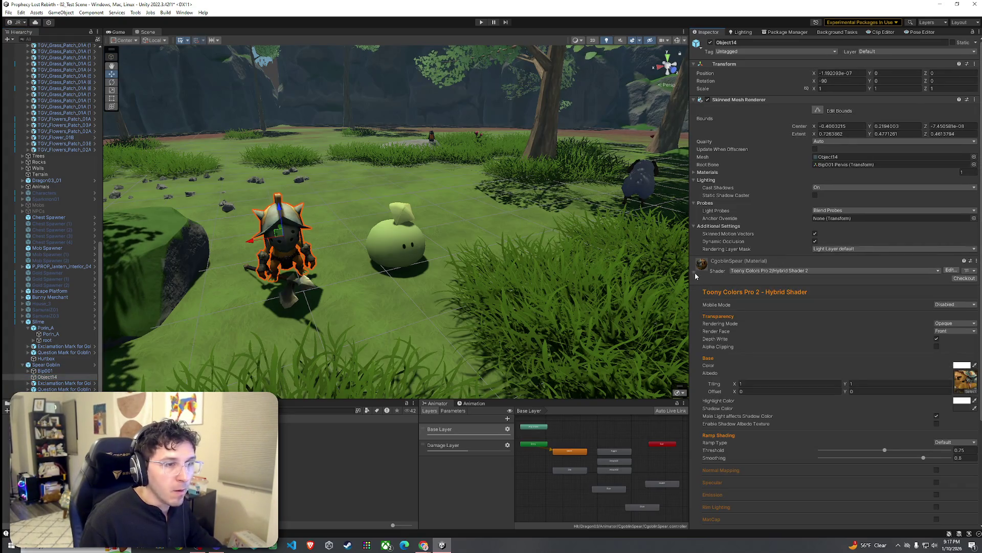
pyautogui.click(404, 249)
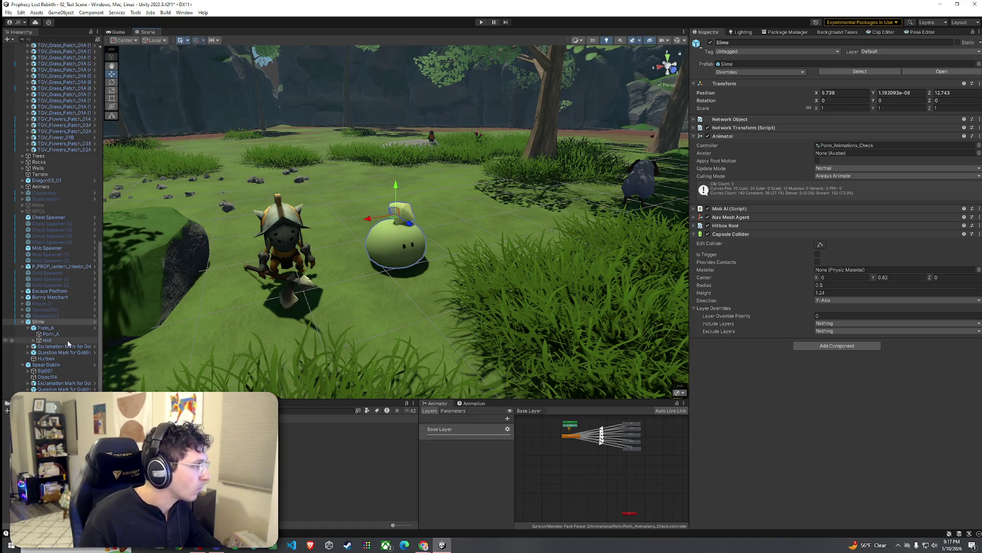
pyautogui.click(95, 321)
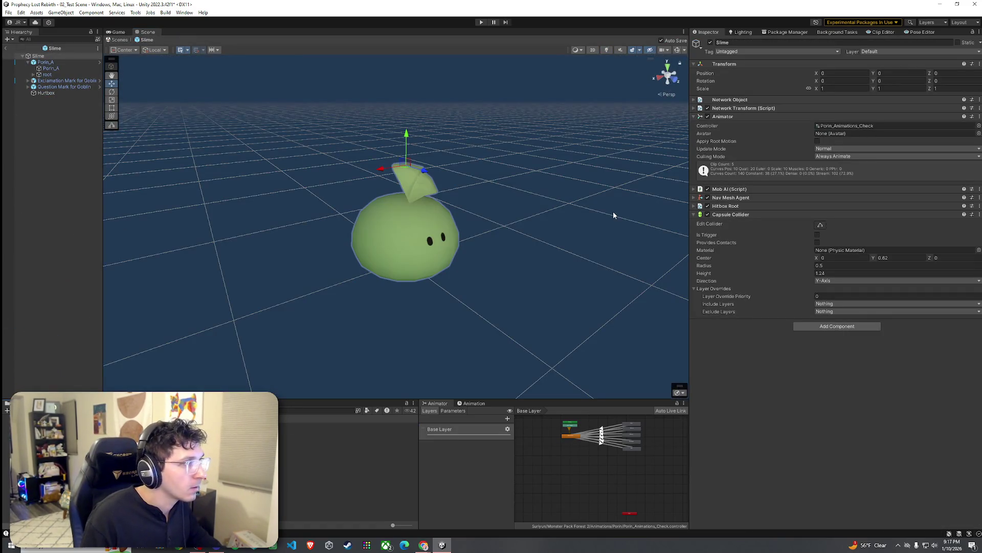
# Step: Select Porin_A and switch its material to Toony Colors Pro 2 Hybrid Shader 2, without outline
pyautogui.click(51, 68)
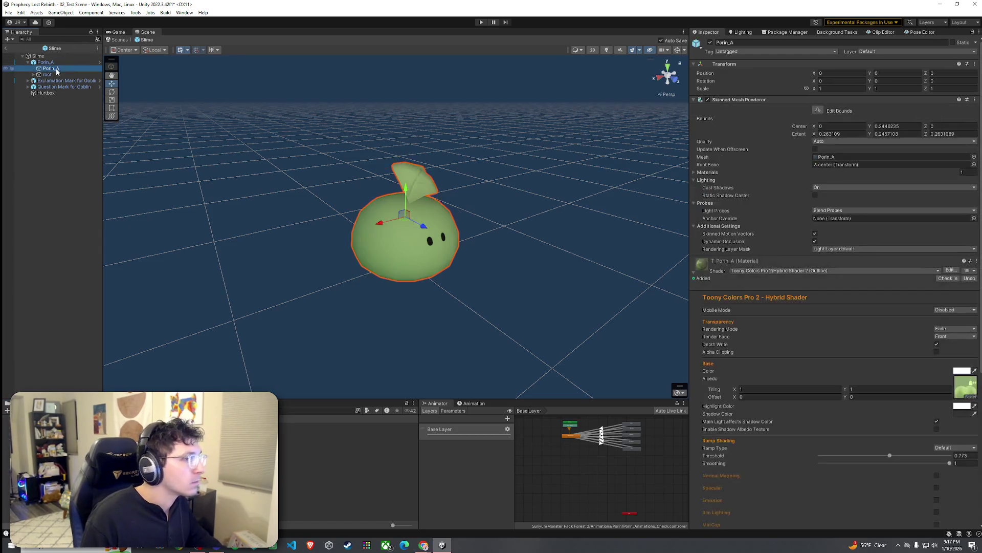
pyautogui.click(588, 235)
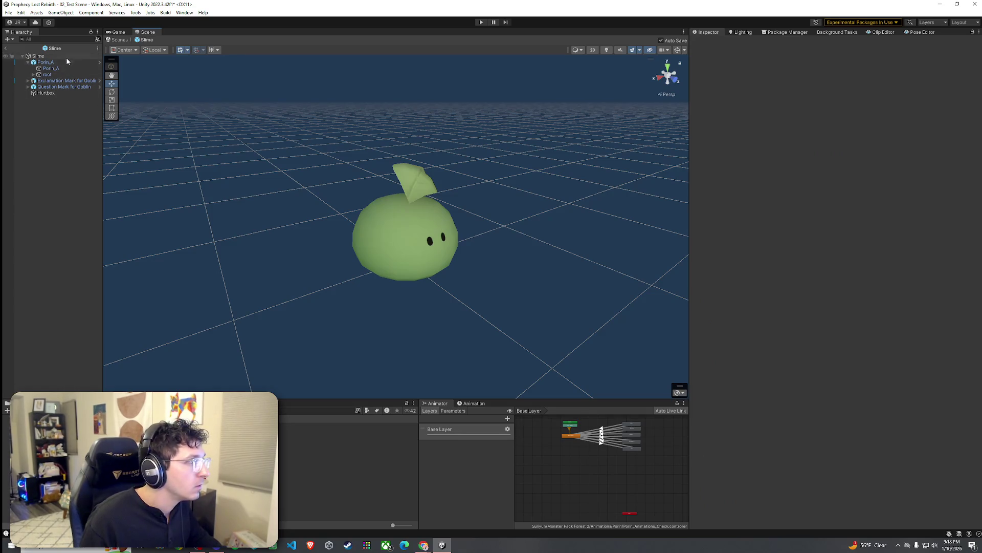
pyautogui.click(51, 69)
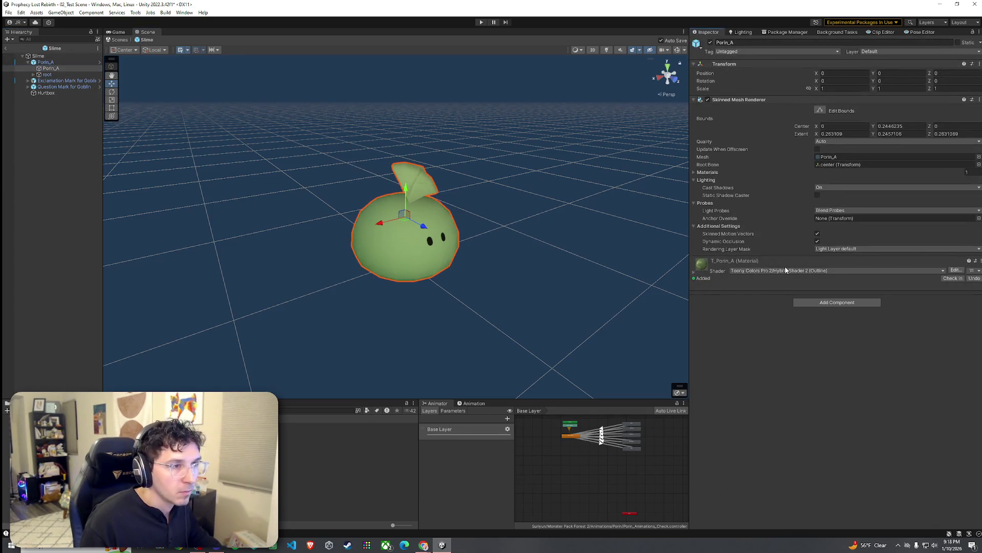
pyautogui.click(787, 270)
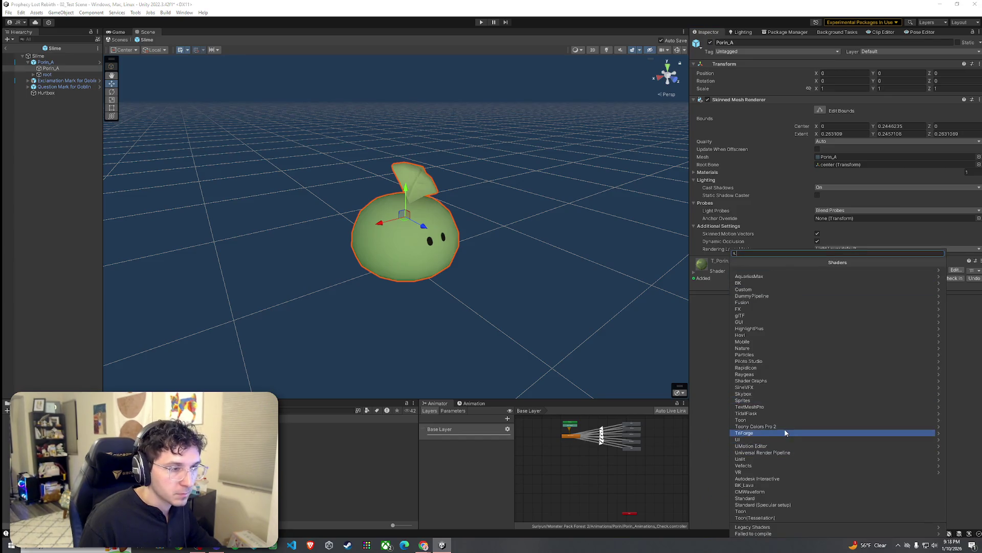
pyautogui.click(785, 433)
pyautogui.click(777, 270)
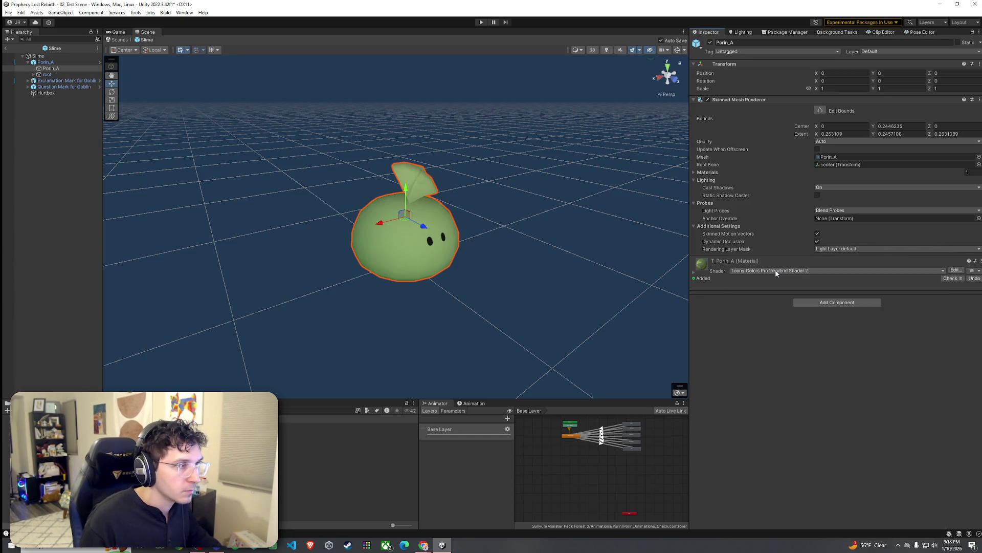
# Step: Lower the ramp Smoothing of the expanded material to about 0.754
pyautogui.click(696, 275)
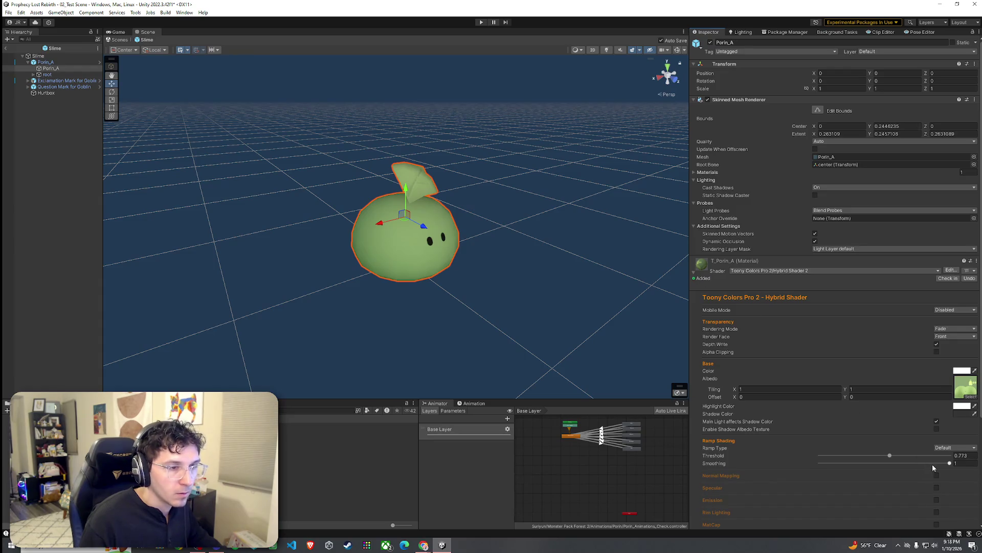
pyautogui.moveTo(930, 464); pyautogui.dragTo(922, 463)
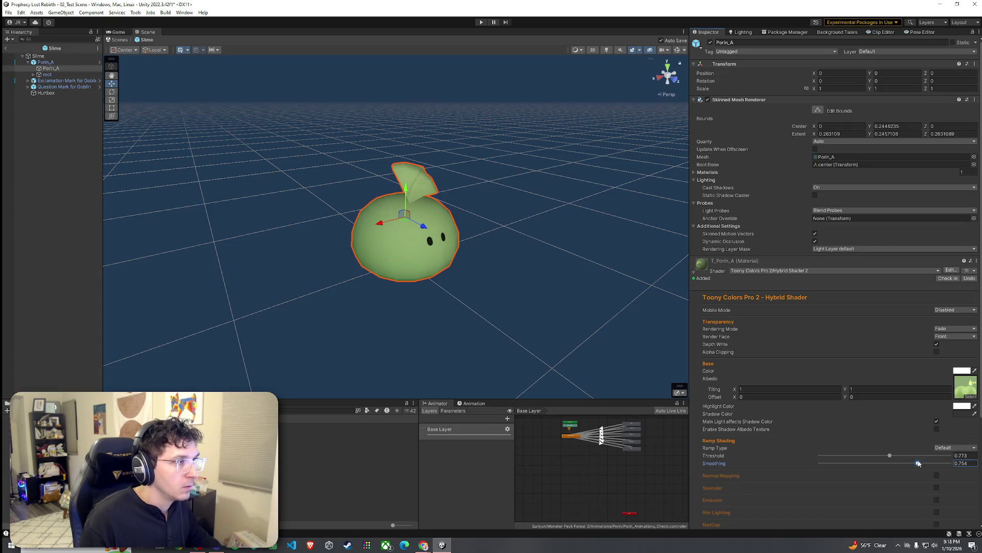
pyautogui.scroll(-5, 803, 401)
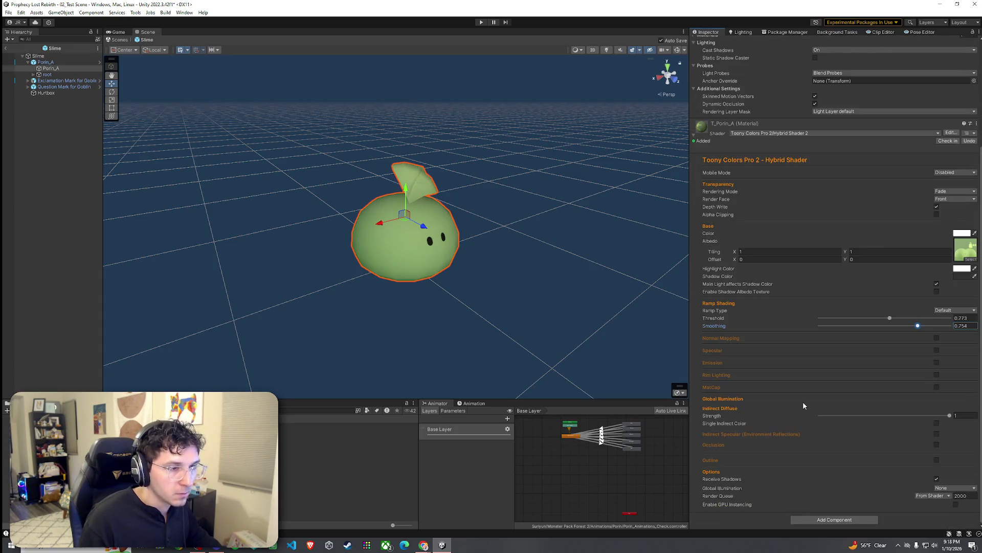
pyautogui.click(951, 416)
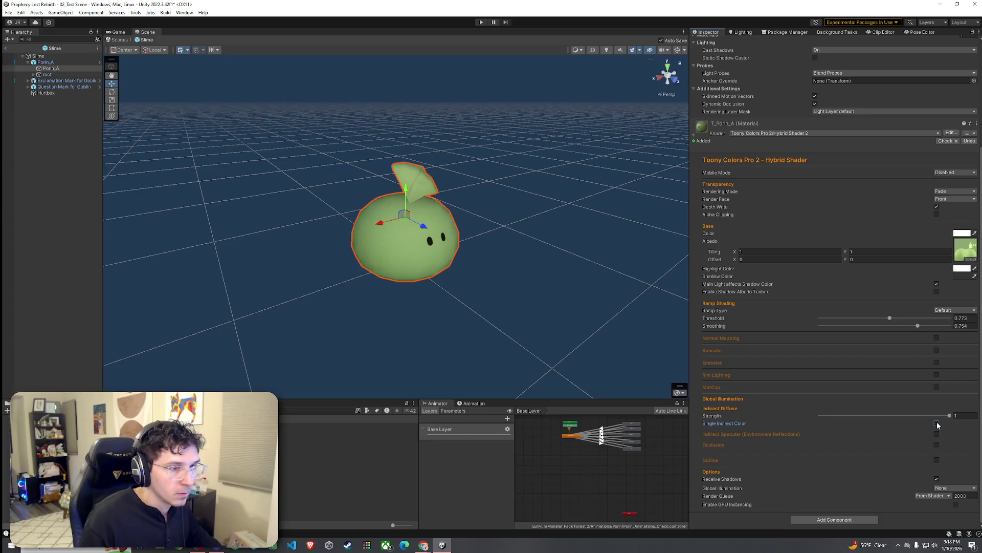
# Step: Toggle Outline on and off, then try Occlusion at different strengths before disabling it
pyautogui.click(937, 461)
pyautogui.click(937, 461)
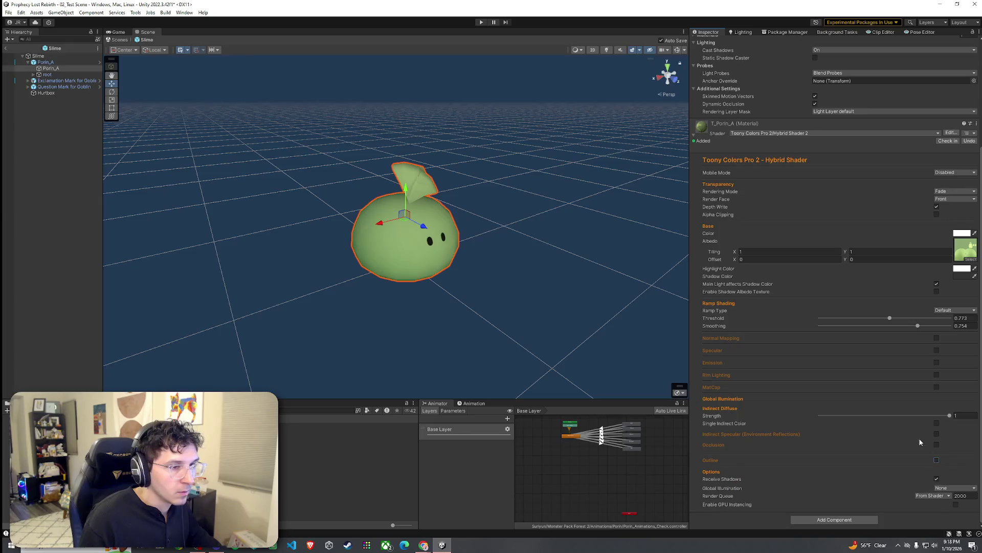
pyautogui.click(937, 444)
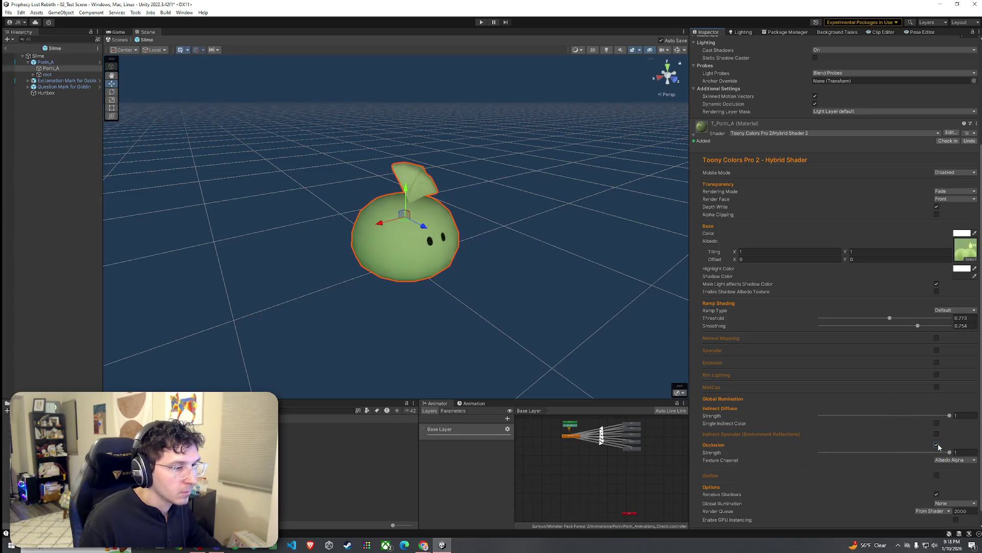
pyautogui.moveTo(949, 452); pyautogui.dragTo(874, 455)
pyautogui.write('103')
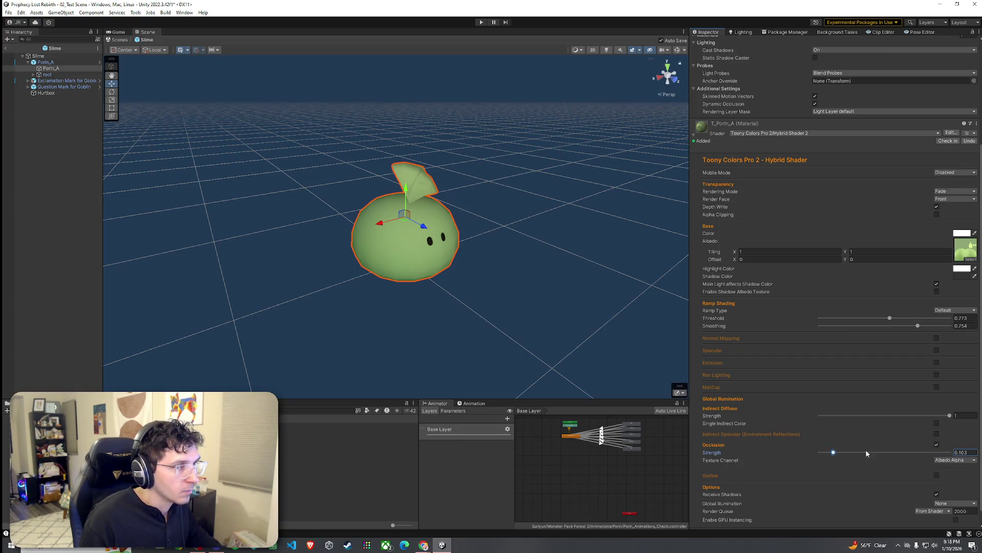
pyautogui.moveTo(949, 453); pyautogui.dragTo(817, 451)
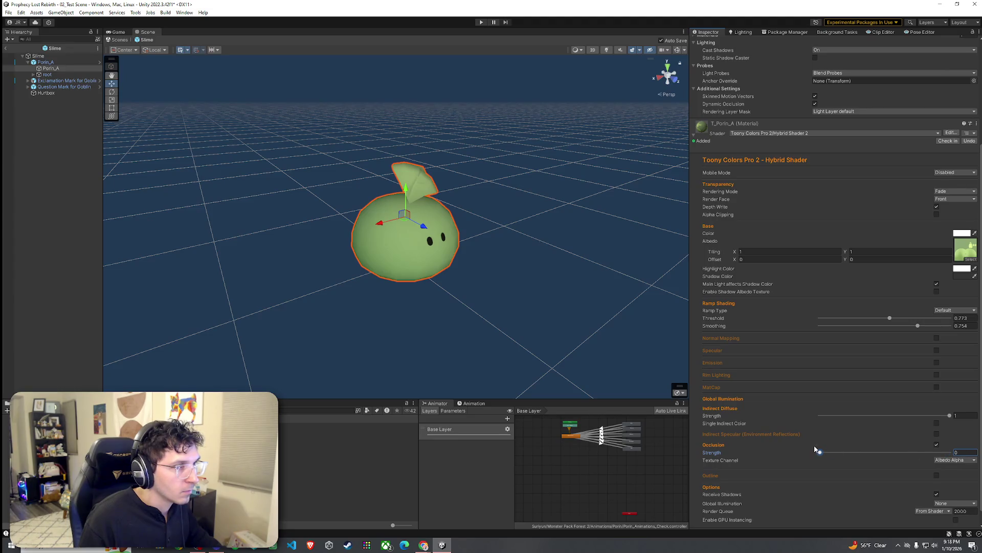
pyautogui.click(955, 460)
pyautogui.click(935, 445)
pyautogui.click(937, 444)
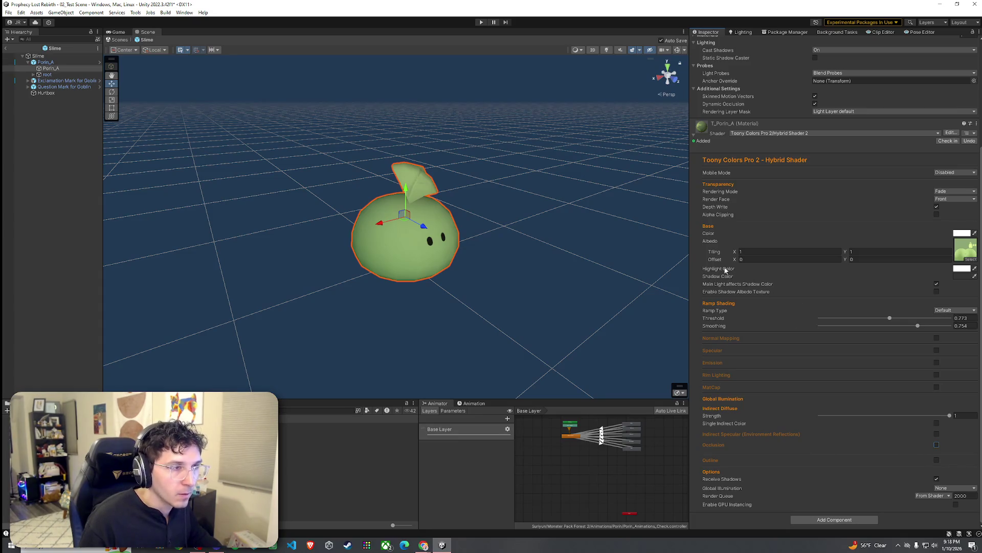
# Step: Try a bright green Highlight Color, then close the colour picker
pyautogui.click(962, 268)
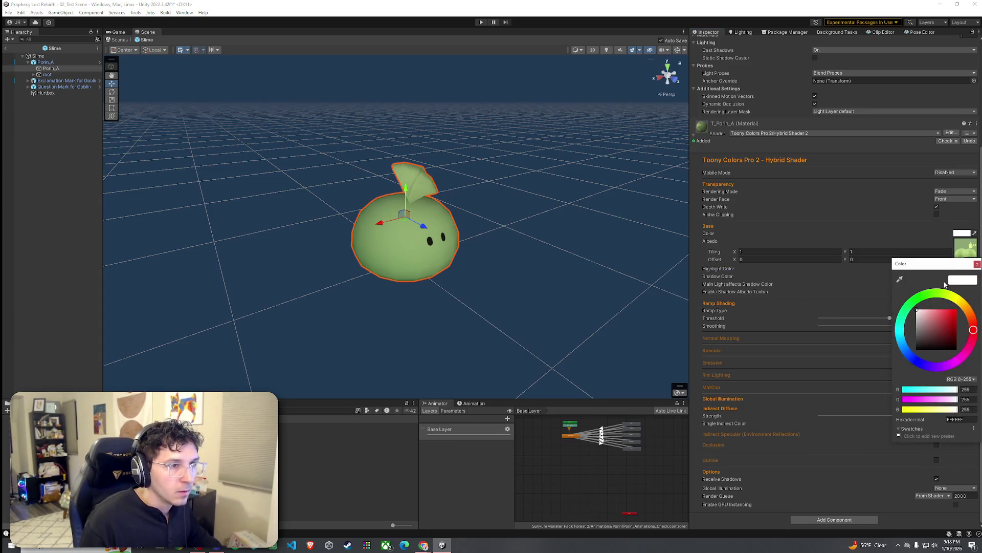
pyautogui.click(926, 299)
pyautogui.moveTo(932, 334)
pyautogui.mouseDown()
pyautogui.moveTo(936, 342)
pyautogui.moveTo(960, 311)
pyautogui.moveTo(873, 302)
pyautogui.moveTo(876, 348)
pyautogui.moveTo(841, 282)
pyautogui.mouseUp()
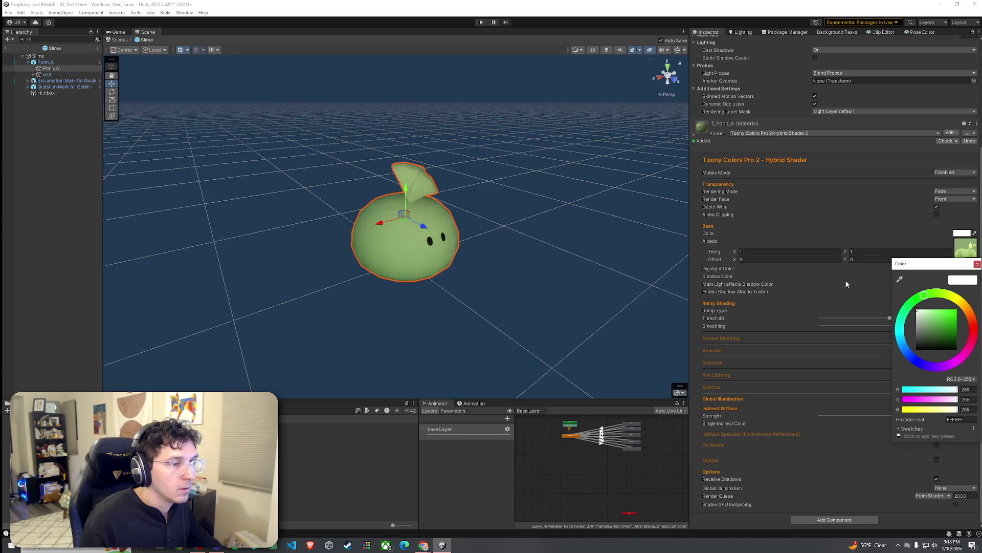
pyautogui.click(977, 264)
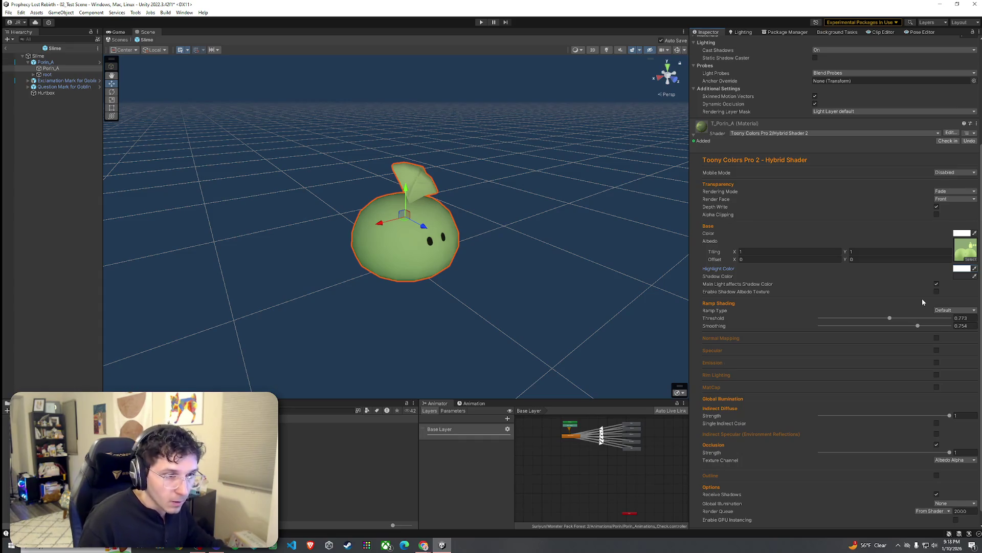
# Step: Undo Occlusion and toggle Enable Shadow Albedo Texture on and off, leaving it off
pyautogui.hotkey('ctrl', 'z')
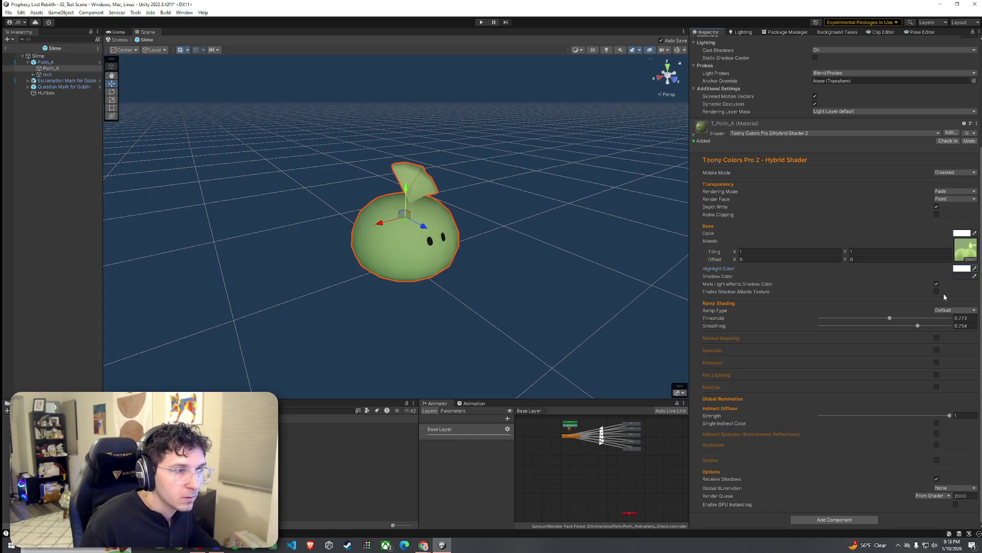
pyautogui.click(937, 292)
pyautogui.click(937, 291)
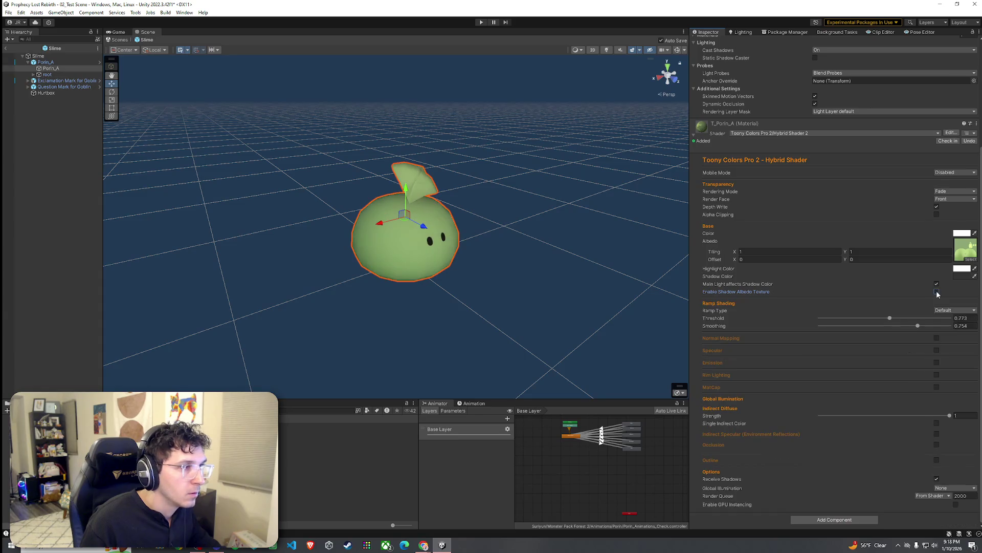
pyautogui.click(937, 292)
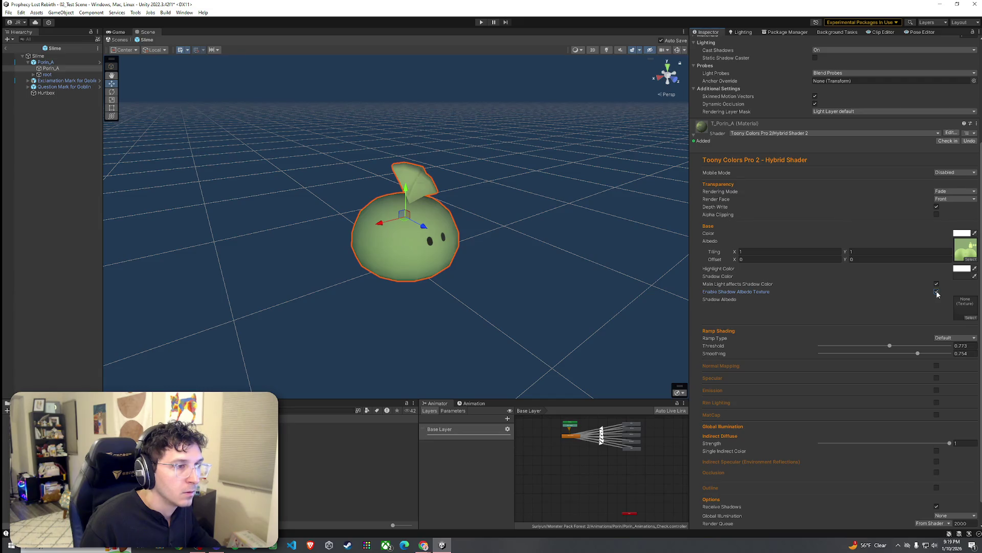
pyautogui.click(937, 291)
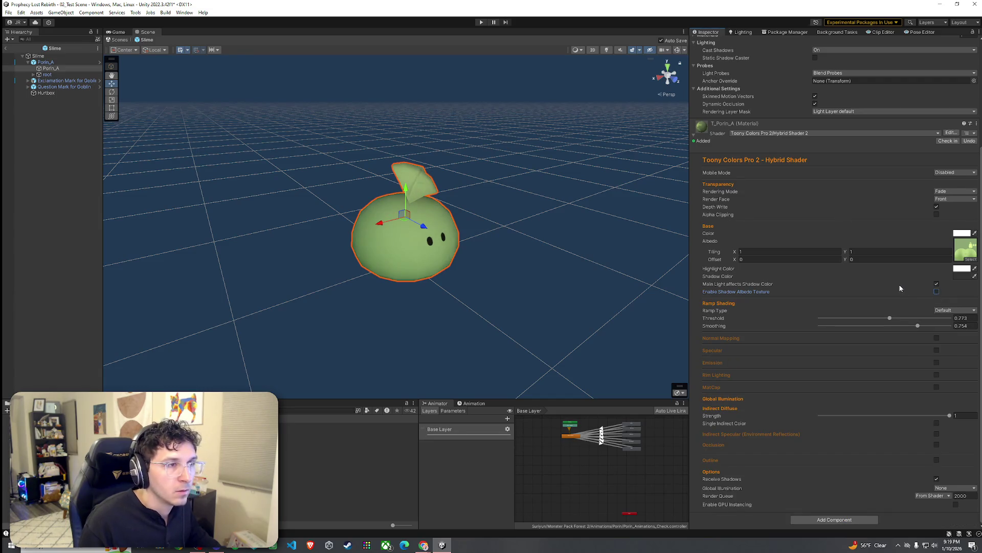
# Step: Set Rendering Mode to Opaque with Front render face, and briefly try Alpha Clipping with a lower cutoff
pyautogui.click(949, 191)
pyautogui.click(948, 200)
pyautogui.click(946, 199)
pyautogui.click(949, 207)
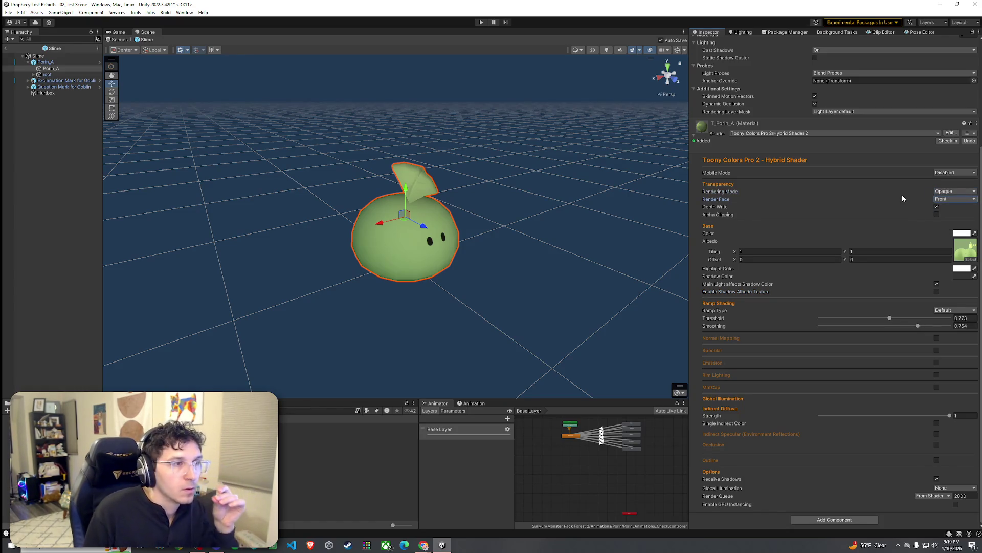
pyautogui.click(937, 215)
pyautogui.moveTo(916, 223)
pyautogui.mouseDown()
pyautogui.moveTo(941, 222)
pyautogui.moveTo(847, 221)
pyautogui.mouseUp()
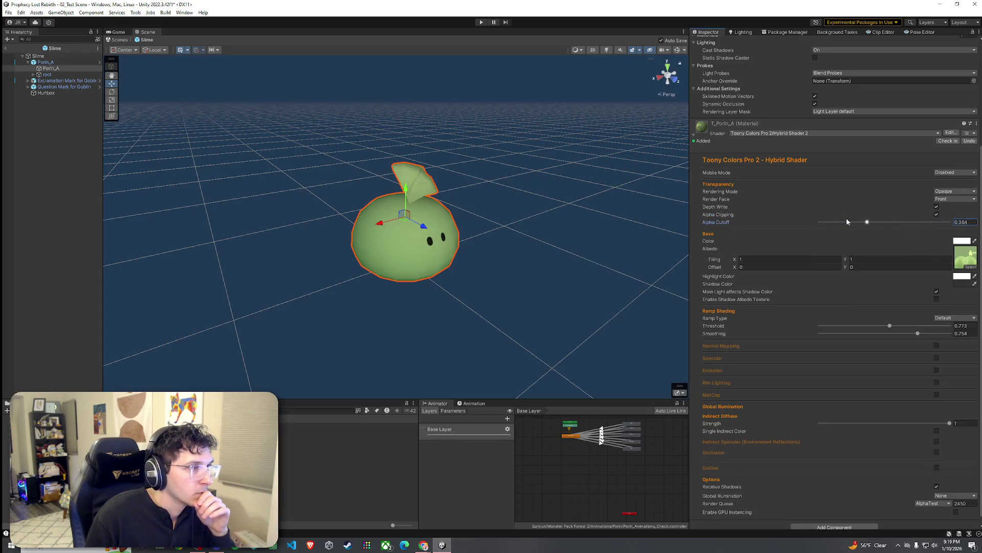
pyautogui.click(937, 215)
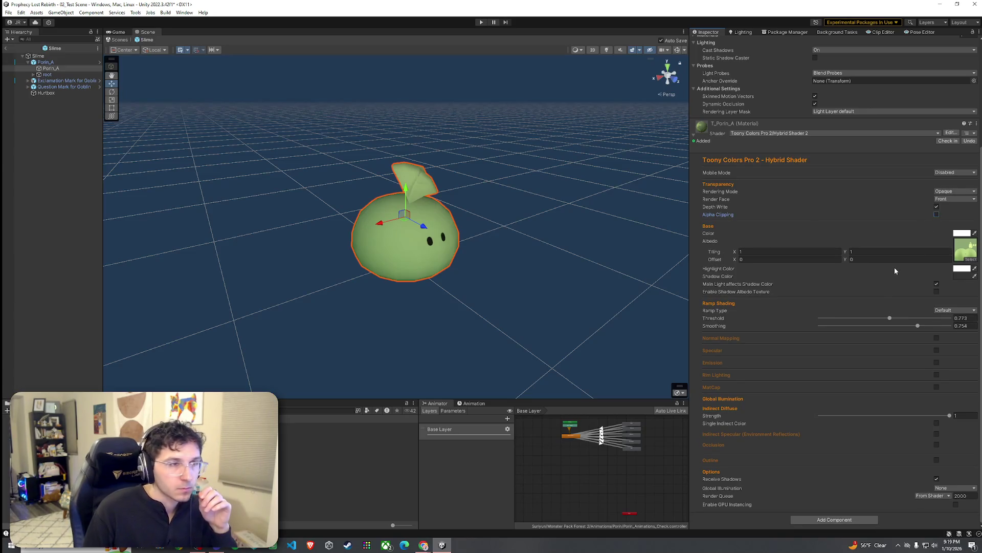
# Step: Toggle normal mapping on and off, enable Specular, and switch its type to Stylized
pyautogui.click(937, 338)
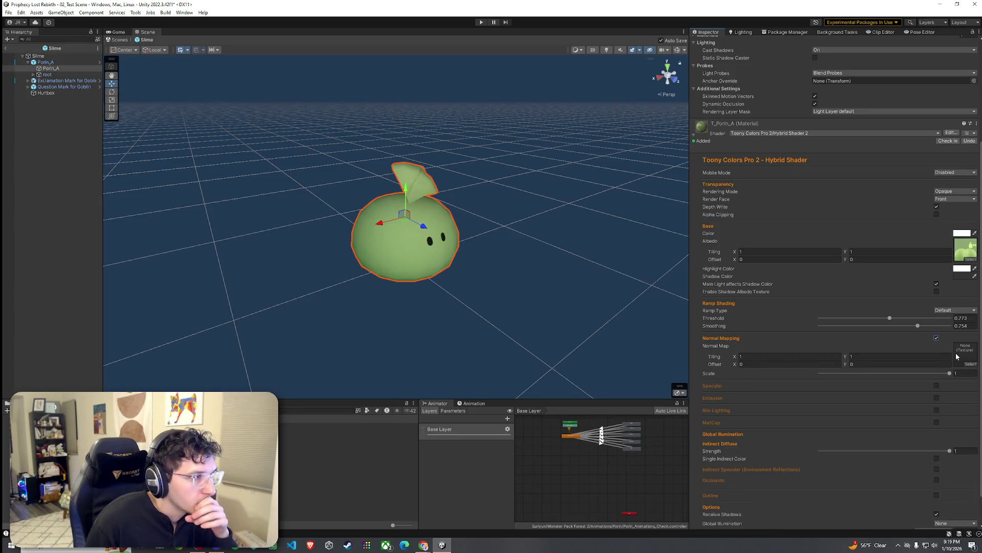
pyautogui.click(937, 338)
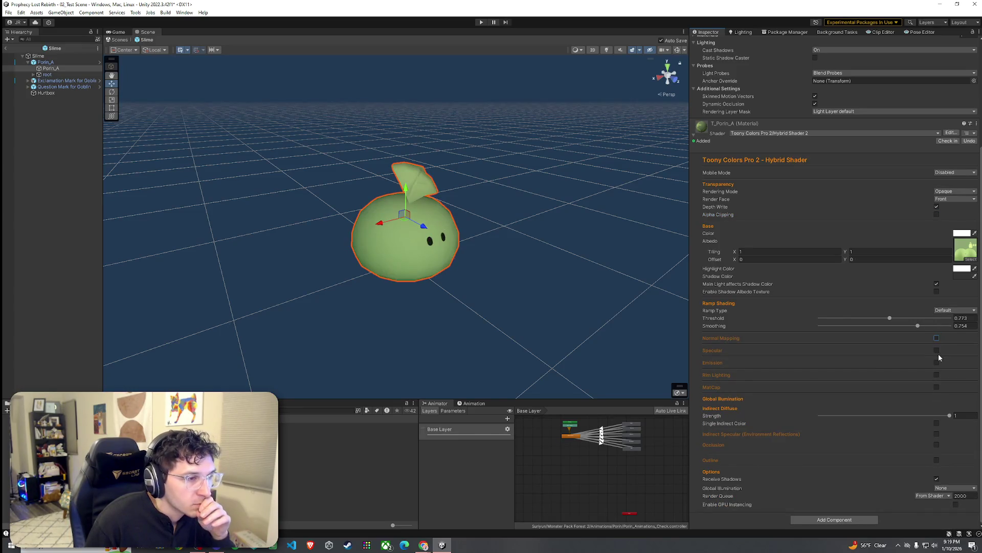
pyautogui.click(936, 350)
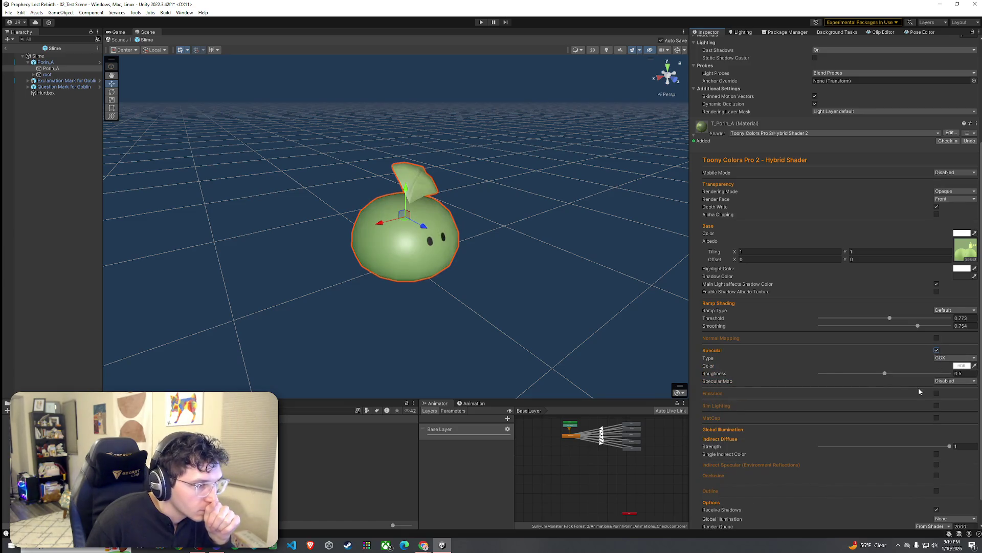
pyautogui.moveTo(884, 374)
pyautogui.mouseDown()
pyautogui.moveTo(821, 375)
pyautogui.moveTo(947, 380)
pyautogui.mouseUp()
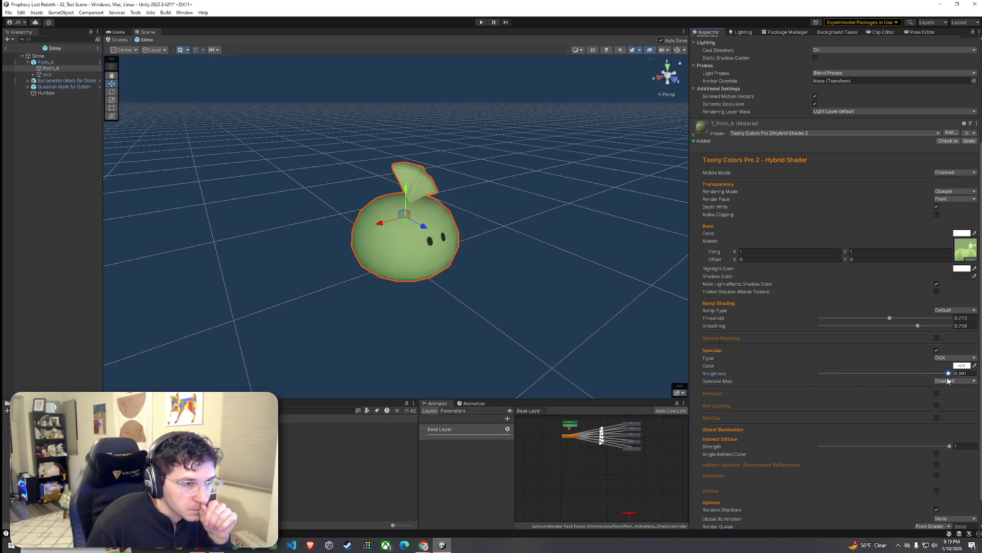
pyautogui.click(948, 380)
pyautogui.click(923, 373)
pyautogui.click(955, 358)
pyautogui.click(947, 373)
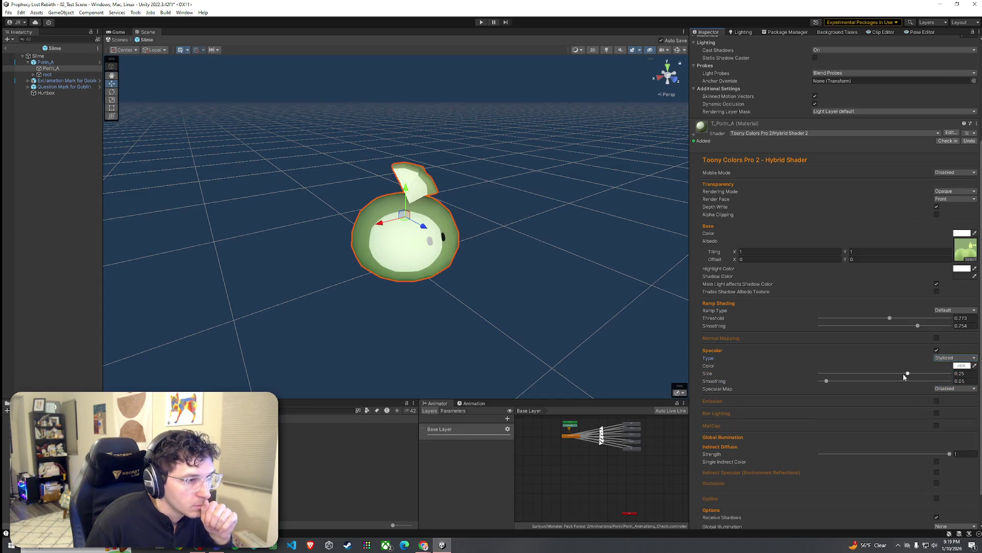
pyautogui.moveTo(907, 374); pyautogui.dragTo(833, 378)
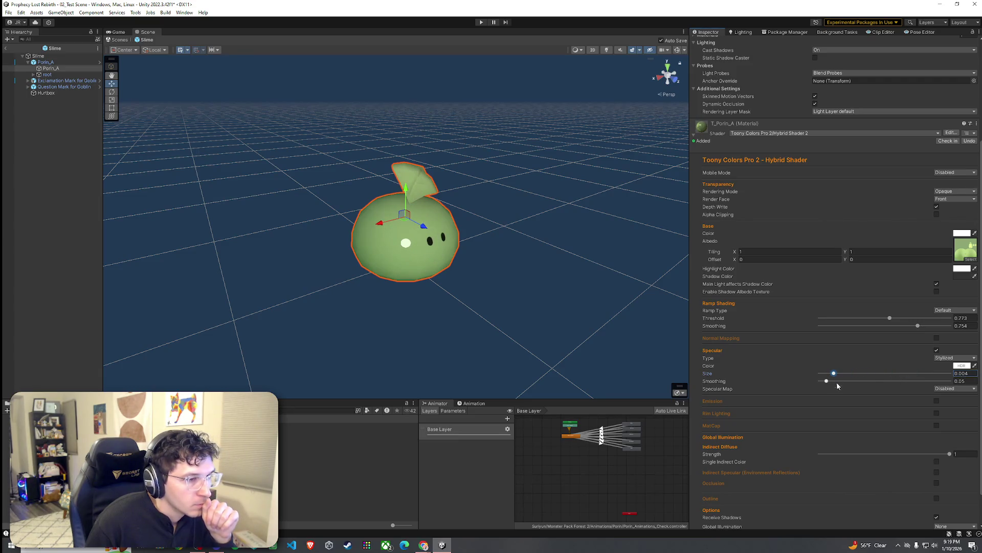
# Step: Experiment with specular size and Smoothing, and try Albedo Alpha before resetting Specular Map to Disabled
pyautogui.moveTo(643, 356)
pyautogui.keyDown('alt'); pyautogui.mouseDown()
pyautogui.moveTo(520, 331)
pyautogui.moveTo(366, 319)
pyautogui.moveTo(360, 333)
pyautogui.moveTo(439, 336)
pyautogui.moveTo(454, 324)
pyautogui.moveTo(558, 339)
pyautogui.mouseUp(); pyautogui.keyUp('alt')
pyautogui.moveTo(827, 382); pyautogui.dragTo(869, 383)
pyautogui.moveTo(946, 386)
pyautogui.mouseDown()
pyautogui.moveTo(741, 377)
pyautogui.moveTo(962, 380)
pyautogui.mouseUp()
pyautogui.moveTo(542, 299)
pyautogui.keyDown('alt'); pyautogui.mouseDown()
pyautogui.moveTo(467, 312)
pyautogui.moveTo(340, 293)
pyautogui.moveTo(566, 291)
pyautogui.mouseUp(); pyautogui.keyUp('alt')
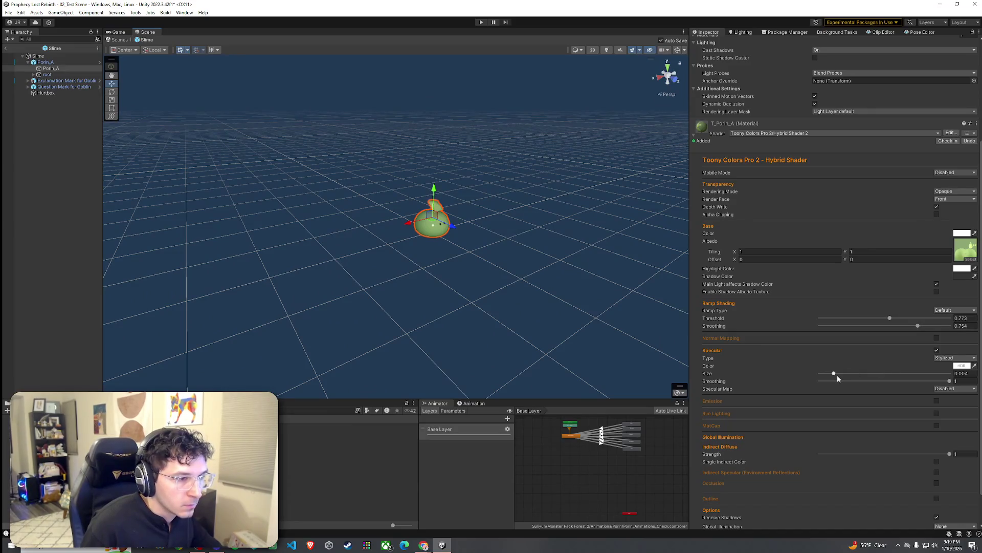
pyautogui.moveTo(833, 374)
pyautogui.mouseDown()
pyautogui.moveTo(921, 373)
pyautogui.moveTo(896, 377)
pyautogui.mouseUp()
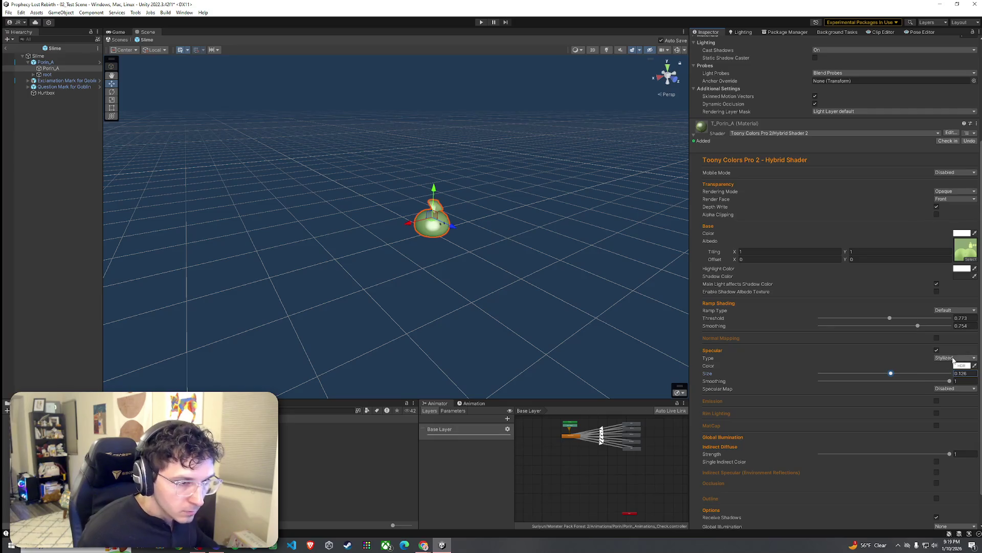
pyautogui.click(955, 389)
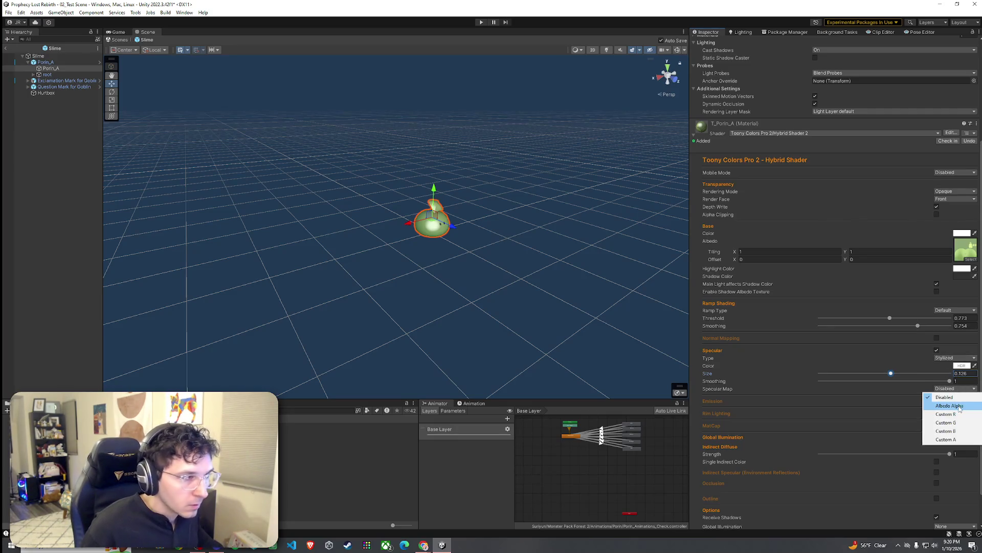
pyautogui.click(958, 405)
pyautogui.click(955, 388)
pyautogui.click(951, 398)
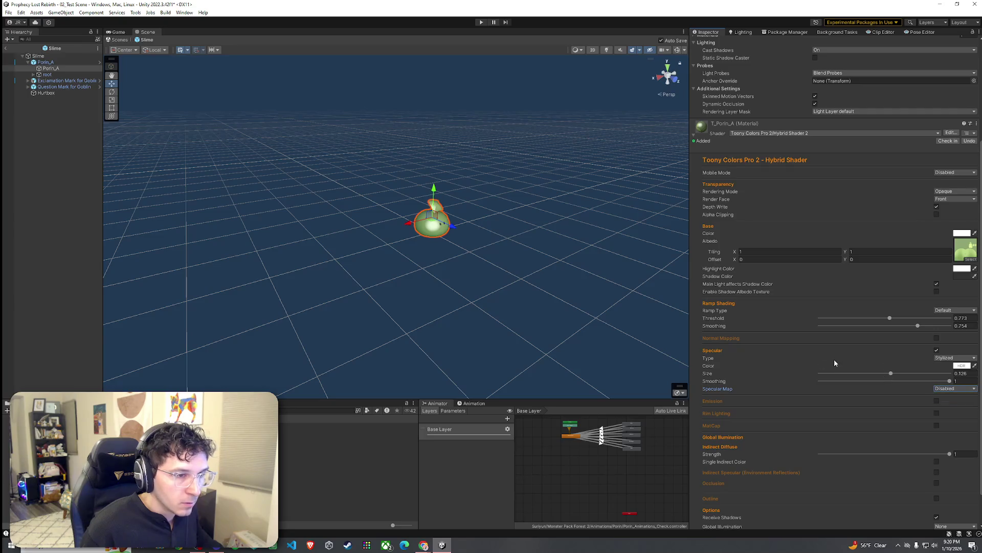
# Step: Set Specular Size to 0.024 and the type to Crisp, then switch Specular off
pyautogui.moveTo(544, 289)
pyautogui.mouseDown()
pyautogui.moveTo(551, 280)
pyautogui.moveTo(511, 290)
pyautogui.moveTo(517, 297)
pyautogui.mouseUp()
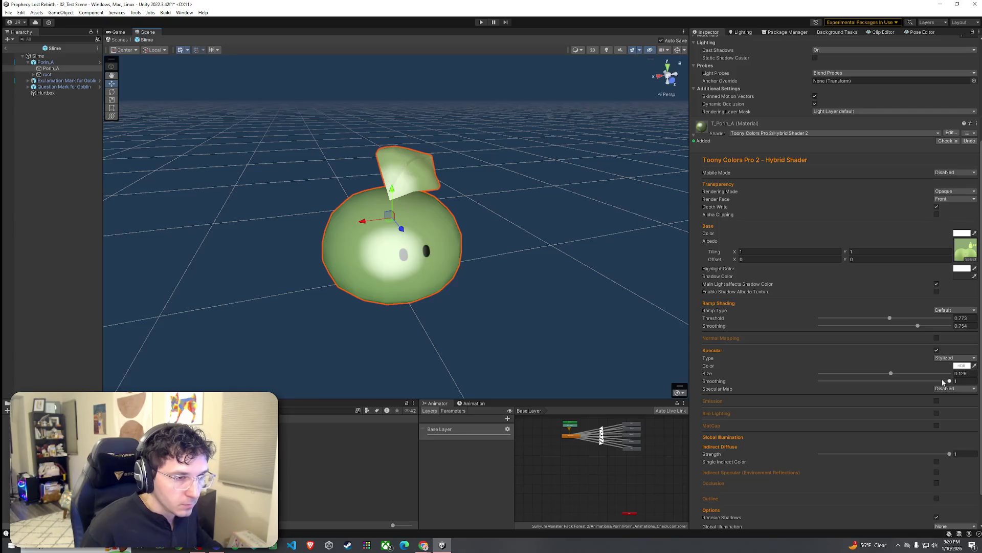
pyautogui.moveTo(890, 373); pyautogui.dragTo(858, 373)
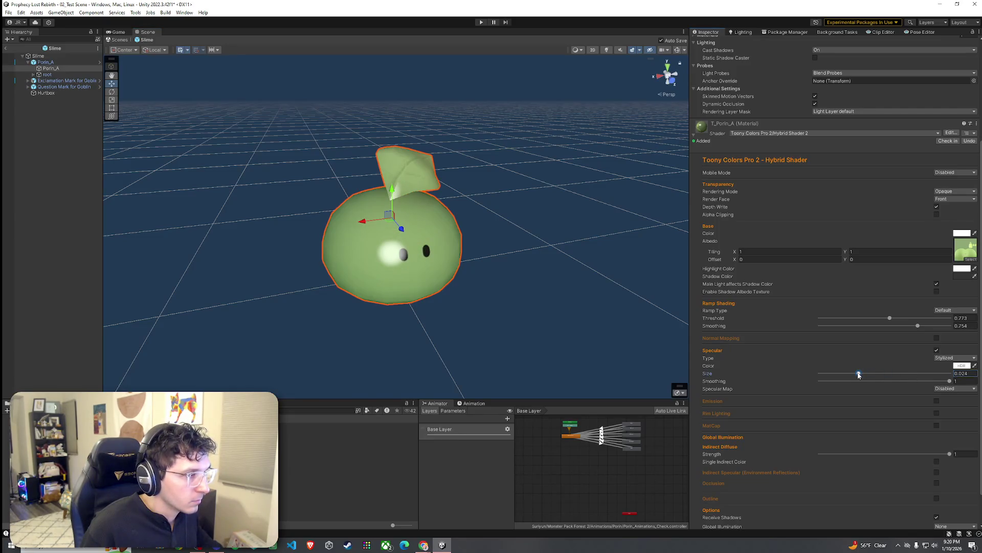
pyautogui.moveTo(590, 322)
pyautogui.mouseDown()
pyautogui.moveTo(506, 324)
pyautogui.moveTo(539, 359)
pyautogui.moveTo(551, 345)
pyautogui.moveTo(574, 364)
pyautogui.mouseUp()
pyautogui.press('f')
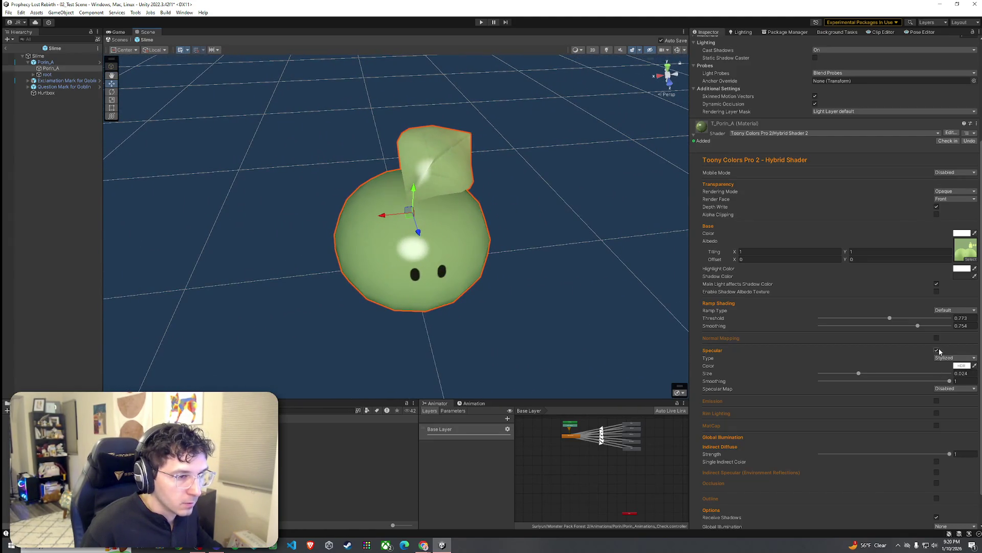
pyautogui.click(955, 357)
pyautogui.click(947, 373)
pyautogui.moveTo(579, 313); pyautogui.dragTo(546, 309)
pyautogui.click(937, 351)
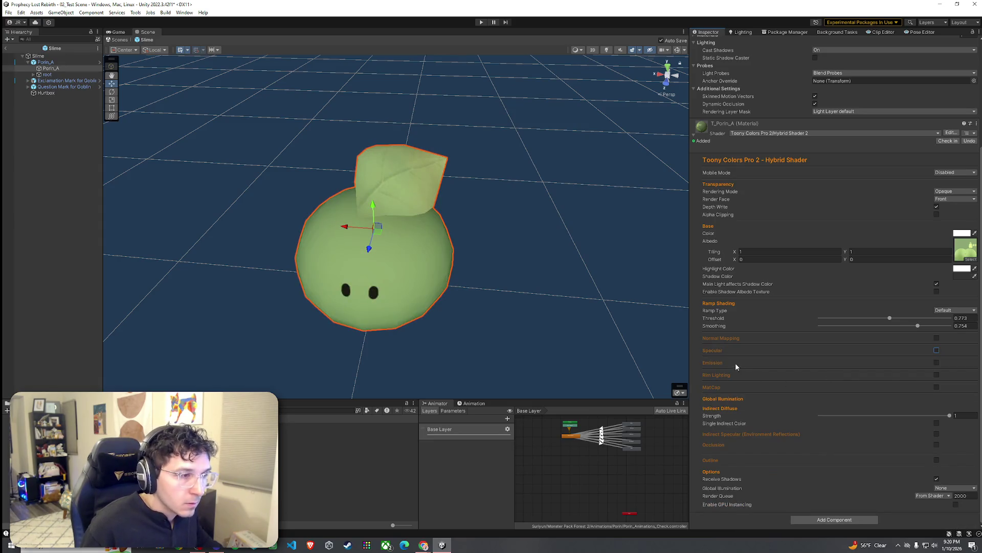
# Step: Enable Rim Lighting, set its Min to about 0.139, and lower its Max
pyautogui.click(938, 375)
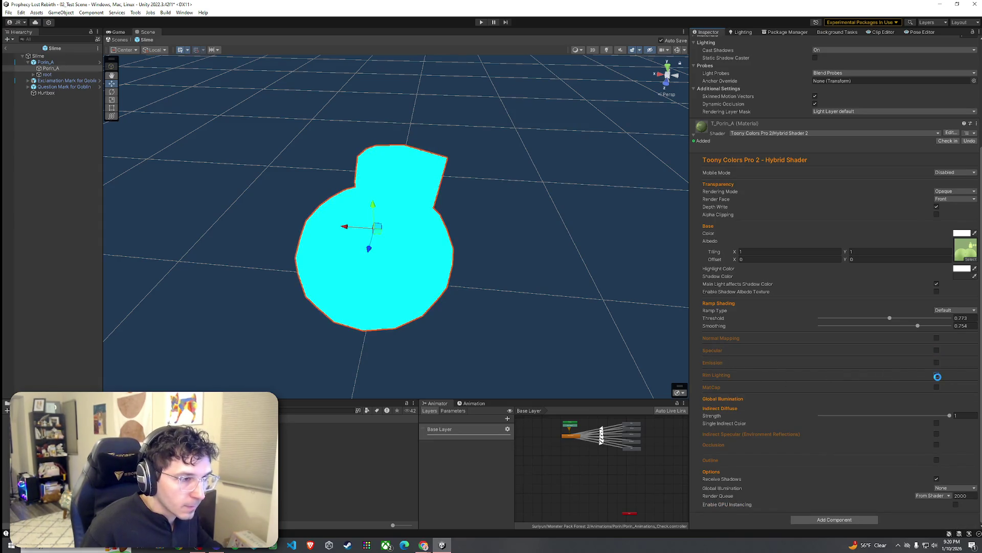
pyautogui.scroll(-2, 489, 340)
pyautogui.scroll(5, 511, 324)
pyautogui.scroll(-6, 546, 303)
pyautogui.keyDown('alt'); pyautogui.moveTo(546, 302); pyautogui.dragTo(562, 303); pyautogui.keyUp('alt')
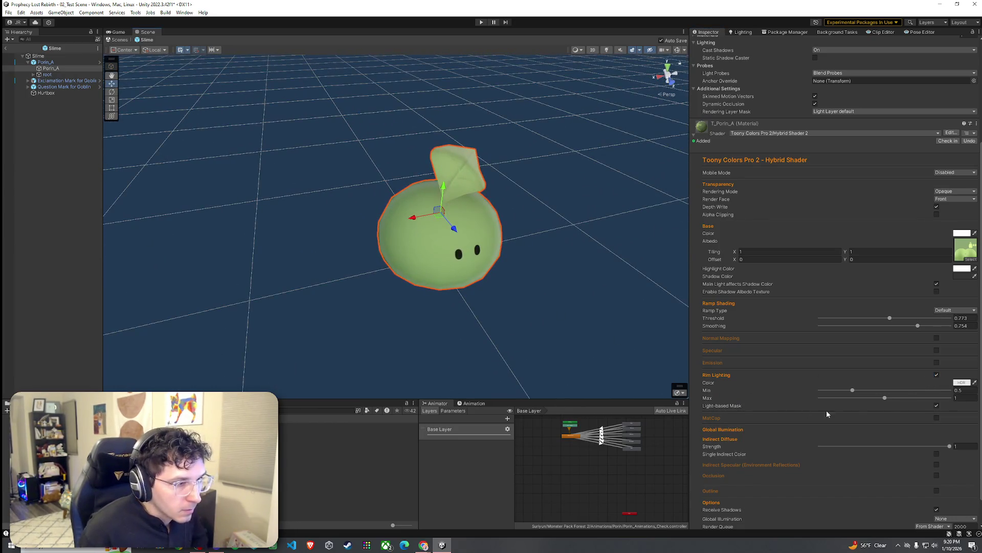
pyautogui.moveTo(852, 391)
pyautogui.mouseDown()
pyautogui.moveTo(898, 392)
pyautogui.moveTo(818, 395)
pyautogui.moveTo(830, 392)
pyautogui.mouseUp()
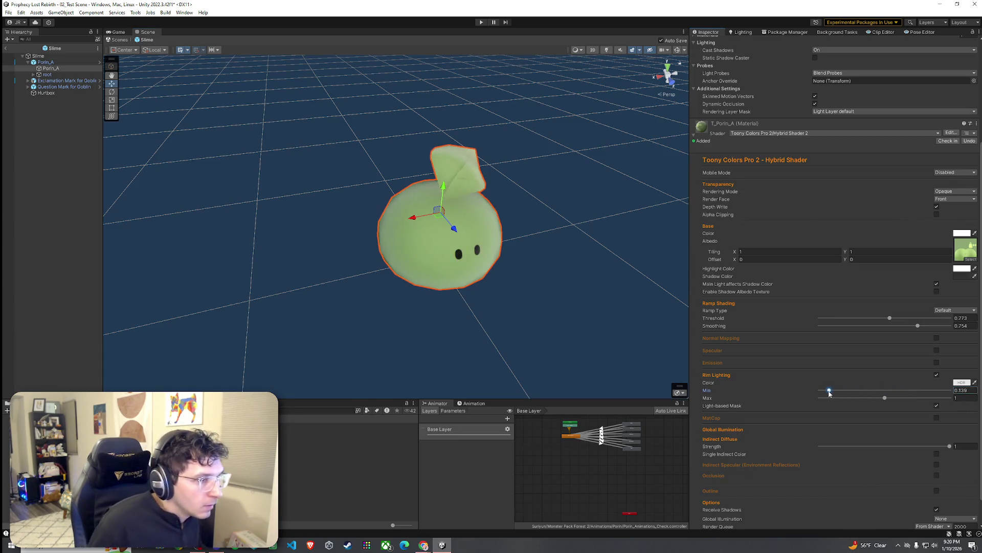
pyautogui.click(888, 398)
pyautogui.moveTo(889, 397)
pyautogui.mouseDown()
pyautogui.moveTo(826, 398)
pyautogui.moveTo(875, 399)
pyautogui.moveTo(855, 402)
pyautogui.mouseUp()
# Step: Pull the view back and exit prefab mode to the 02_Test Scene
pyautogui.scroll(-5, 519, 301)
pyautogui.moveTo(623, 363); pyautogui.dragTo(226, 153)
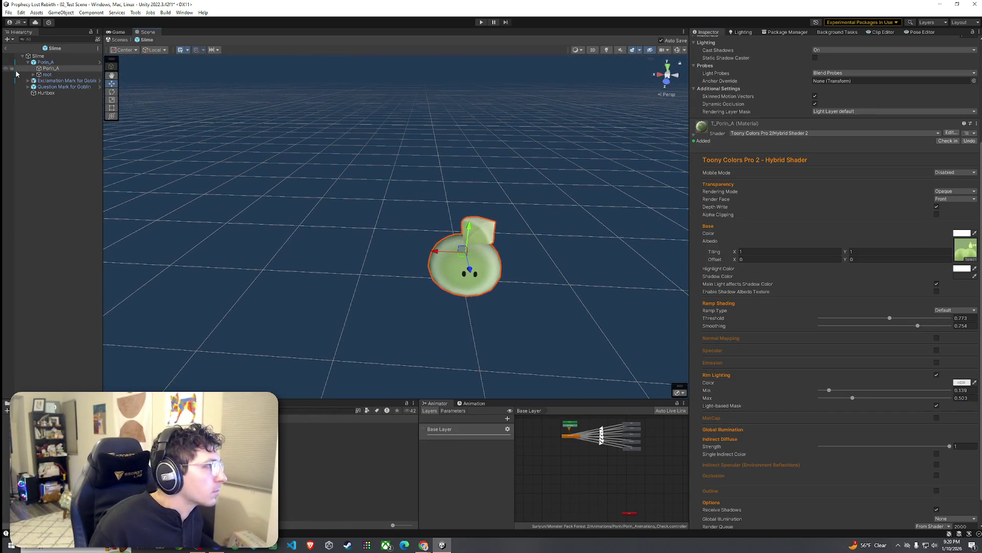
pyautogui.click(5, 48)
# Step: Reopen the Slime prefab from the Project panel, select Porin_A and bring up its shader list
pyautogui.moveTo(328, 166)
pyautogui.mouseDown()
pyautogui.moveTo(395, 185)
pyautogui.moveTo(317, 182)
pyautogui.moveTo(360, 174)
pyautogui.moveTo(247, 299)
pyautogui.mouseUp()
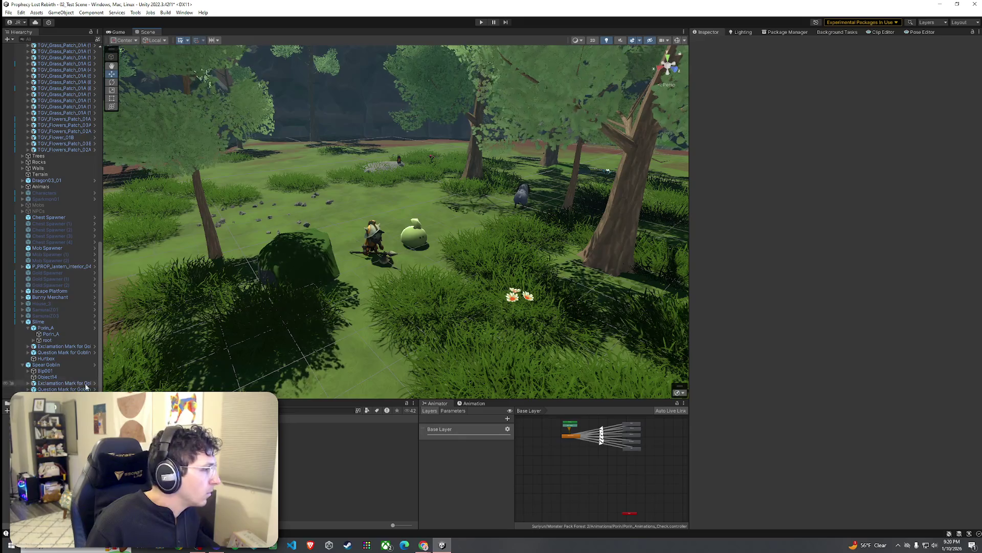
pyautogui.click(287, 425)
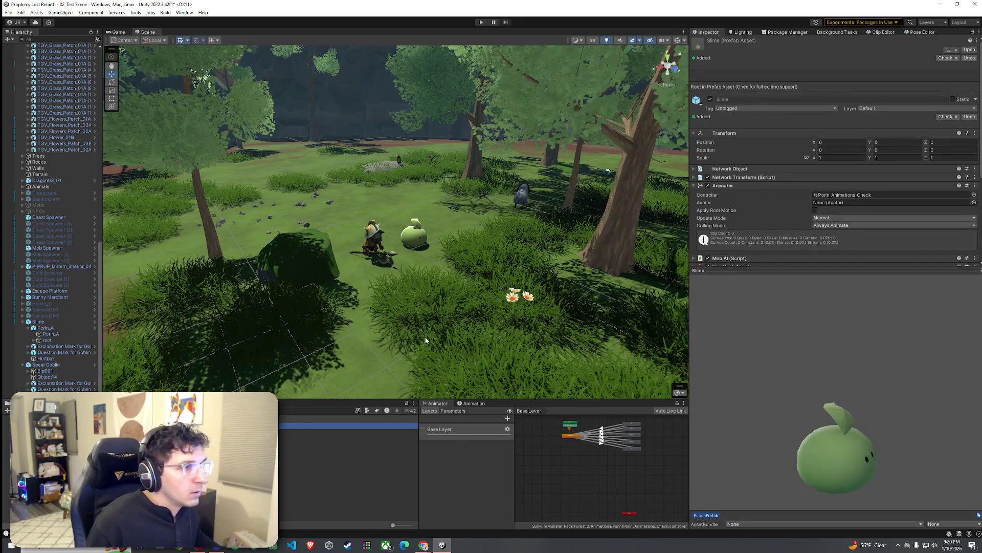
pyautogui.doubleClick(287, 426)
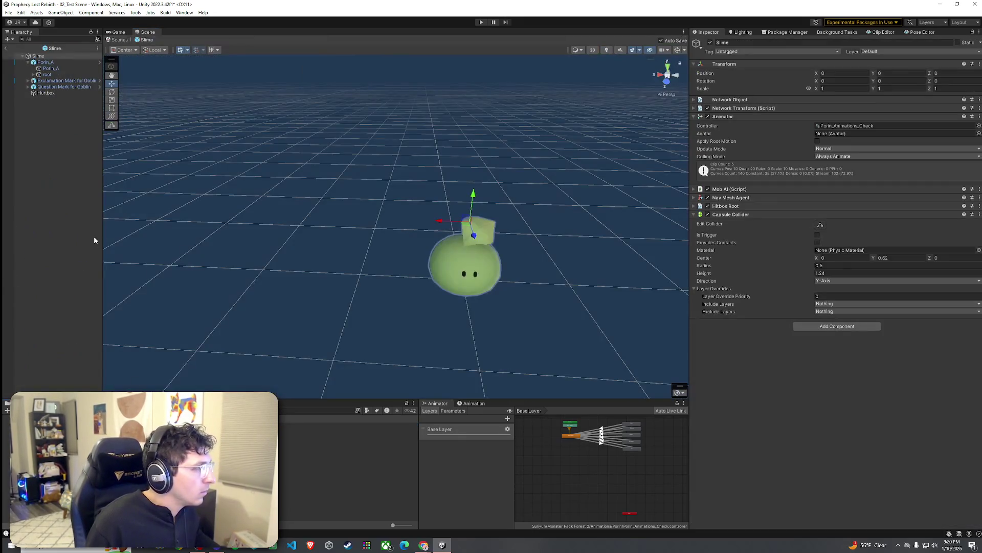
pyautogui.click(51, 68)
pyautogui.click(783, 270)
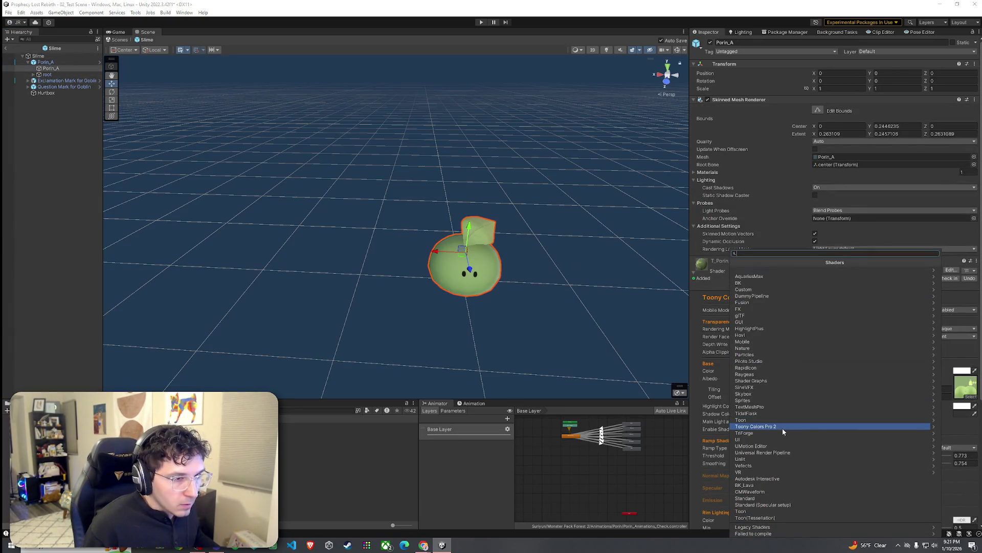
# Step: Switch Porin_A to the Toon shader, darken the Base Map colour to grey, and apply it to the 1st shading map
pyautogui.click(779, 509)
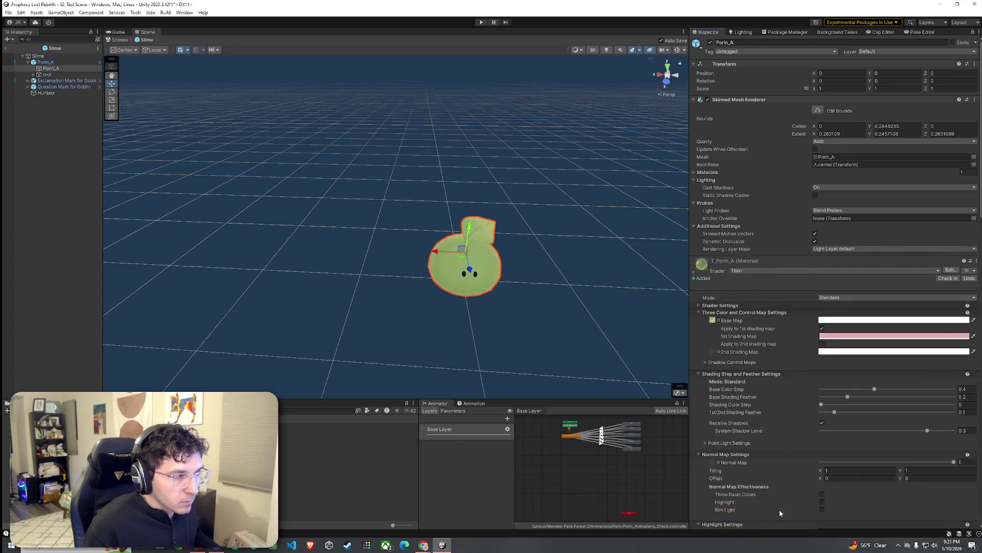
pyautogui.moveTo(614, 315)
pyautogui.mouseDown()
pyautogui.moveTo(564, 309)
pyautogui.moveTo(607, 314)
pyautogui.mouseUp()
pyautogui.click(860, 320)
pyautogui.moveTo(884, 365)
pyautogui.mouseDown()
pyautogui.moveTo(882, 397)
pyautogui.moveTo(865, 353)
pyautogui.moveTo(869, 375)
pyautogui.moveTo(868, 358)
pyautogui.moveTo(891, 355)
pyautogui.moveTo(893, 370)
pyautogui.moveTo(881, 359)
pyautogui.moveTo(869, 374)
pyautogui.moveTo(880, 352)
pyautogui.moveTo(867, 378)
pyautogui.moveTo(887, 364)
pyautogui.mouseUp()
pyautogui.click(944, 317)
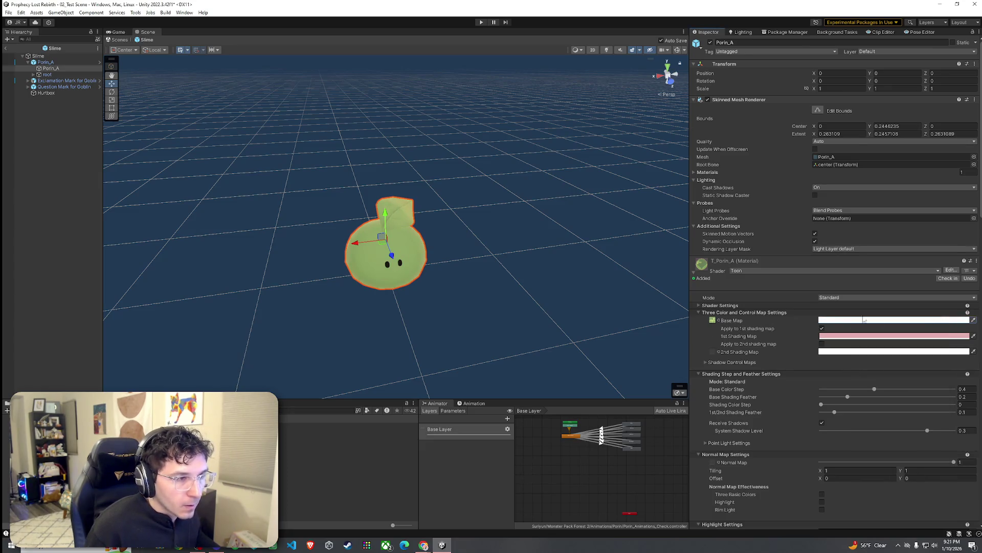
pyautogui.click(822, 328)
# Step: Set the 2nd Shading Map colour to grey 6D6969, without the base map applied to it
pyautogui.click(834, 352)
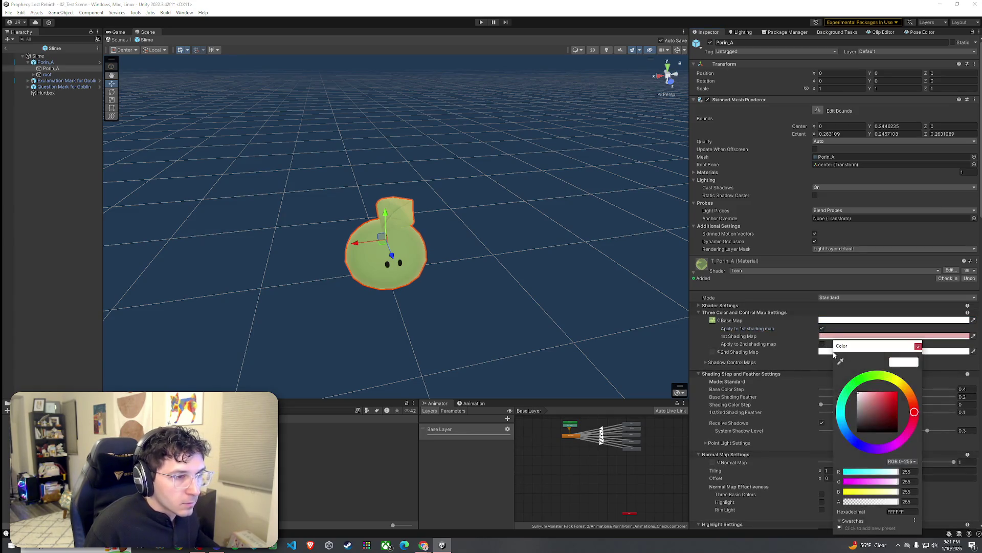
pyautogui.moveTo(871, 399); pyautogui.dragTo(848, 415)
pyautogui.click(918, 346)
pyautogui.click(837, 353)
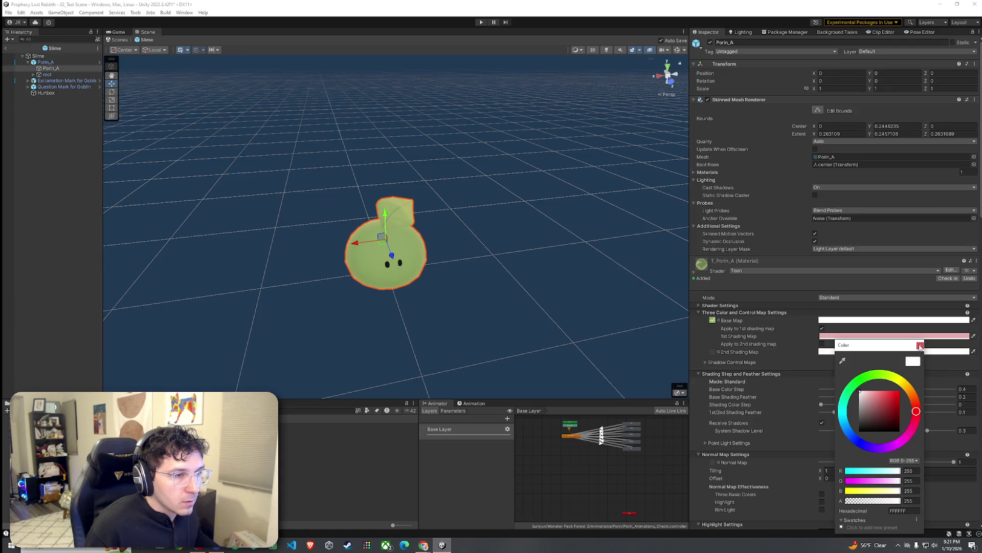
pyautogui.click(920, 346)
pyautogui.click(821, 345)
pyautogui.click(838, 353)
pyautogui.moveTo(870, 404); pyautogui.dragTo(868, 420)
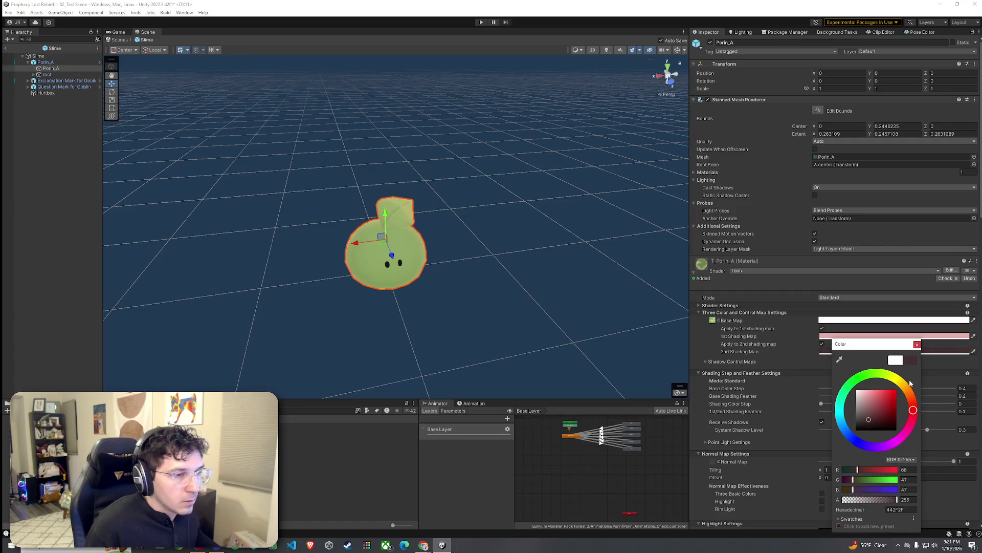
pyautogui.click(917, 345)
pyautogui.click(822, 343)
# Step: Darken the 1st Shading Map colour to 875656, toggling the base map on the 2nd shading map
pyautogui.click(839, 335)
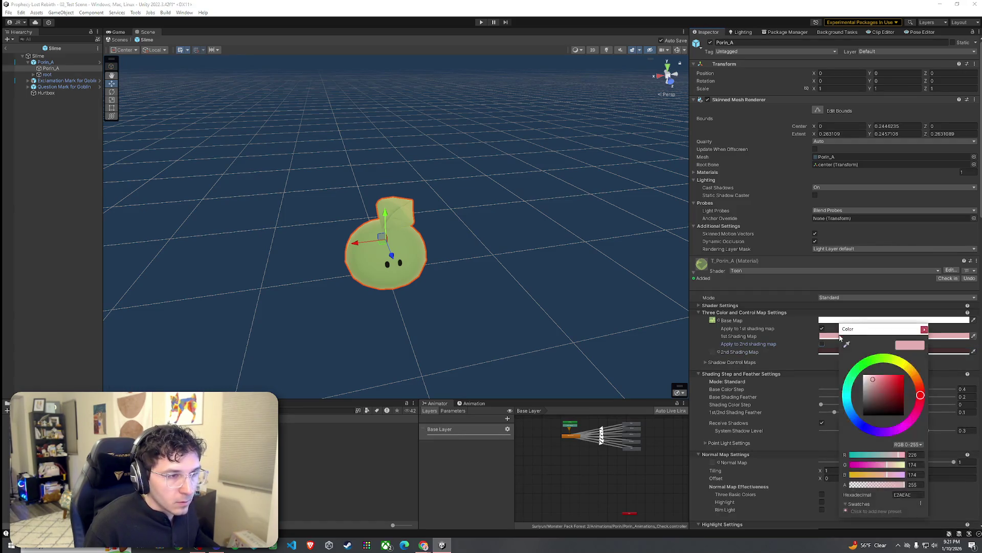
pyautogui.moveTo(882, 396); pyautogui.dragTo(878, 394)
pyautogui.click(924, 329)
pyautogui.click(822, 344)
pyautogui.click(896, 336)
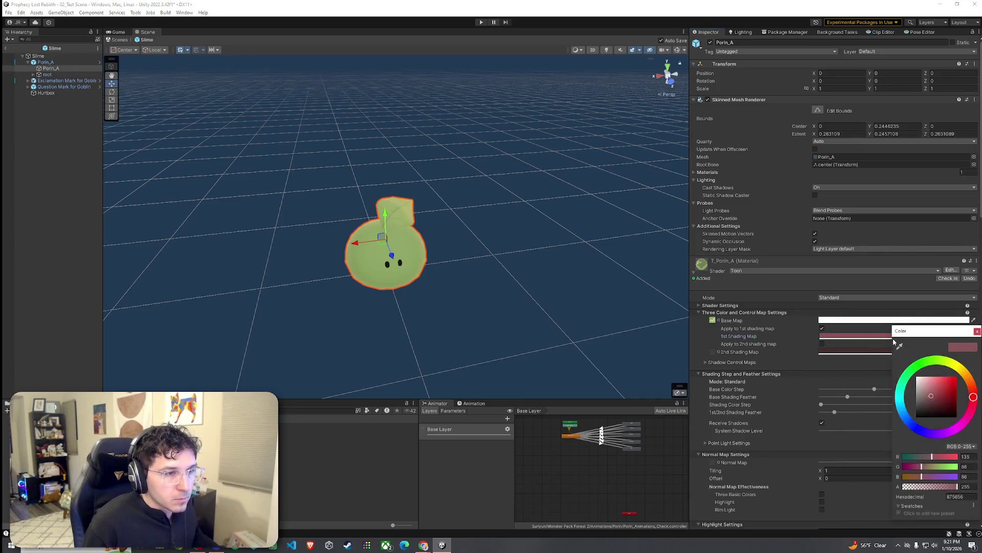
pyautogui.click(977, 333)
pyautogui.press('z')
pyautogui.hotkey('ctrl', 'z')
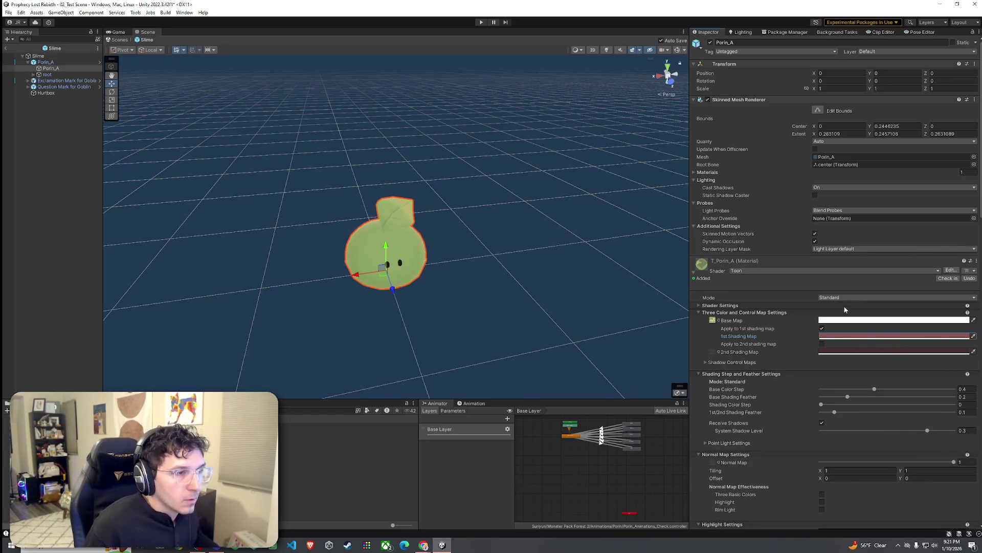
# Step: Switch the material to Toon/Lighted, then bring up the Universal Render Pipeline shaders
pyautogui.click(802, 271)
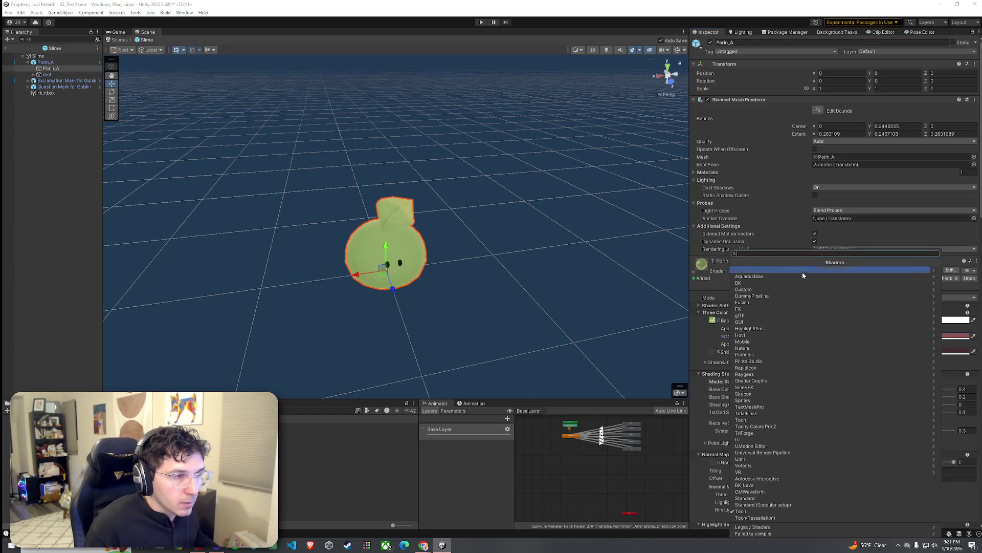
pyautogui.click(762, 422)
pyautogui.click(761, 283)
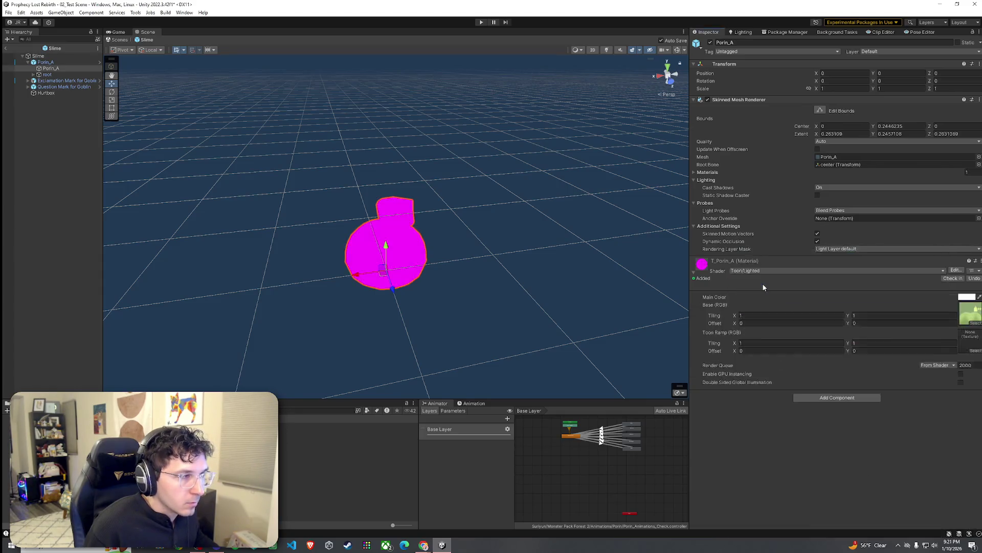
pyautogui.click(772, 271)
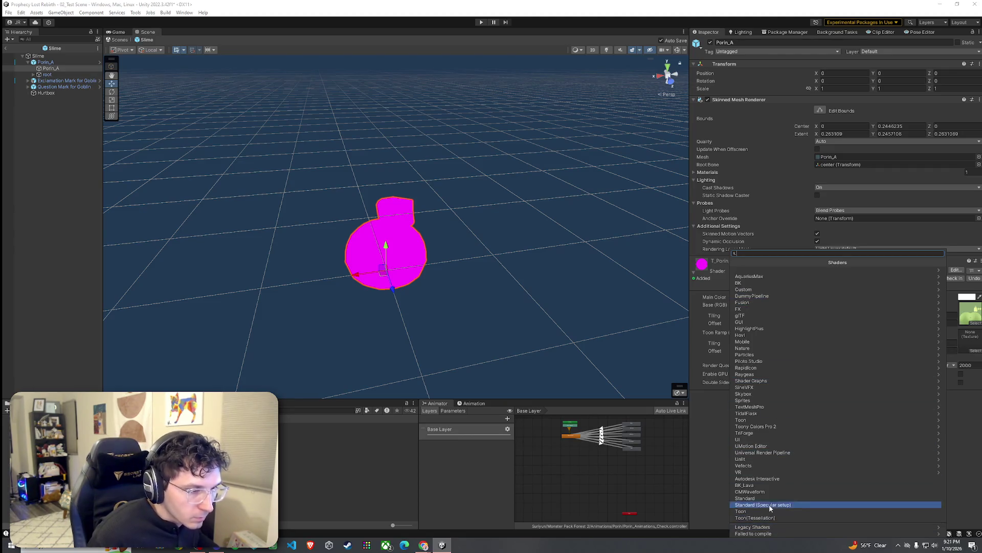
pyautogui.click(764, 453)
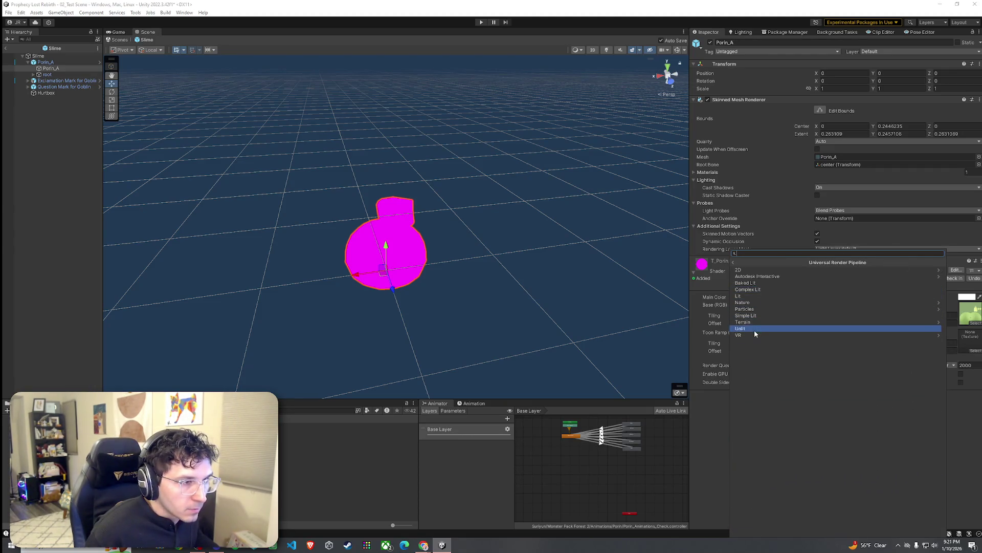
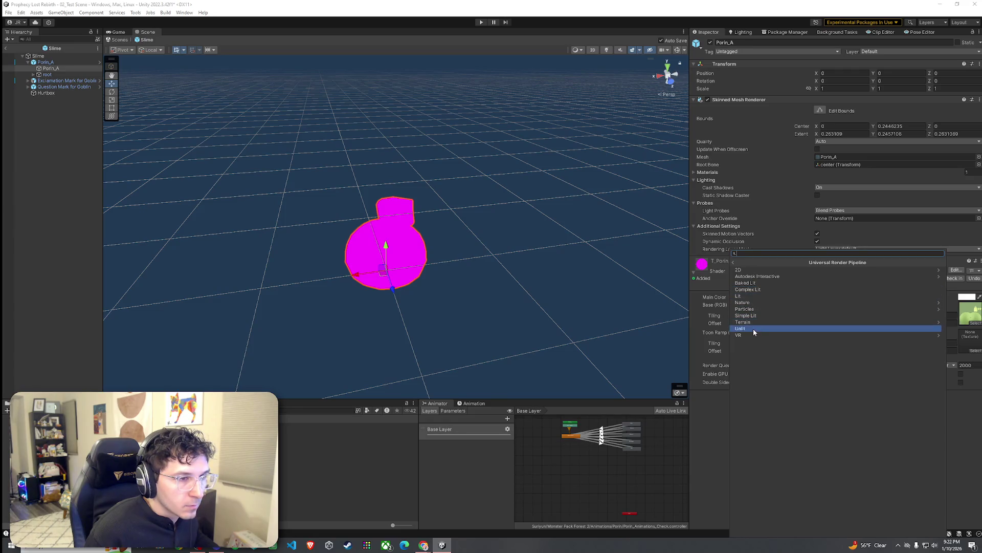
# Step: Try the URP Lit, TidalFlask Water Depth and ArnoldStandardSurface shaders on T_Porin_A
pyautogui.click(767, 296)
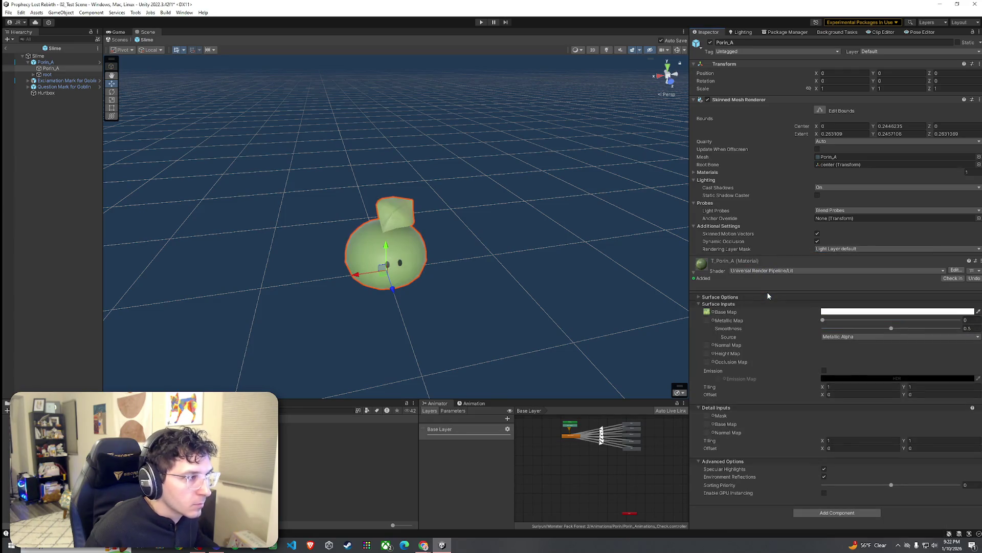
pyautogui.click(746, 271)
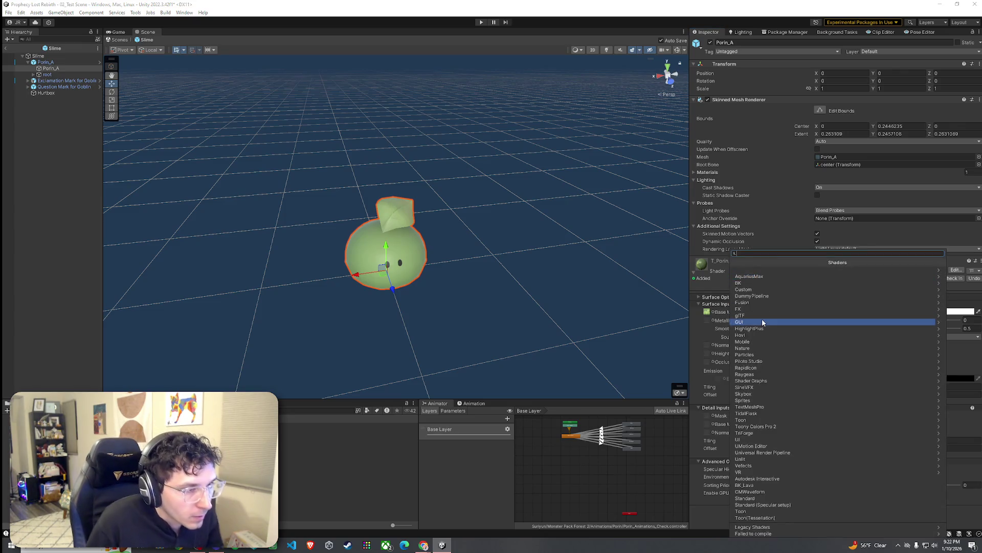
pyautogui.click(759, 412)
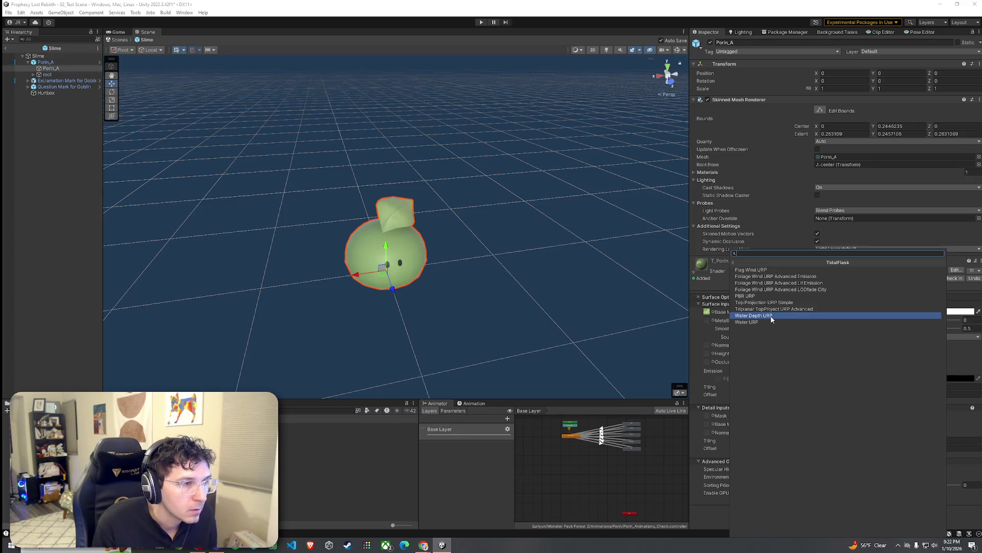
pyautogui.click(771, 316)
pyautogui.click(781, 271)
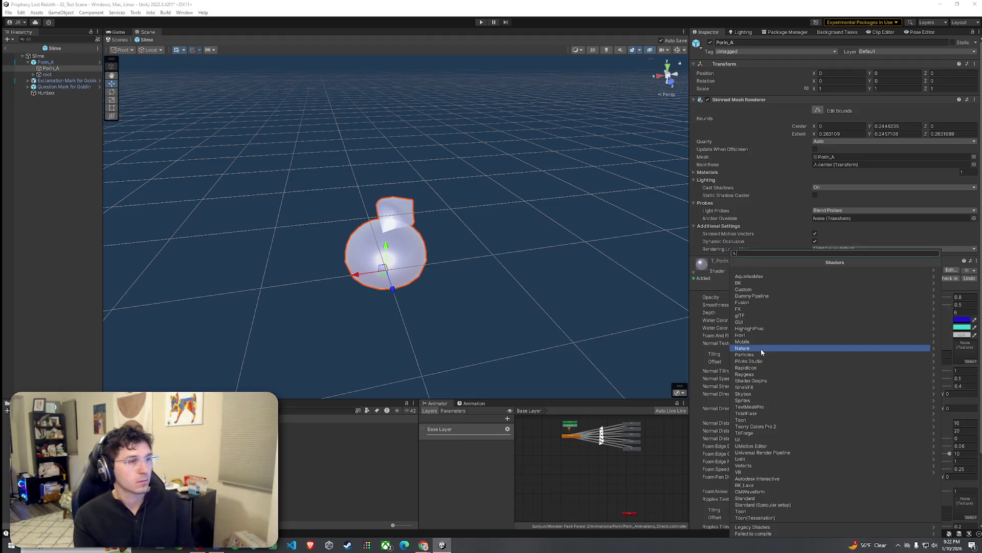
pyautogui.click(757, 336)
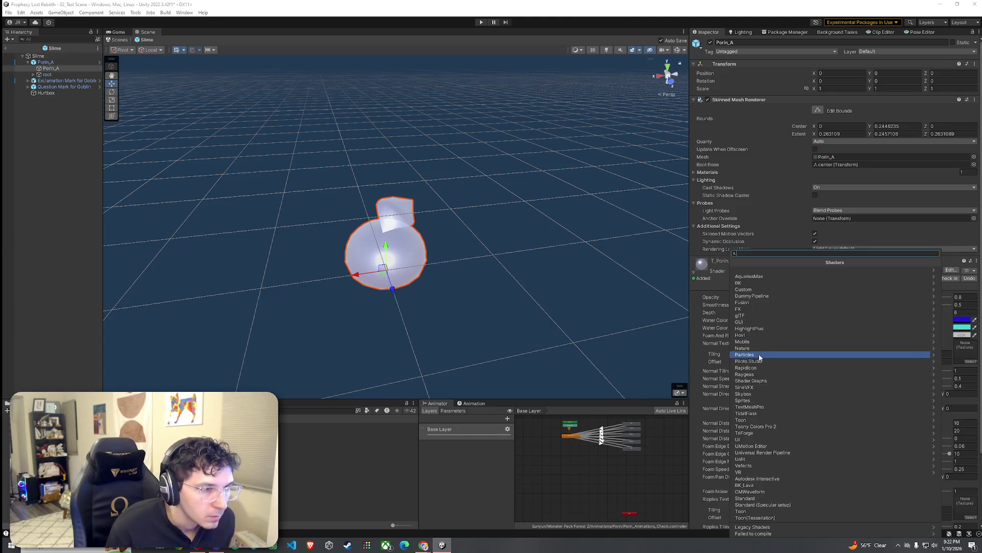
pyautogui.click(758, 361)
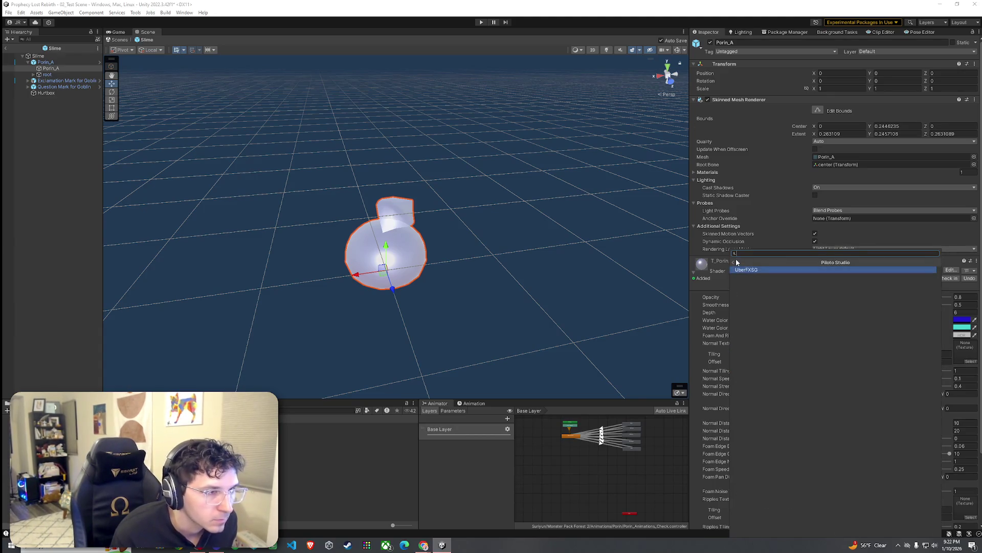
pyautogui.click(733, 262)
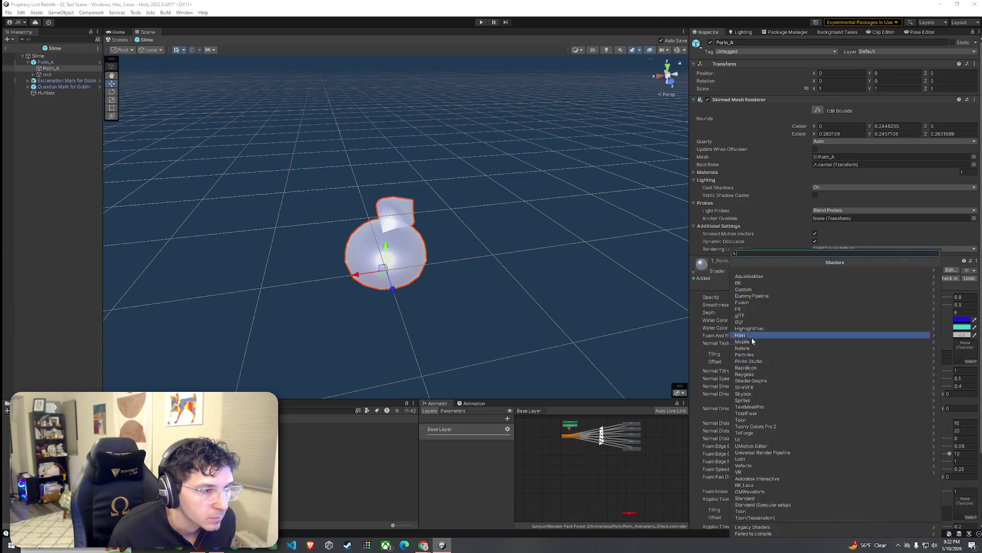
pyautogui.click(752, 381)
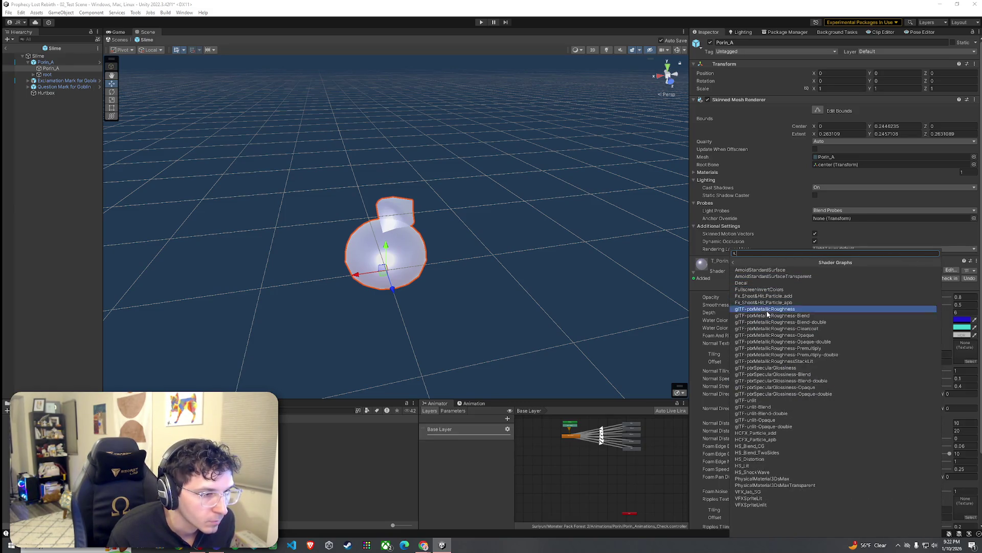
pyautogui.click(761, 269)
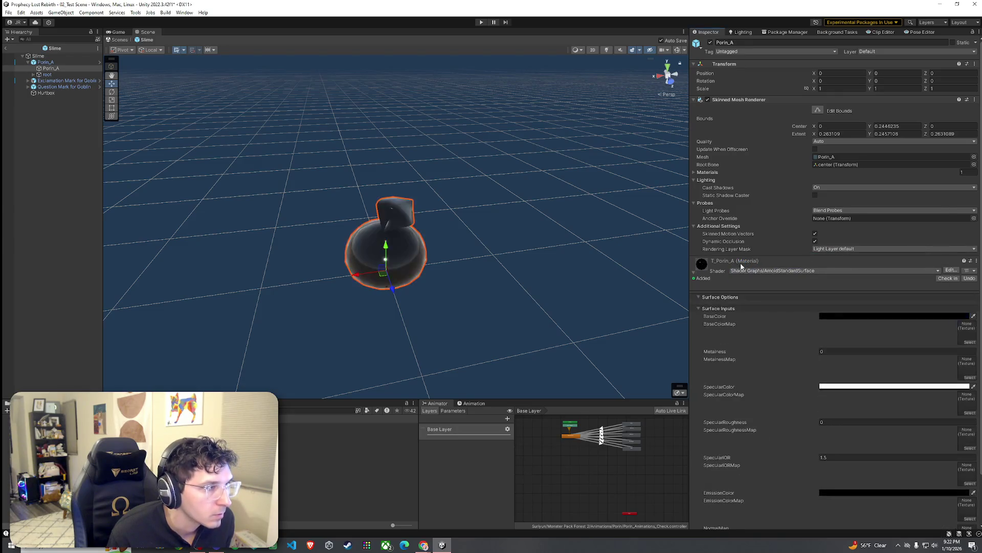
# Step: Try Toony Colors Outline Only Opaque, then settle on the Toon (Tessellation) shader
pyautogui.click(746, 270)
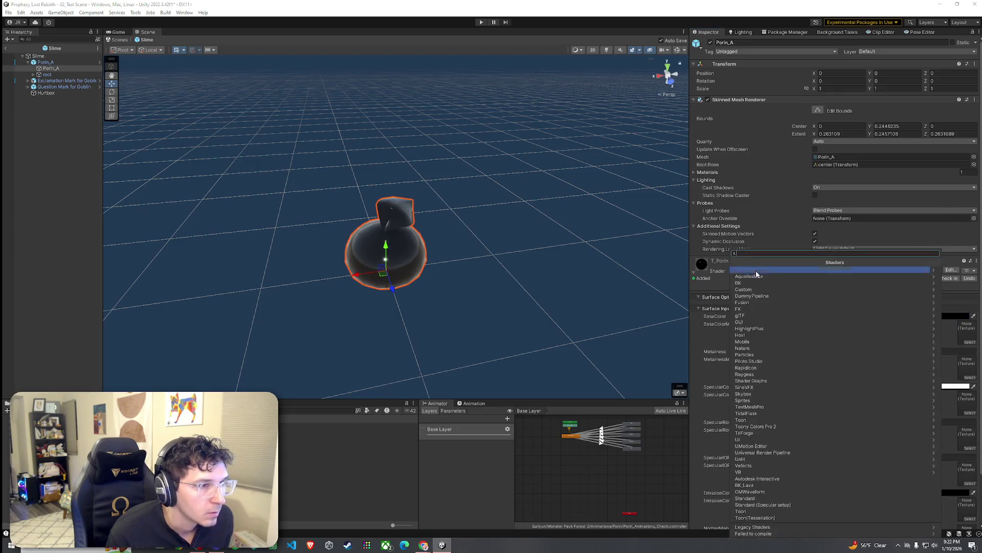
pyautogui.click(752, 427)
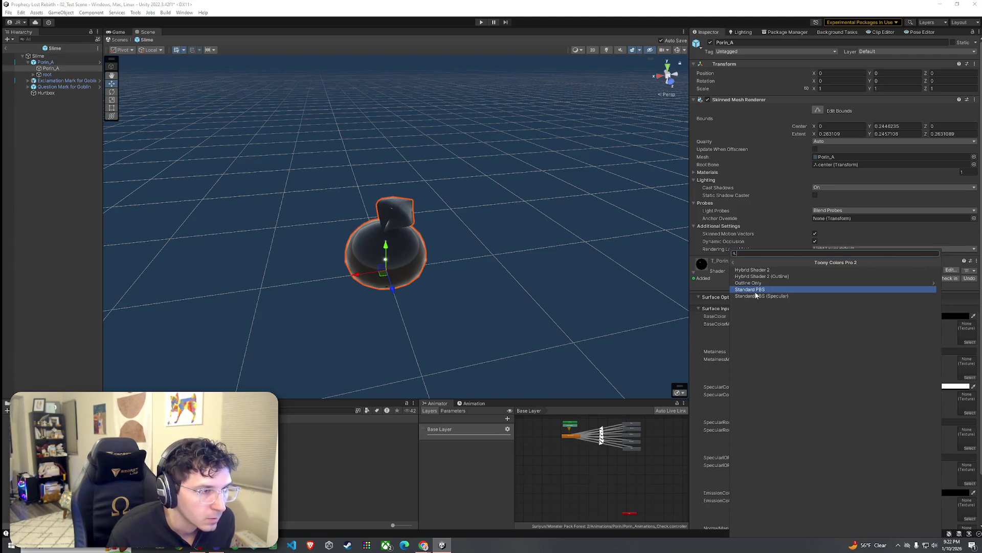
pyautogui.click(756, 284)
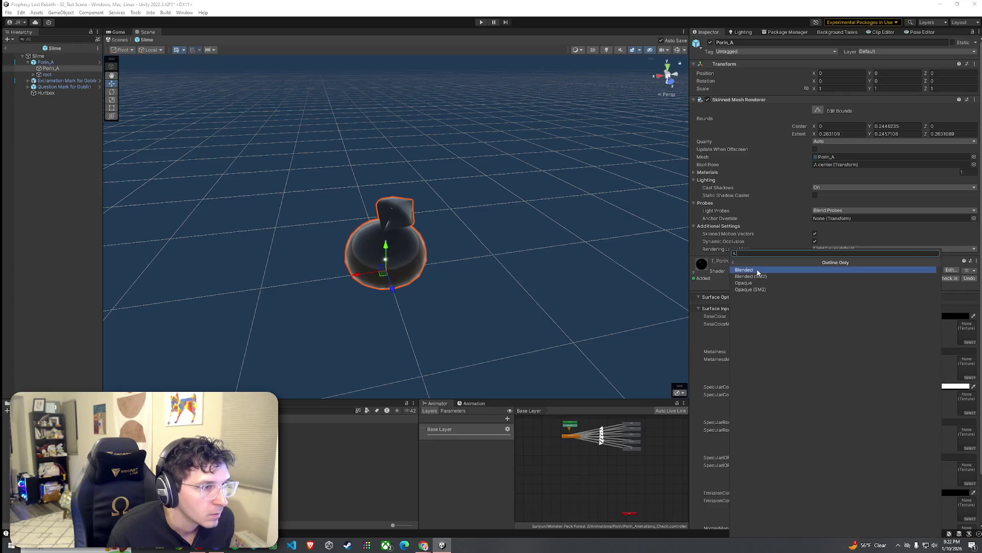
pyautogui.click(751, 283)
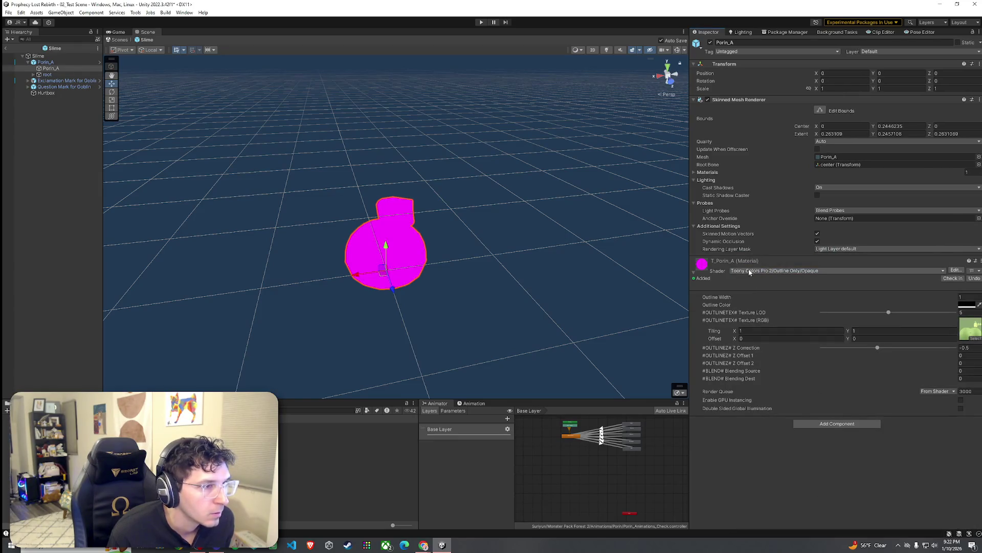
pyautogui.click(748, 272)
pyautogui.click(763, 453)
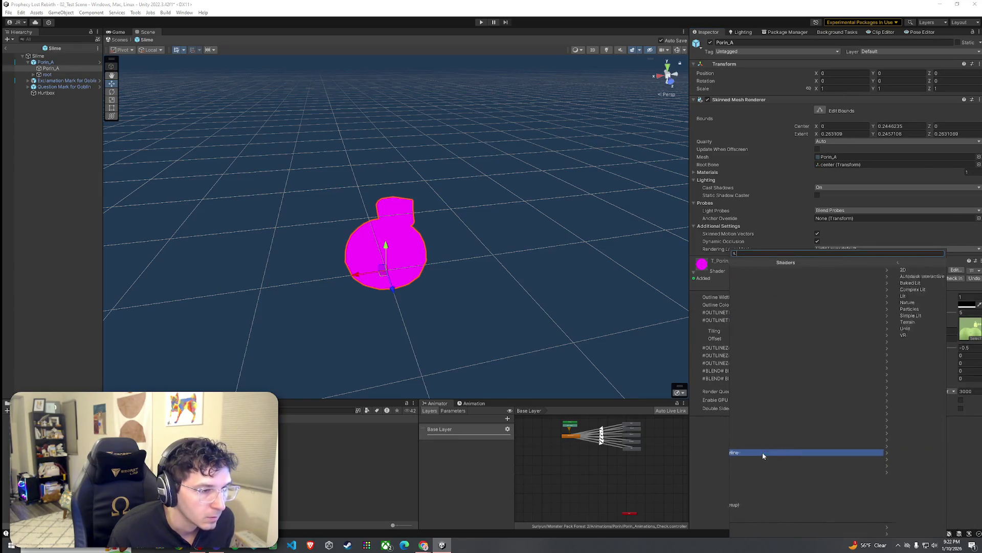
pyautogui.click(733, 263)
pyautogui.click(759, 520)
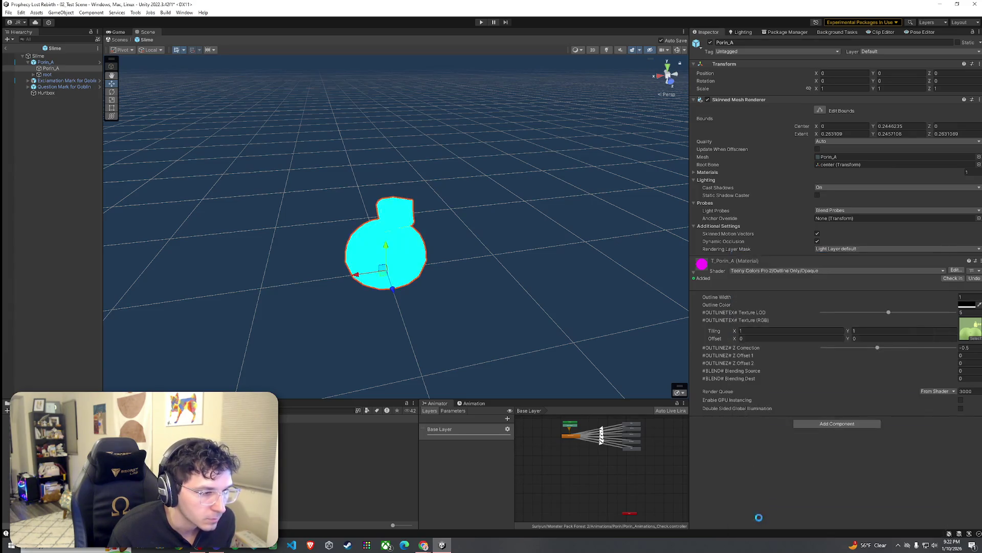
pyautogui.moveTo(613, 307)
pyautogui.mouseDown()
pyautogui.moveTo(630, 292)
pyautogui.moveTo(595, 303)
pyautogui.moveTo(404, 307)
pyautogui.moveTo(500, 292)
pyautogui.moveTo(601, 305)
pyautogui.mouseUp()
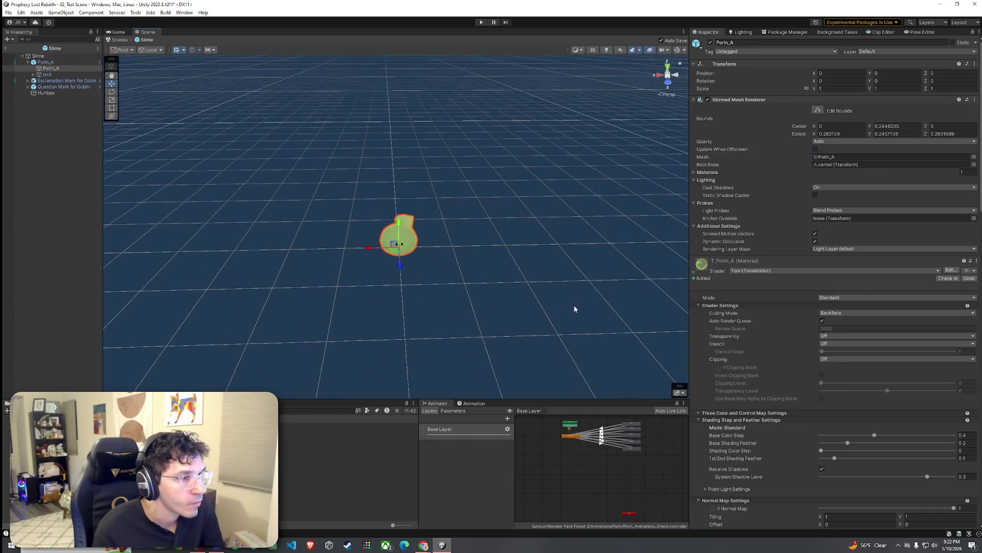
pyautogui.click(757, 271)
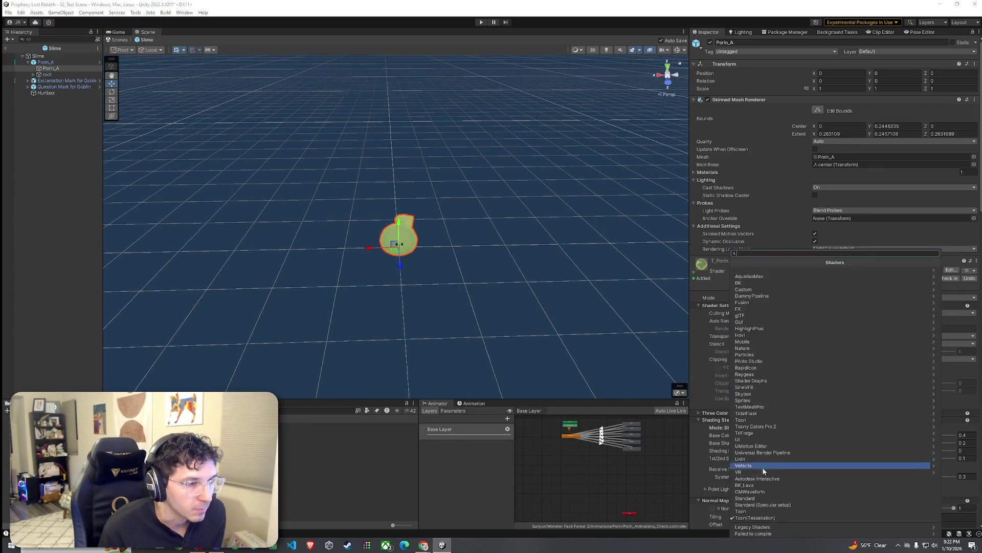
# Step: Apply the Toon shader to T_Porin_A and select Porin_A back in the forest scene
pyautogui.click(759, 510)
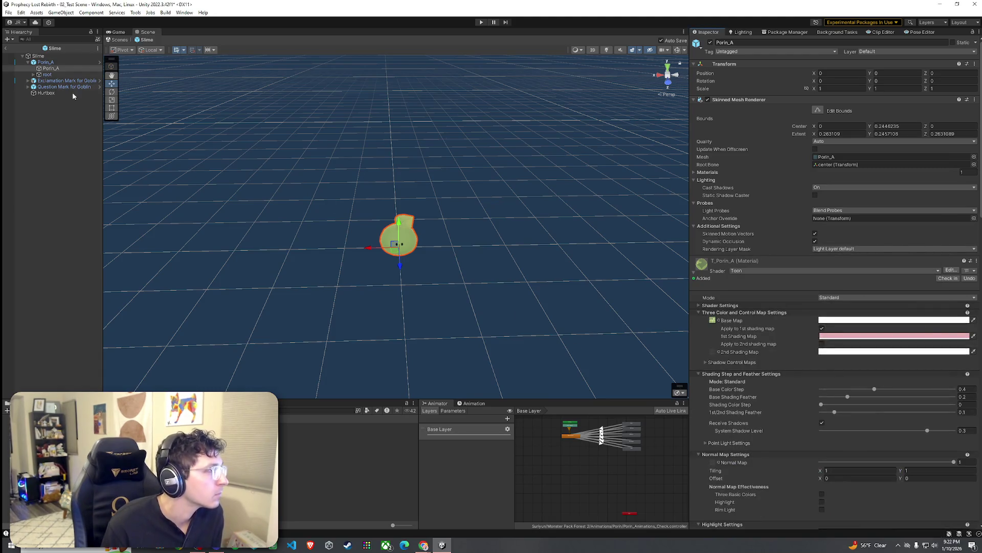
pyautogui.click(6, 49)
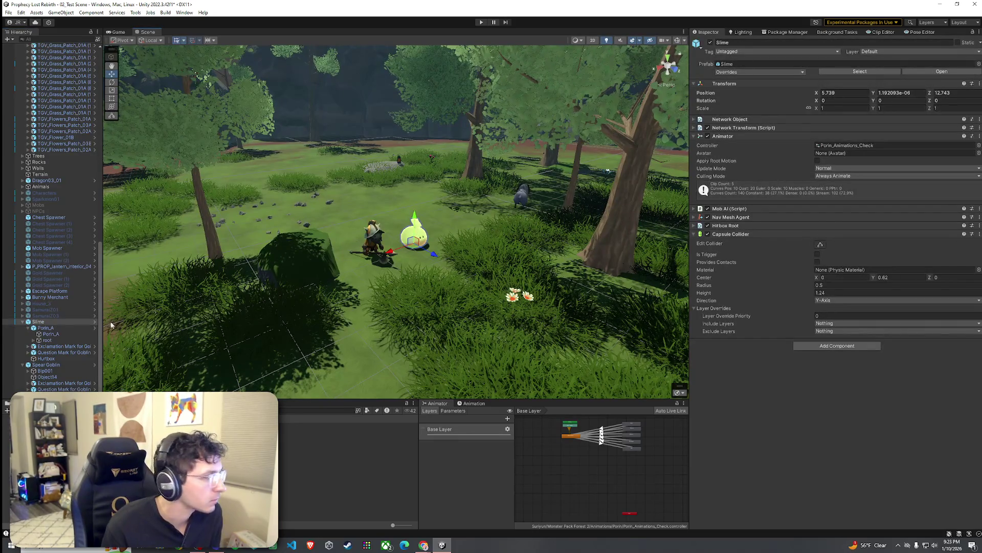
pyautogui.click(51, 333)
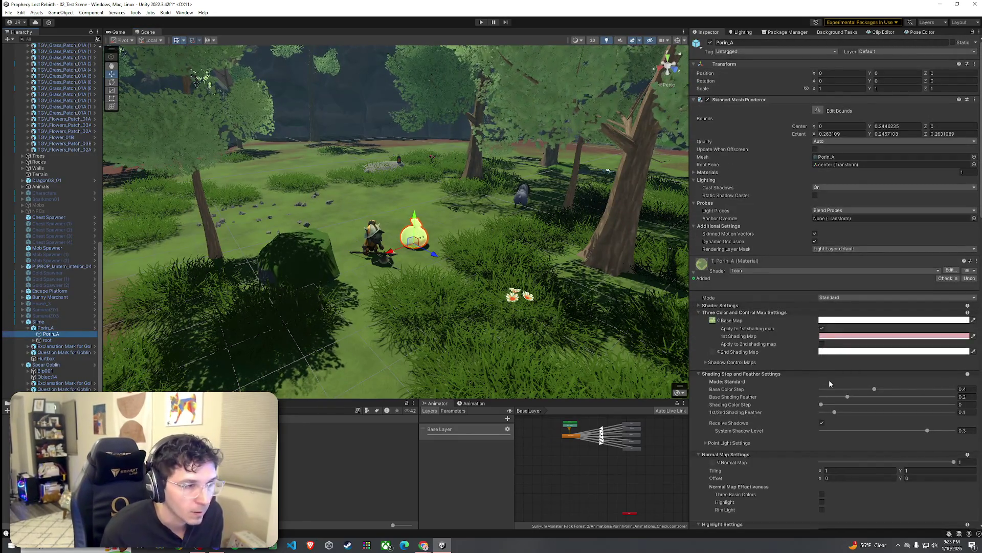
# Step: Set Base Color Step to about 0.189 and Base Shading Feather to about 0.197
pyautogui.moveTo(874, 390); pyautogui.dragTo(974, 391)
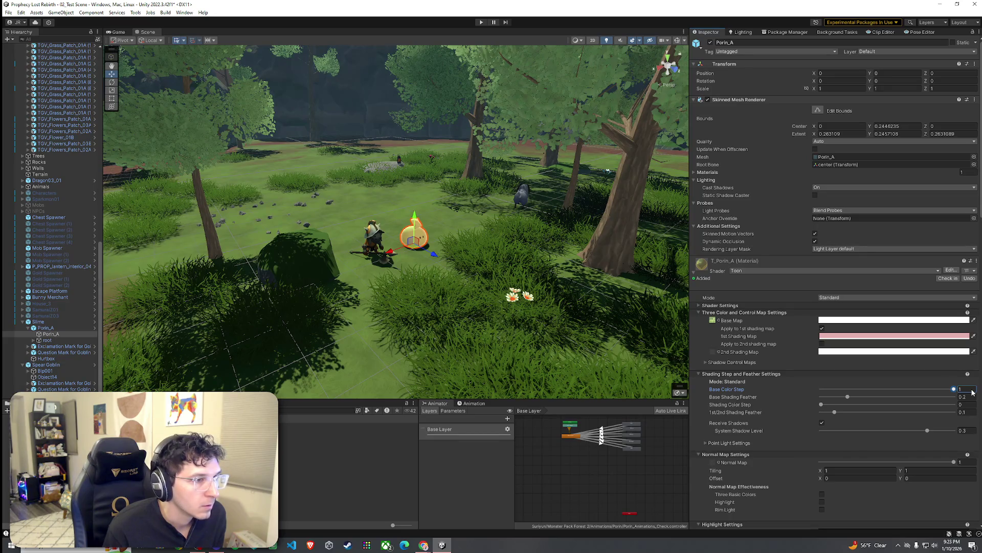
pyautogui.moveTo(972, 392); pyautogui.dragTo(861, 392)
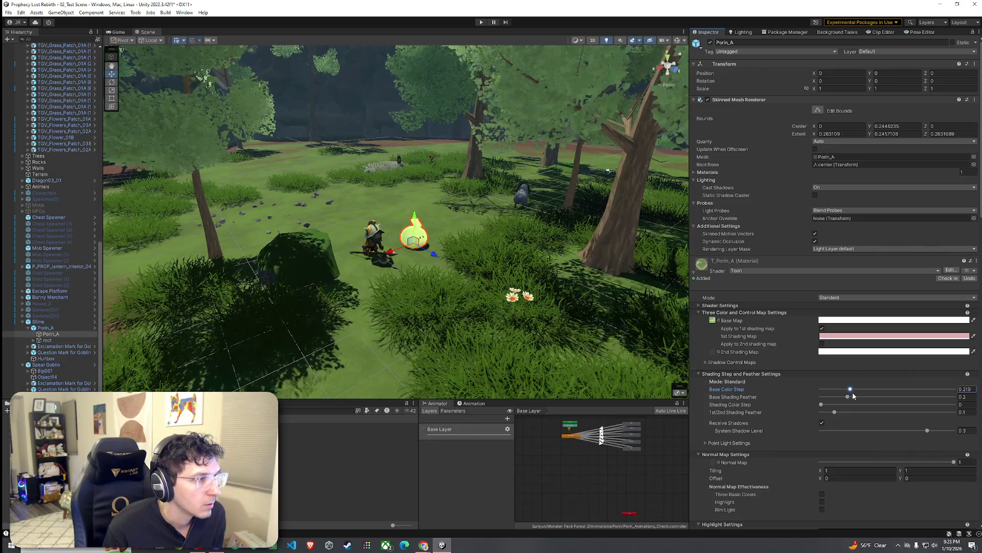
pyautogui.moveTo(665, 381)
pyautogui.mouseDown()
pyautogui.moveTo(452, 306)
pyautogui.moveTo(509, 306)
pyautogui.moveTo(434, 324)
pyautogui.moveTo(521, 332)
pyautogui.mouseUp()
pyautogui.hotkey('ctrl', 'z')
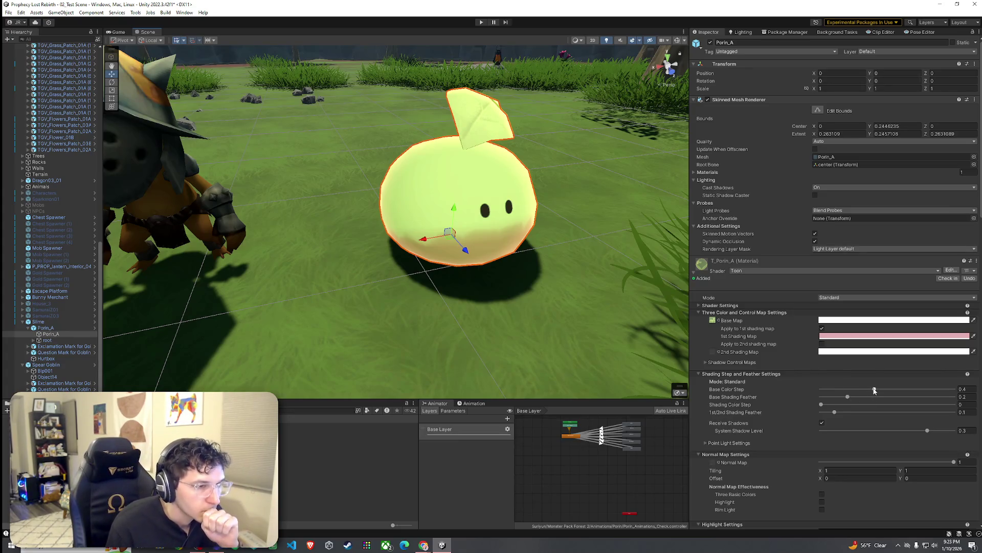
pyautogui.moveTo(875, 390); pyautogui.dragTo(834, 392)
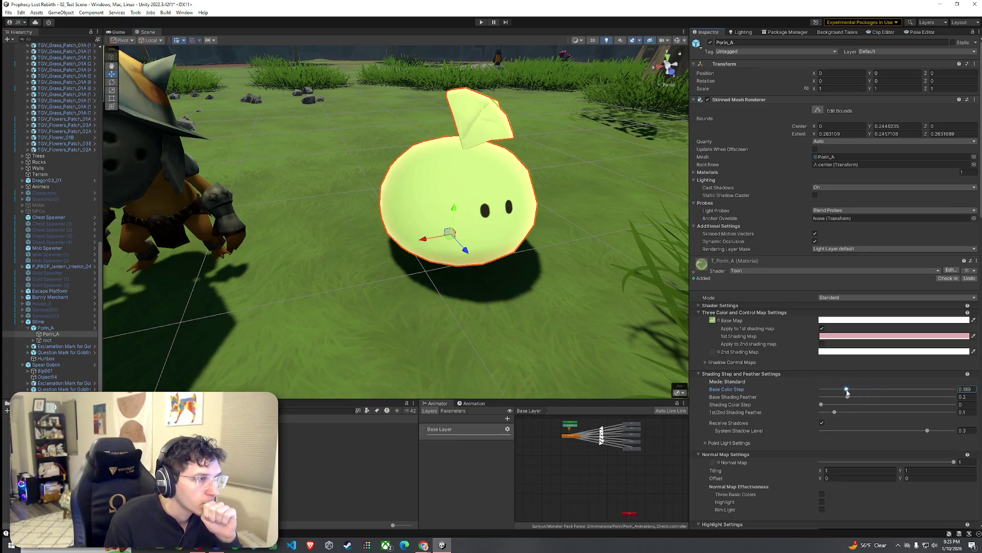
pyautogui.moveTo(848, 397); pyautogui.dragTo(947, 399)
pyautogui.moveTo(864, 400)
pyautogui.mouseDown()
pyautogui.moveTo(847, 402)
pyautogui.moveTo(887, 405)
pyautogui.moveTo(814, 408)
pyautogui.moveTo(873, 414)
pyautogui.mouseUp()
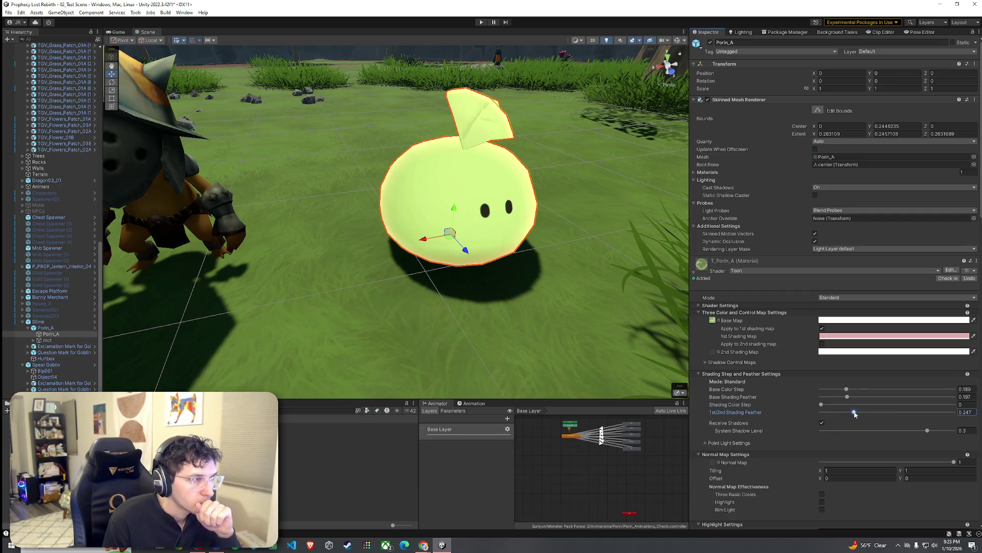
# Step: Tint the slime's outline dark red, then switch the outline off
pyautogui.scroll(-2, 777, 417)
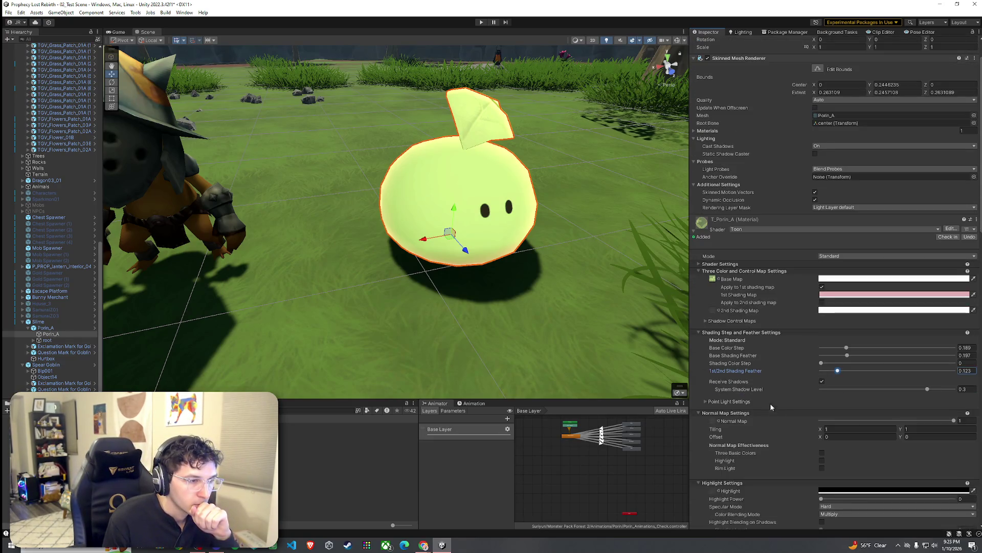
pyautogui.click(736, 403)
pyautogui.click(886, 410)
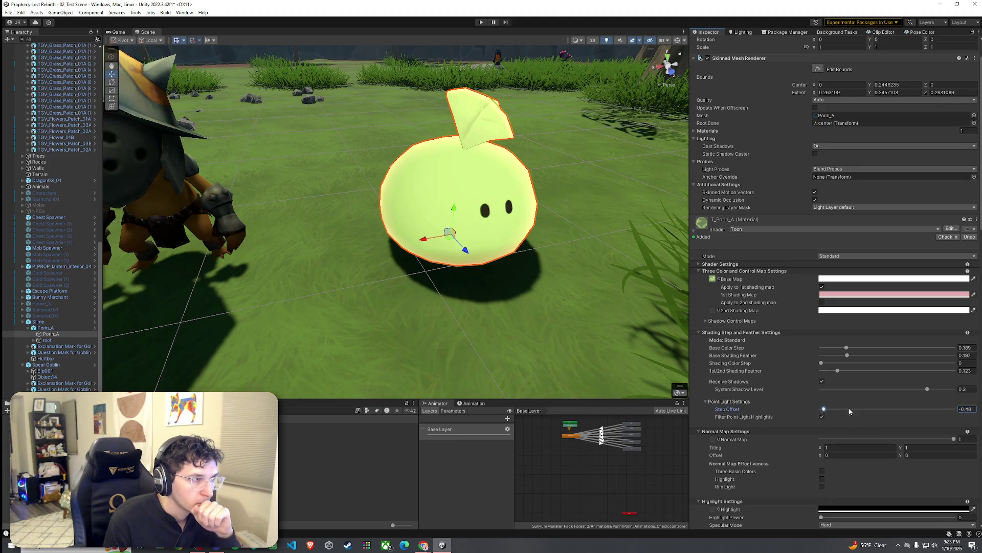
pyautogui.scroll(-10, 824, 407)
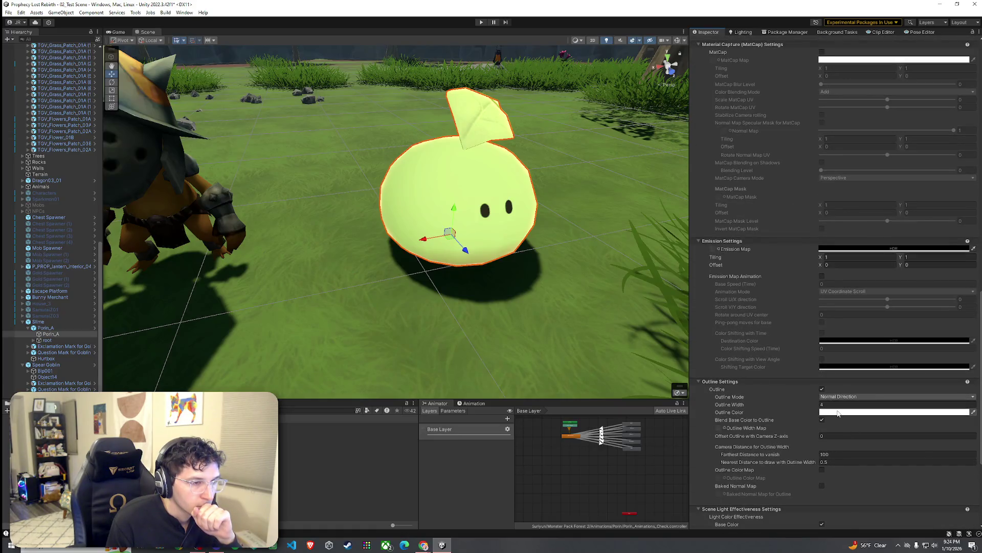
pyautogui.click(837, 413)
pyautogui.moveTo(862, 404)
pyautogui.mouseDown()
pyautogui.moveTo(910, 387)
pyautogui.moveTo(829, 380)
pyautogui.moveTo(868, 418)
pyautogui.mouseUp()
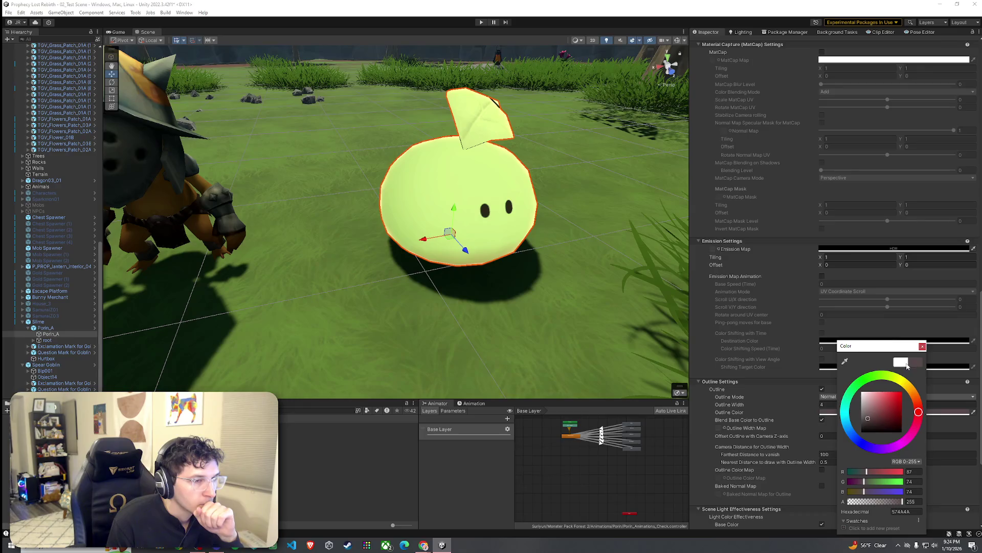
pyautogui.click(922, 347)
pyautogui.click(822, 390)
pyautogui.click(823, 391)
pyautogui.click(822, 391)
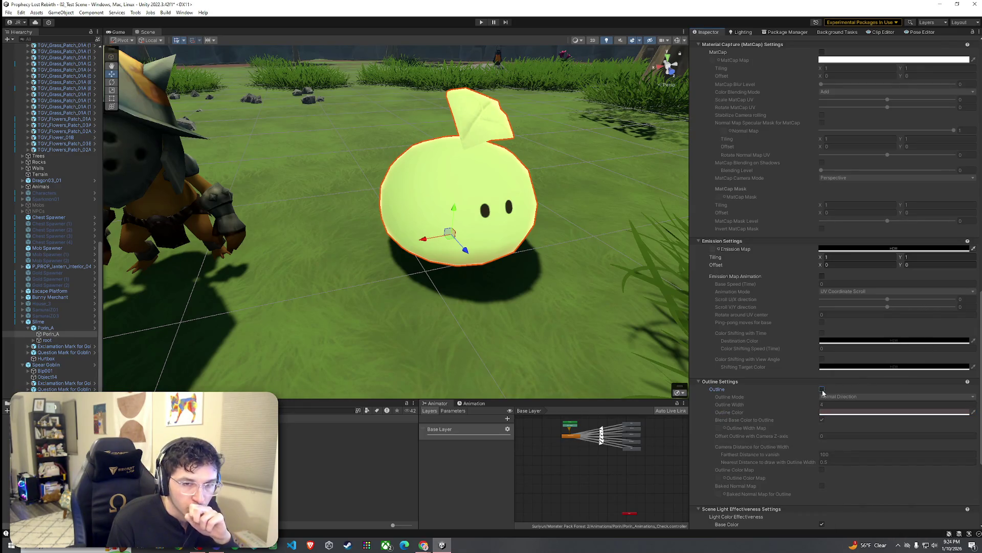
# Step: Enable Limit Light Intensity after comparing the slime with it off and on
pyautogui.scroll(-6, 794, 401)
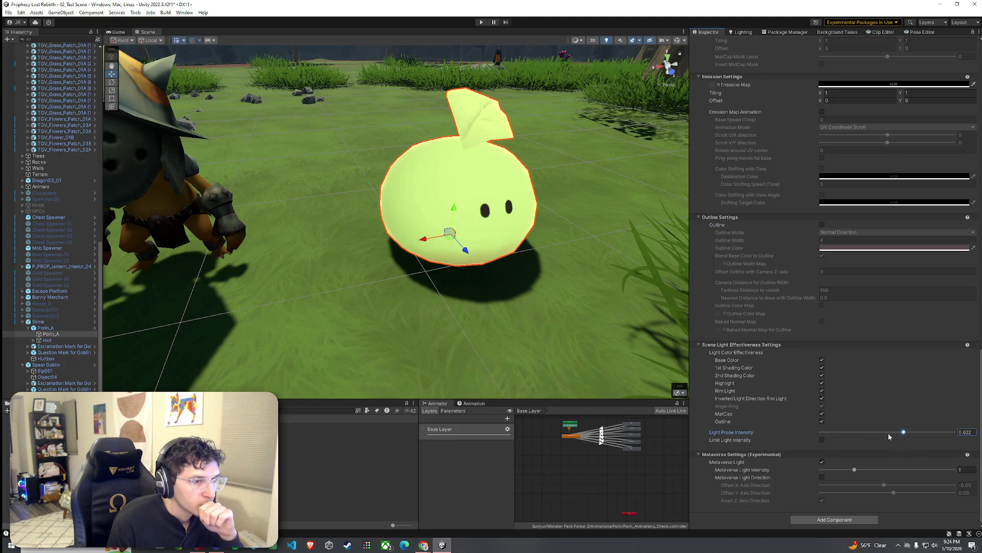
pyautogui.click(823, 441)
pyautogui.click(822, 441)
pyautogui.click(822, 441)
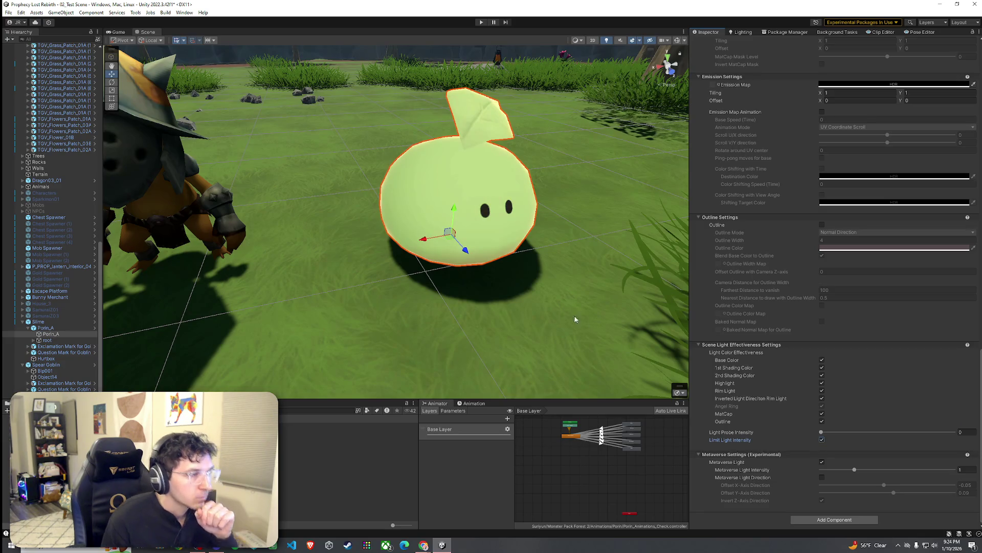
pyautogui.moveTo(554, 282); pyautogui.dragTo(554, 305)
pyautogui.scroll(-5, 561, 306)
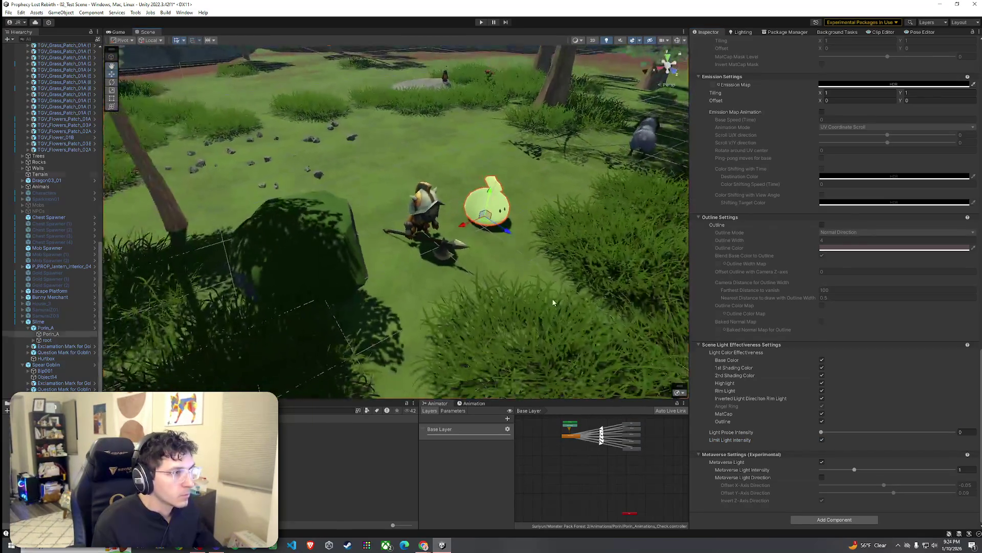
# Step: Frame the slime at ground level in the scene, then bring up the Game view
pyautogui.click(568, 299)
pyautogui.moveTo(575, 291)
pyautogui.mouseDown()
pyautogui.moveTo(706, 255)
pyautogui.moveTo(683, 237)
pyautogui.moveTo(499, 266)
pyautogui.moveTo(374, 229)
pyautogui.moveTo(600, 302)
pyautogui.mouseUp()
pyautogui.hotkey('ctrl', 'z')
pyautogui.hotkey('ctrl', 'z')
pyautogui.hotkey('ctrl', 'z')
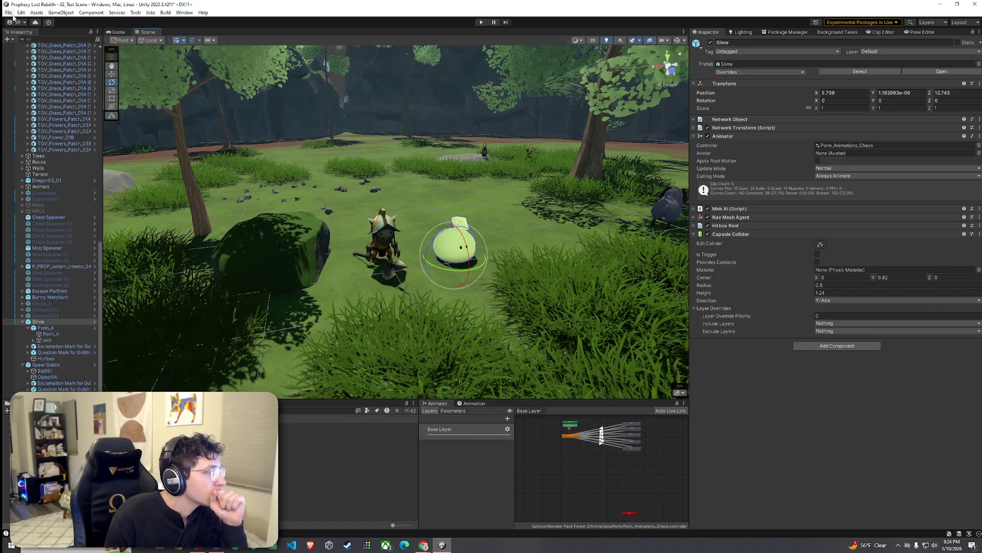
pyautogui.click(119, 33)
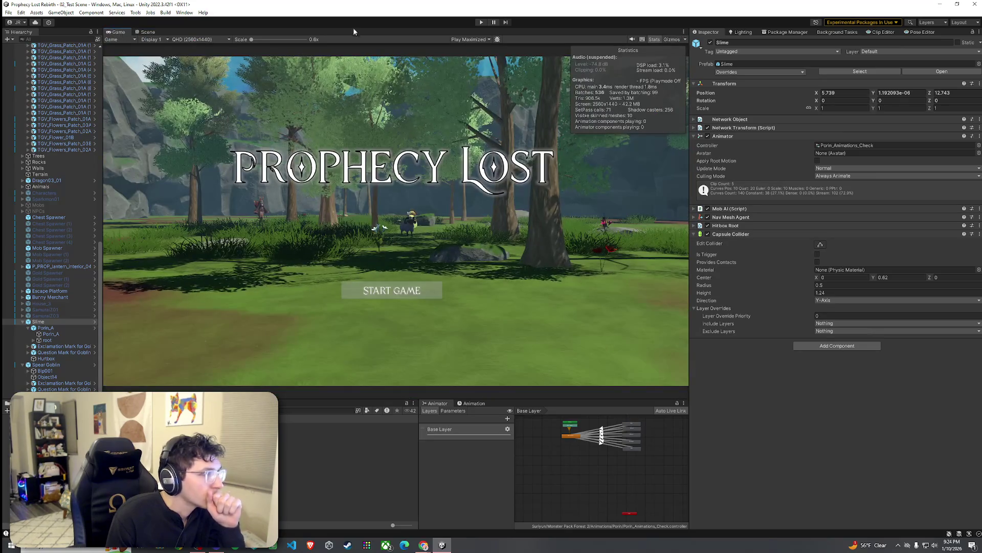
# Step: Enter Play mode, start a game and pick the forest on the destination map
pyautogui.click(481, 22)
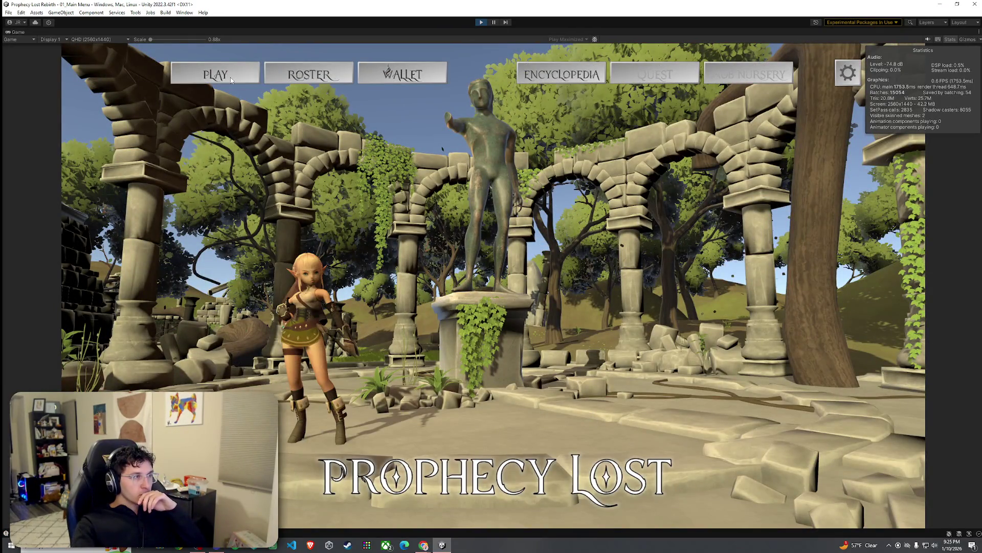
pyautogui.click(232, 81)
pyautogui.click(493, 285)
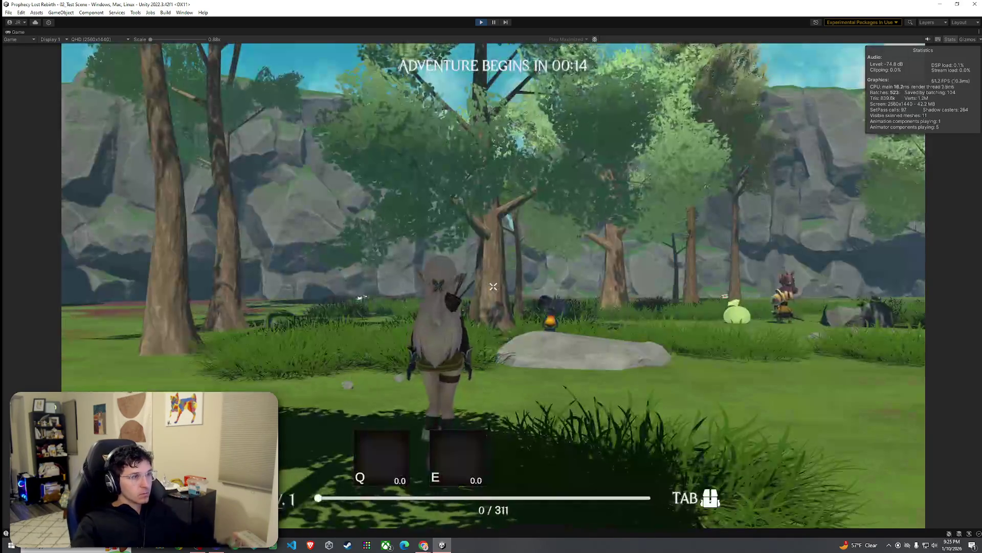
# Step: Run the character through the forest to the slime and goblins and attack the slime
pyautogui.press('w')
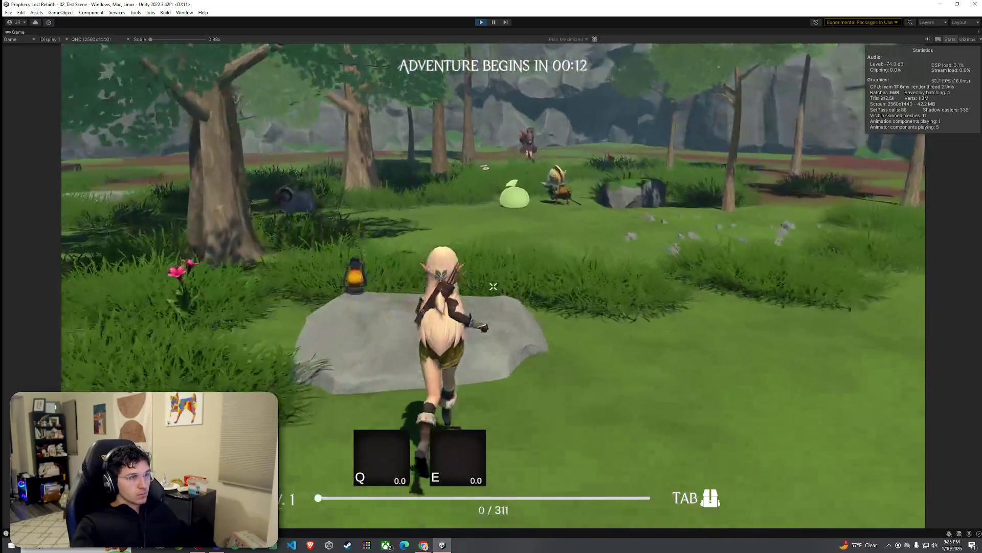
pyautogui.press('w')
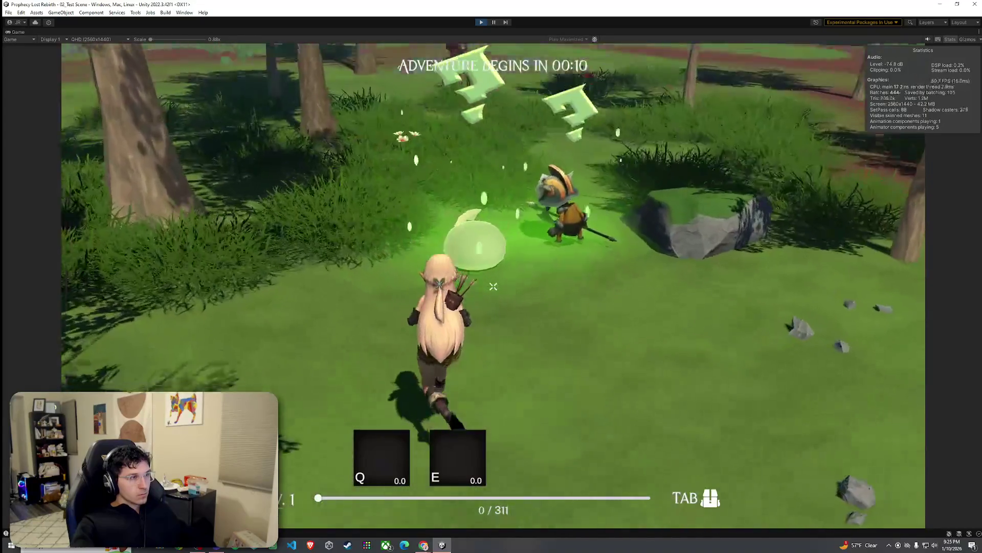
pyautogui.press('w')
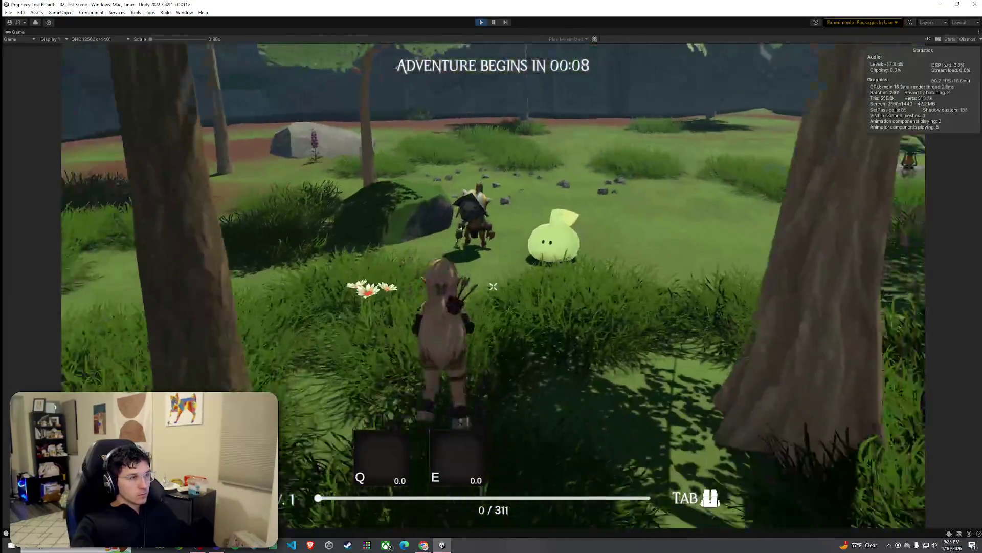
pyautogui.press('s')
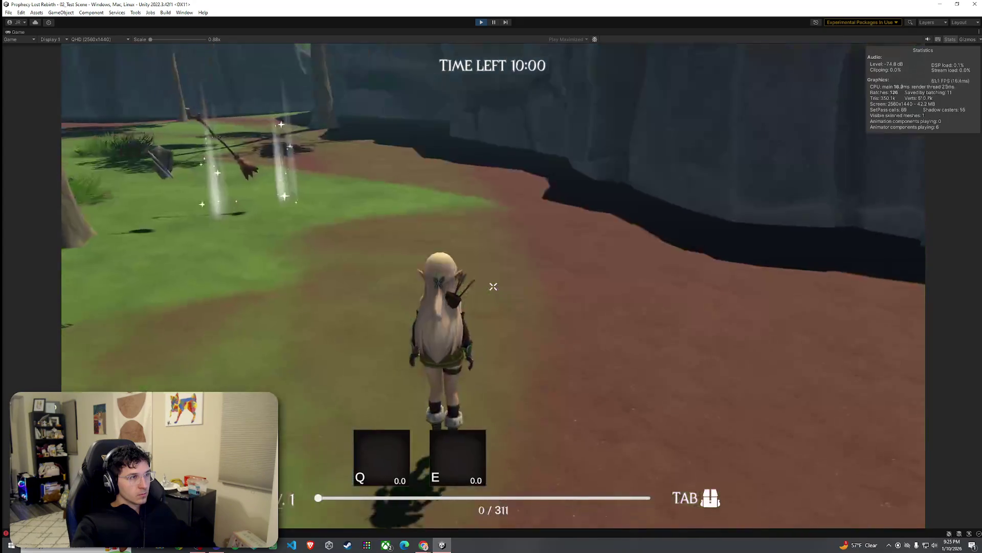
pyautogui.press('w')
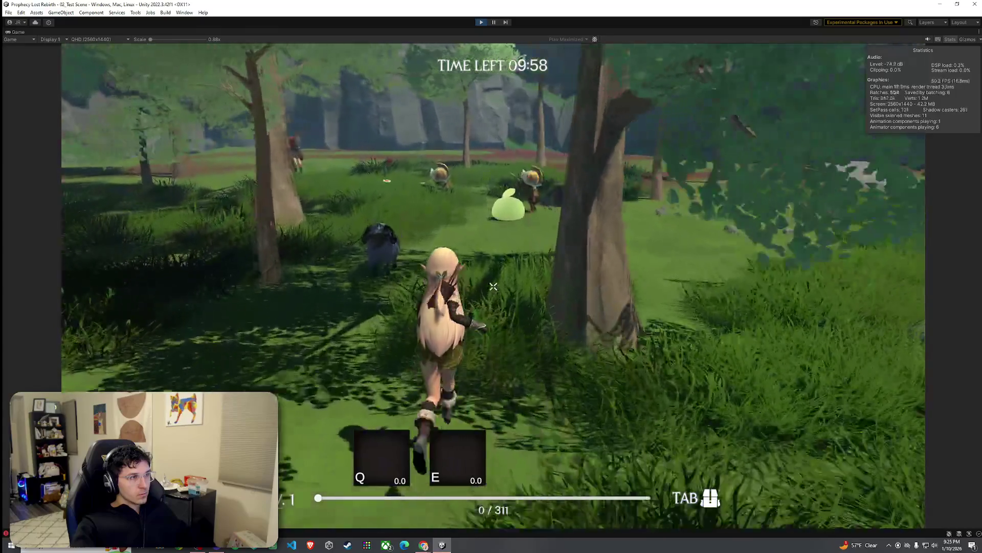
pyautogui.click(494, 286)
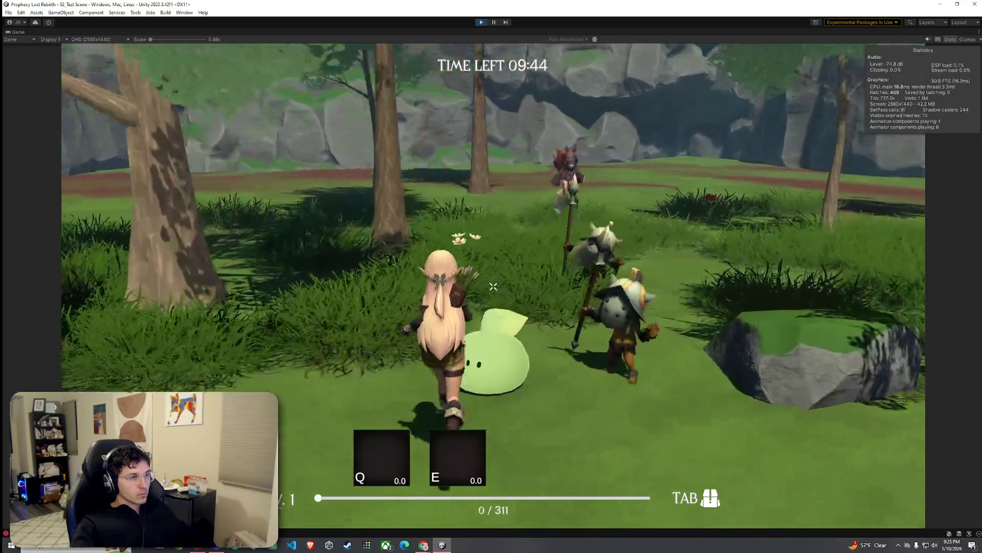
pyautogui.press('s')
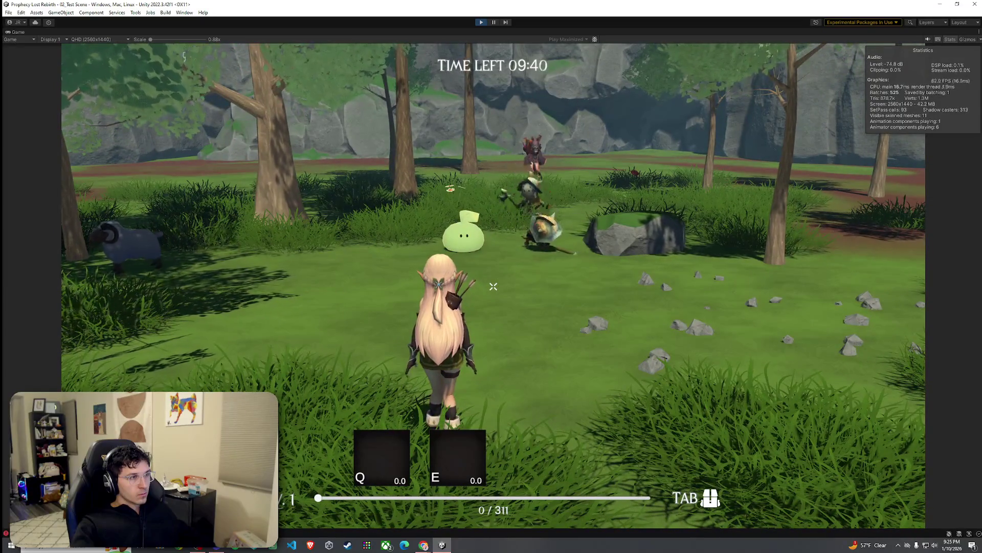
pyautogui.press('w')
pyautogui.press('a')
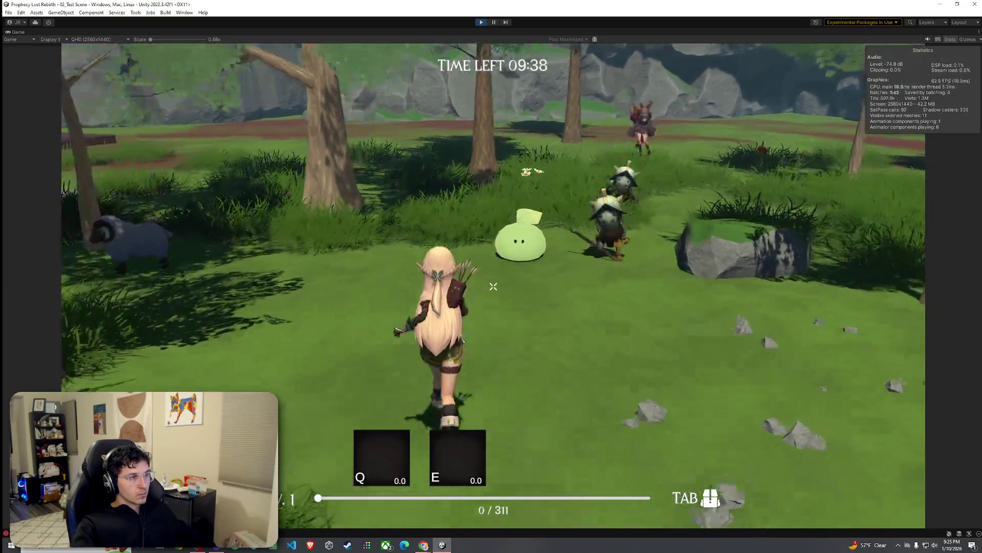
pyautogui.press('w')
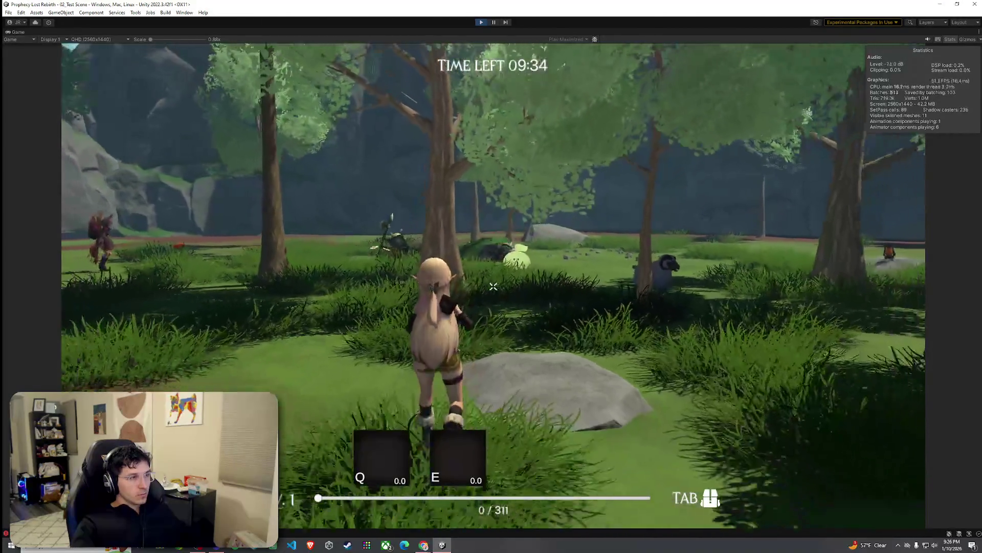
pyautogui.press('super')
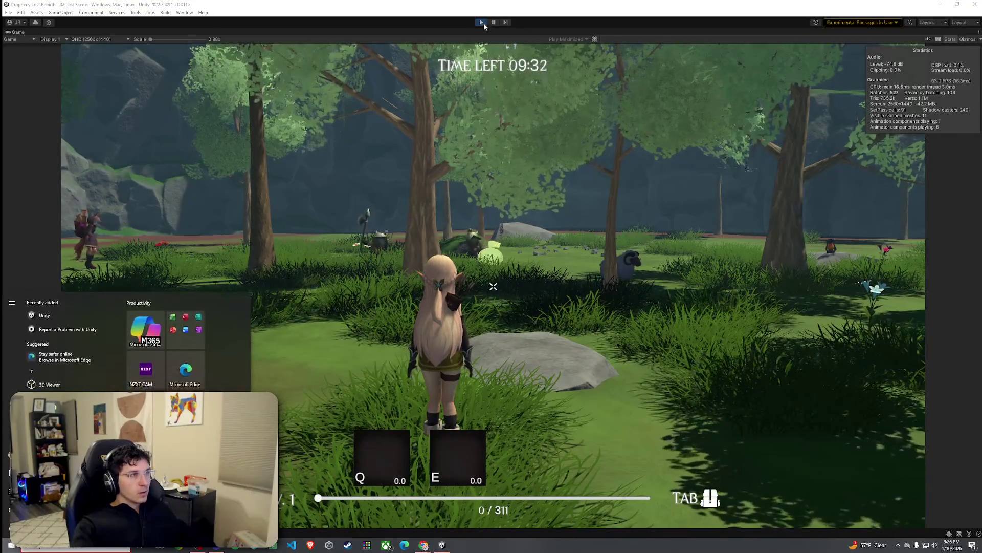
# Step: Stop the play test and return to the Scene view
pyautogui.hotkey('ctrl', 'p')
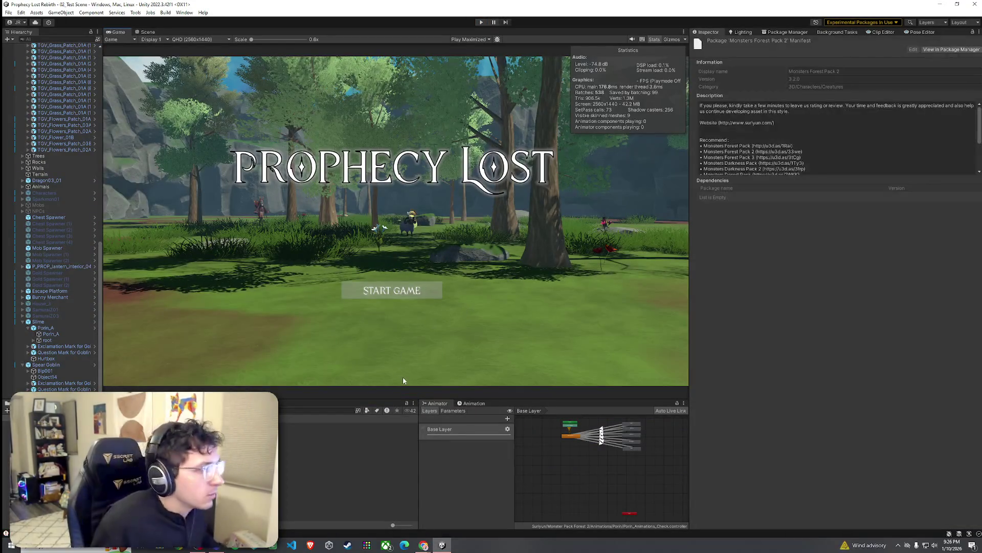
pyautogui.click(147, 32)
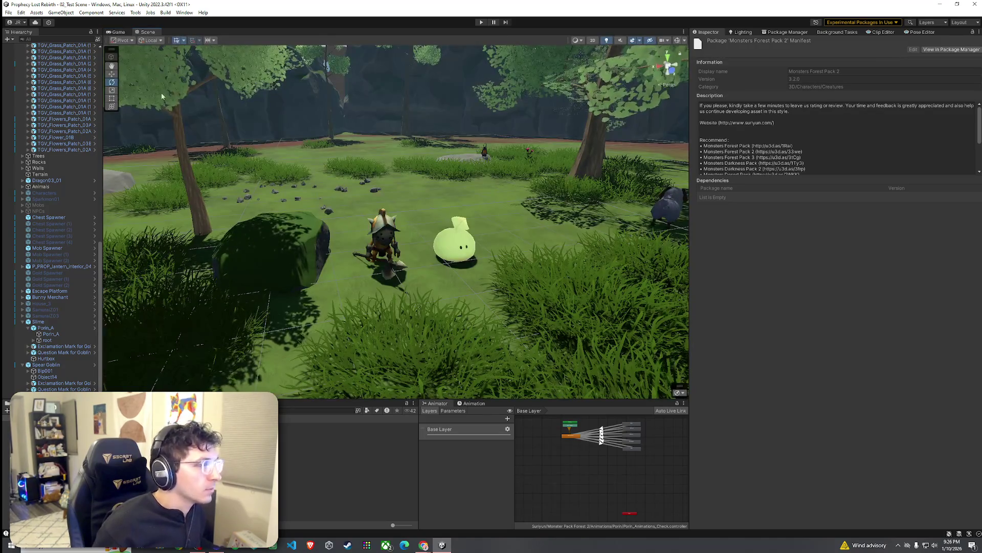
pyautogui.click(9, 12)
pyautogui.click(20, 49)
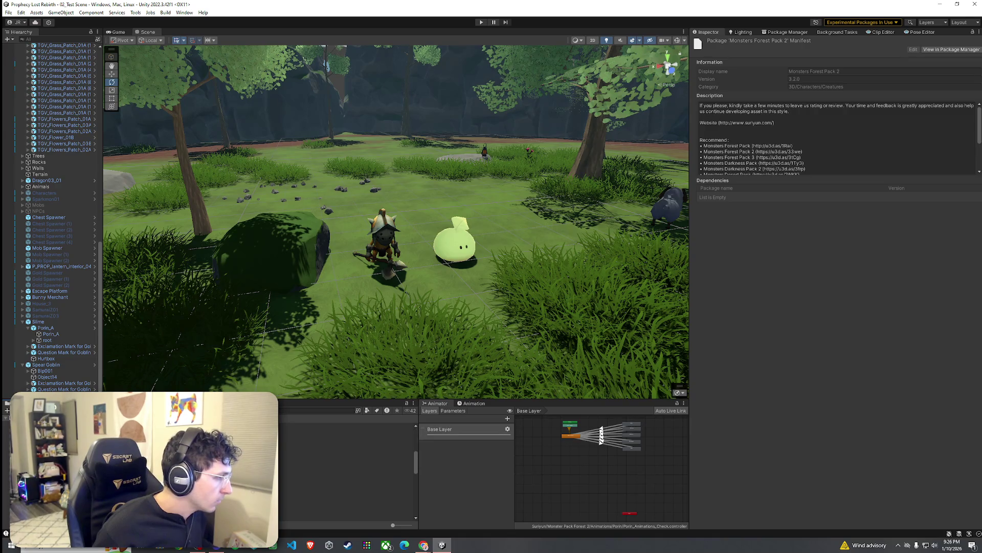
# Step: Open the Slime prefab from the Mob Prefabs folder, then exit back to the scene
pyautogui.click(46, 445)
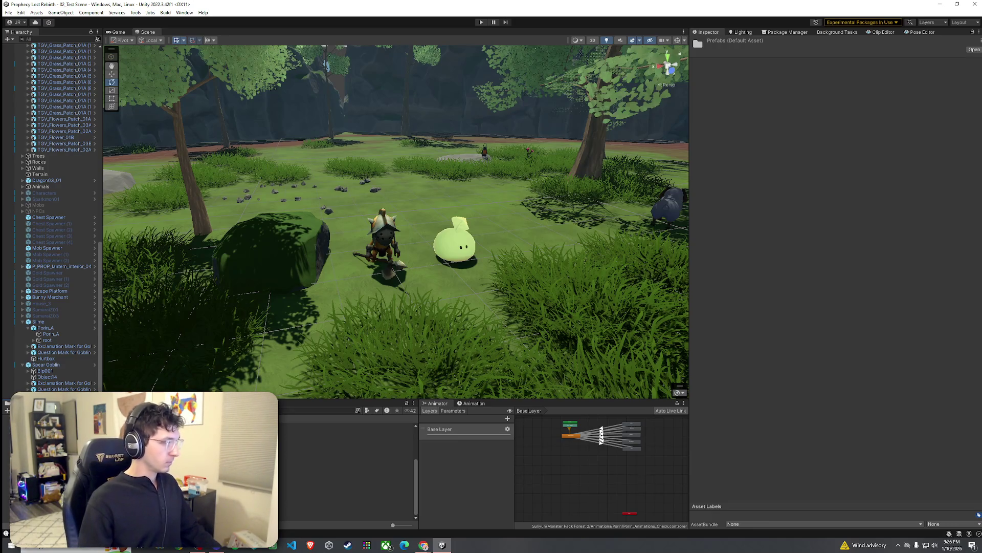
pyautogui.click(333, 487)
pyautogui.scroll(2, 348, 476)
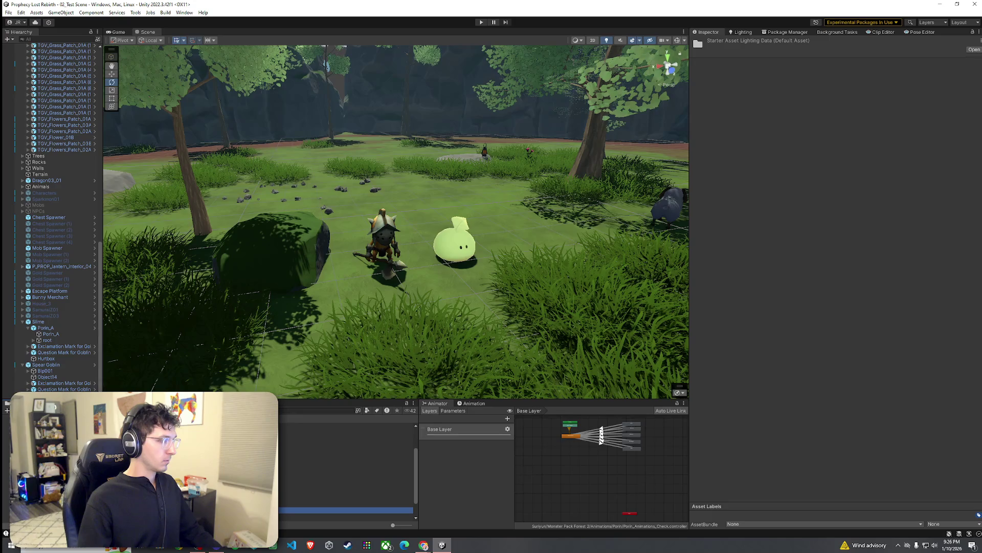
pyautogui.click(230, 460)
pyautogui.doubleClick(307, 425)
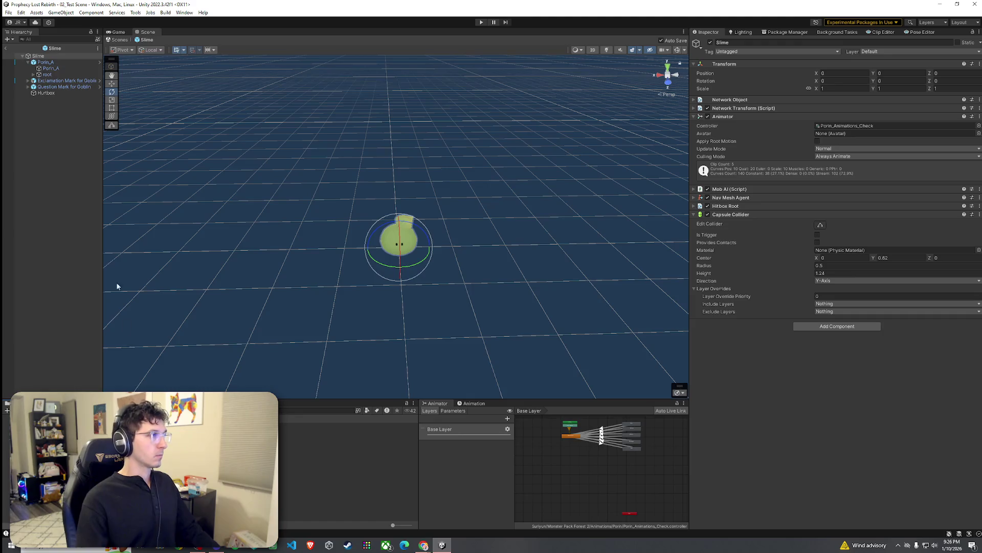
pyautogui.click(6, 48)
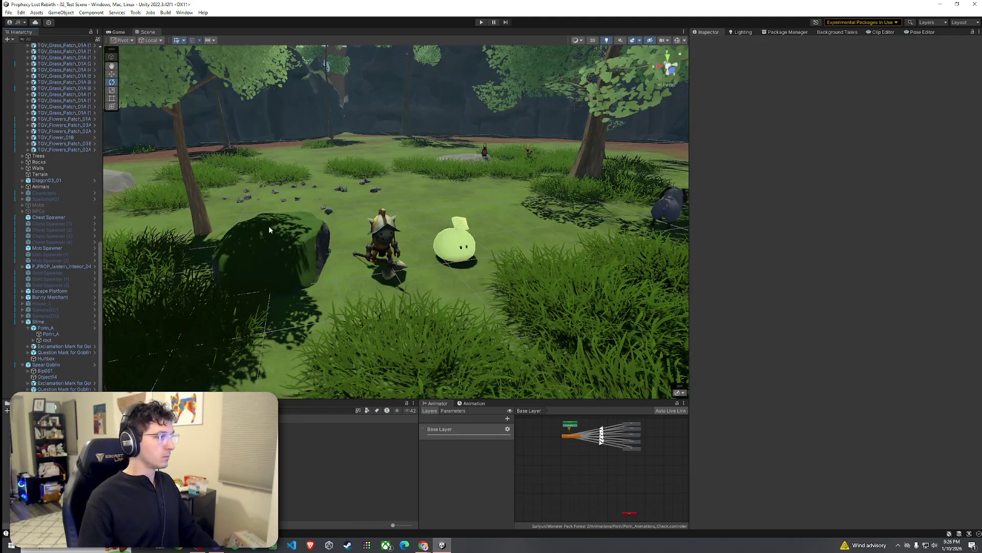
# Step: Browse down through the Monster Pack Holy folder and its Prefab folder
pyautogui.scroll(3, 267, 229)
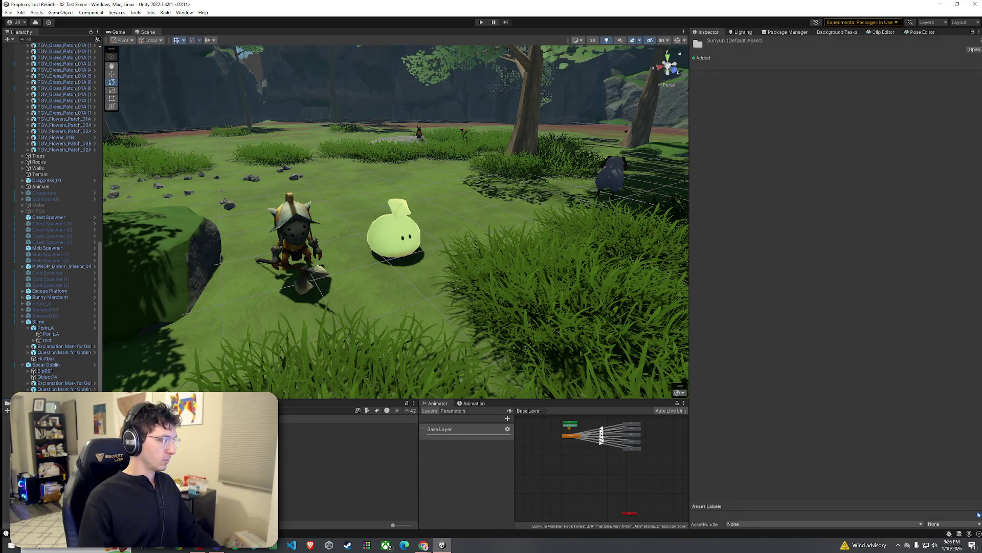
pyautogui.press('Down')
pyautogui.press('Down')
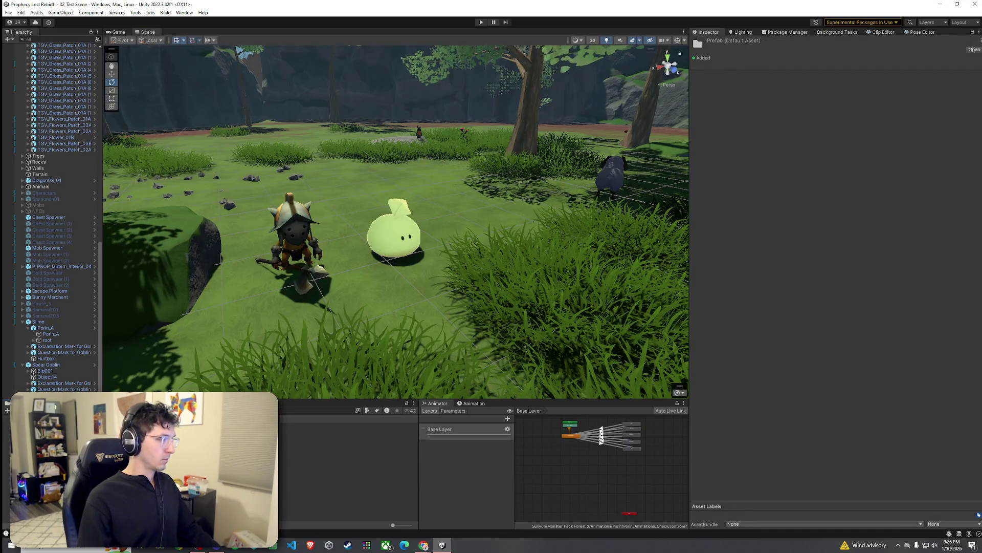
pyautogui.press('Down')
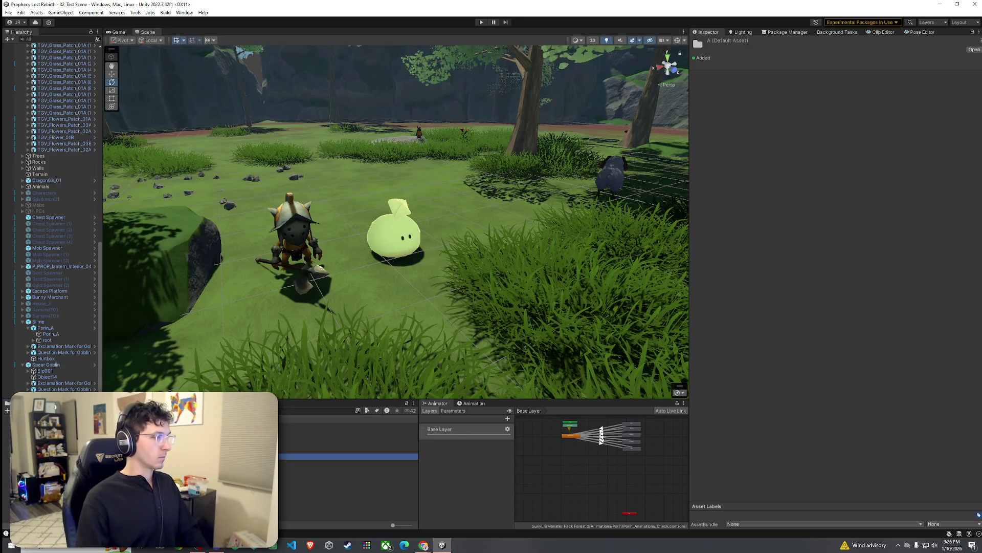
pyautogui.press('Down')
pyautogui.press('Down')
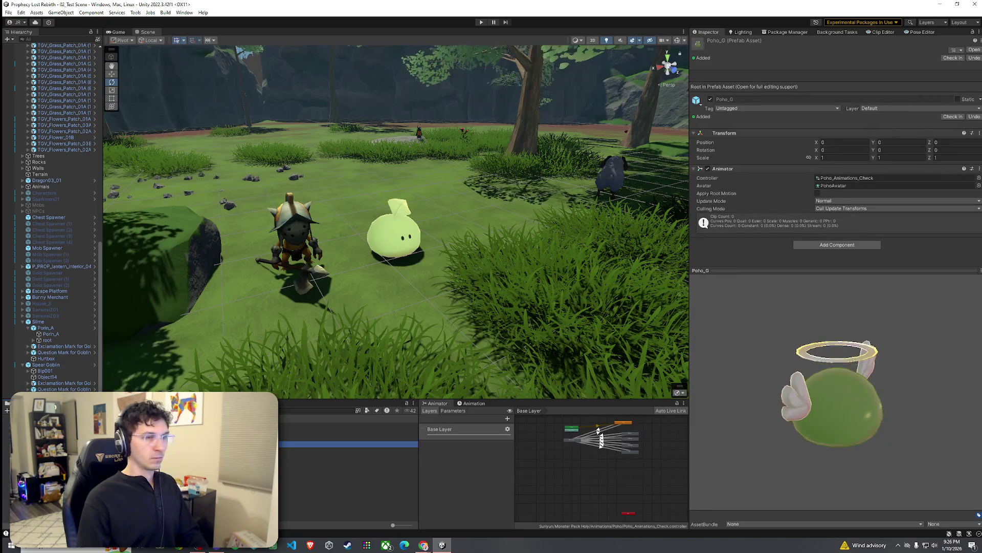
# Step: Place a Mini_poho_G slime beside the green slime, then remove it again
pyautogui.press('Down')
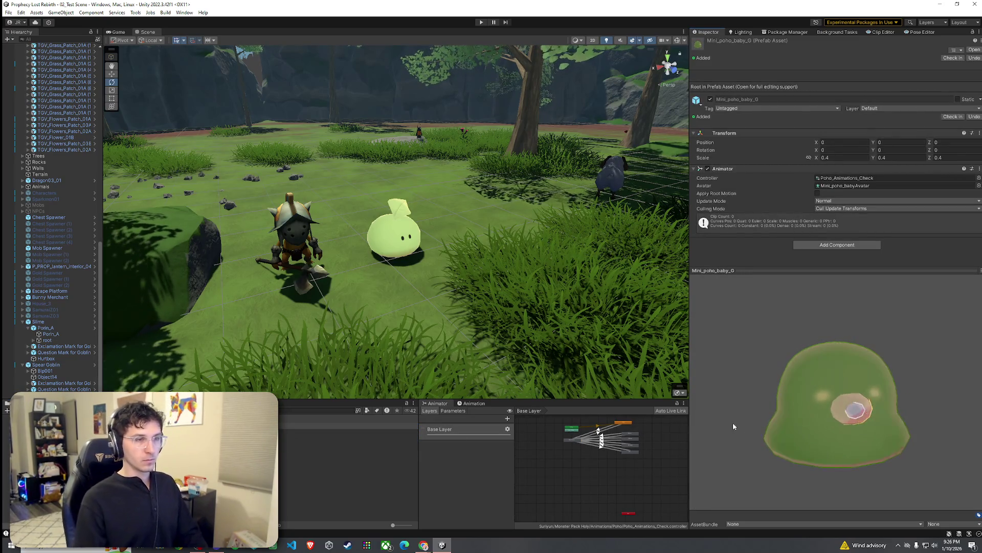
pyautogui.press('Down')
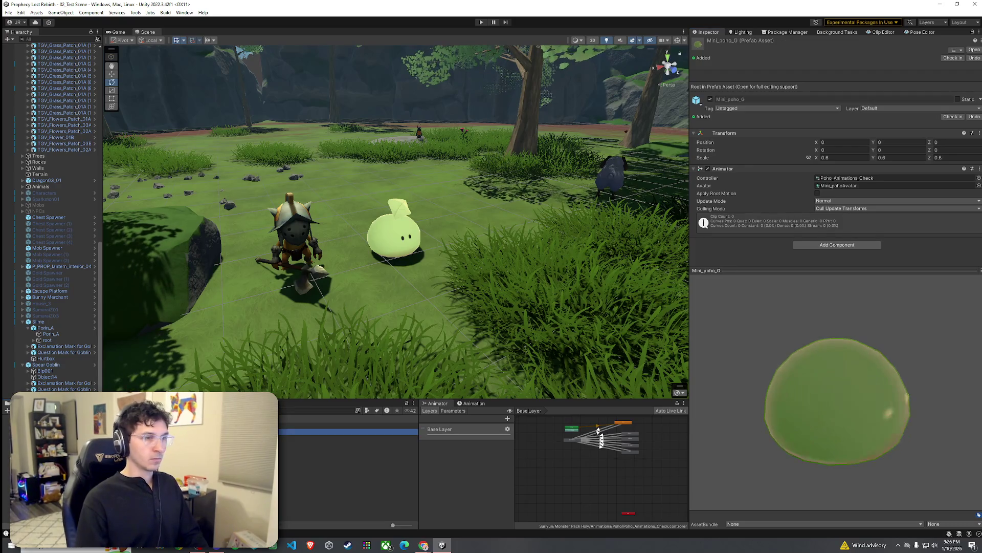
pyautogui.moveTo(836, 433); pyautogui.dragTo(740, 434)
pyautogui.moveTo(317, 432); pyautogui.dragTo(353, 248)
pyautogui.scroll(6, 384, 290)
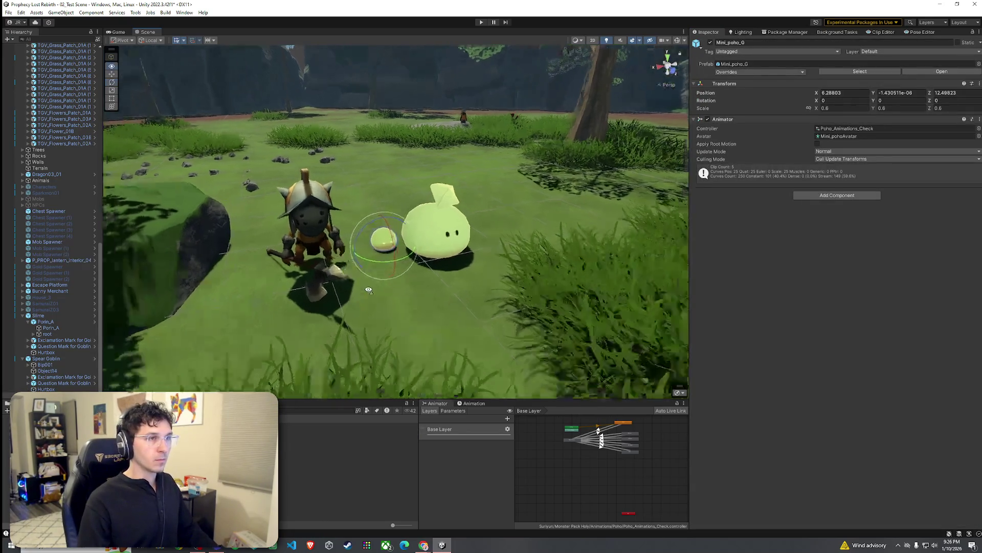
pyautogui.click(397, 312)
pyautogui.scroll(-8, 401, 317)
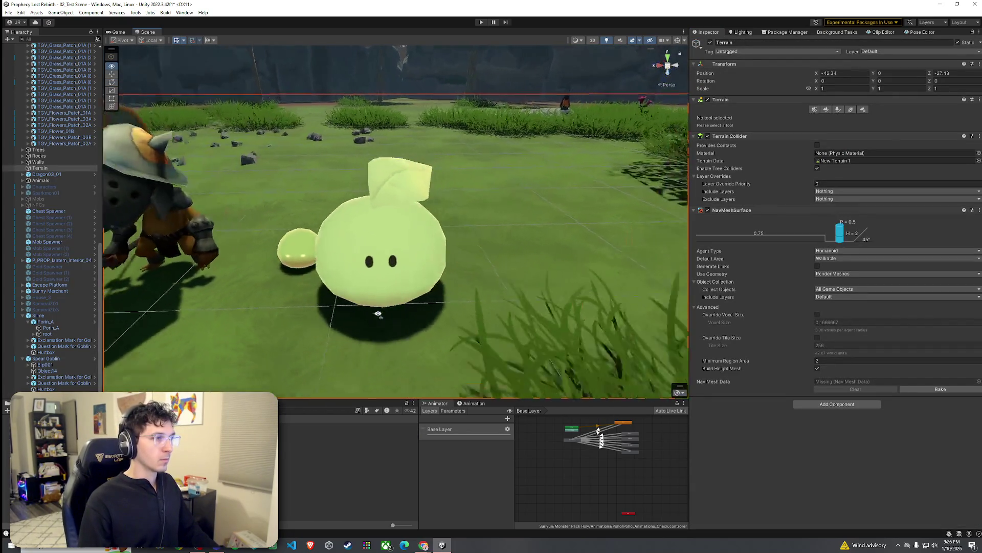
pyautogui.scroll(3, 395, 309)
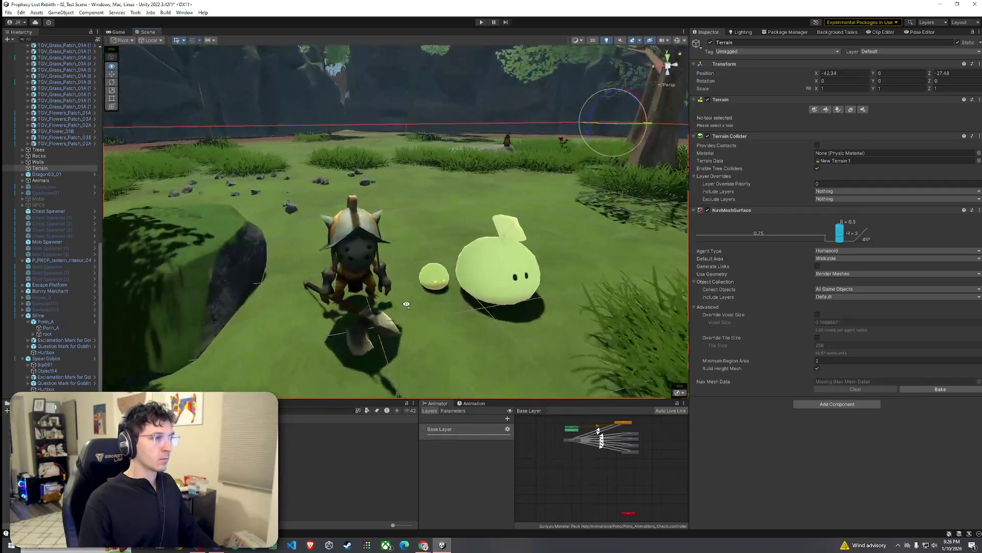
pyautogui.scroll(2, 405, 307)
pyautogui.click(407, 307)
pyautogui.hotkey('ctrl', 'z')
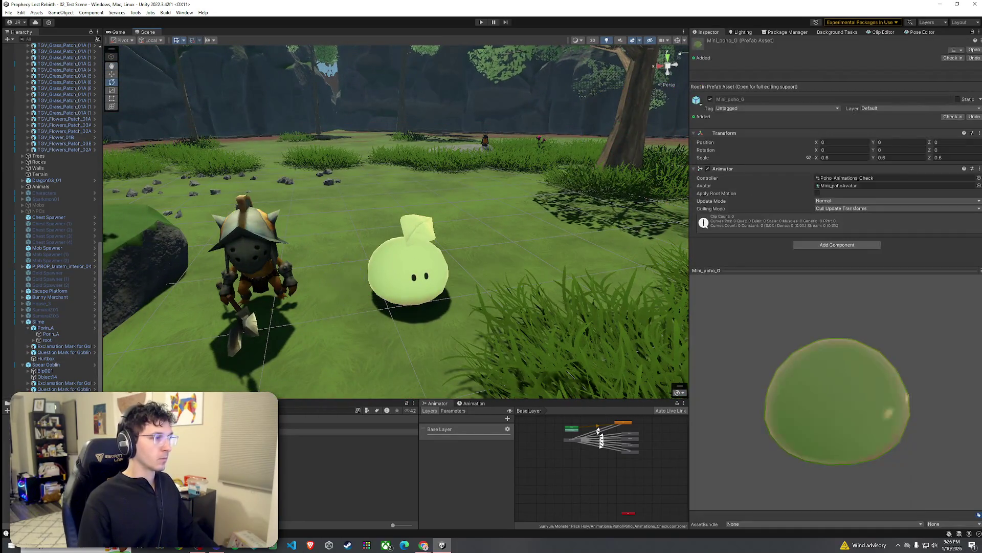
# Step: Place the Poho_baby_G angel slime beside the green slime and frame it
pyautogui.press('Down')
pyautogui.press('Down')
pyautogui.press('Up')
pyautogui.press('Up')
pyautogui.press('Down')
pyautogui.moveTo(348, 437)
pyautogui.mouseDown()
pyautogui.moveTo(381, 296)
pyautogui.moveTo(501, 279)
pyautogui.mouseUp()
pyautogui.press('f')
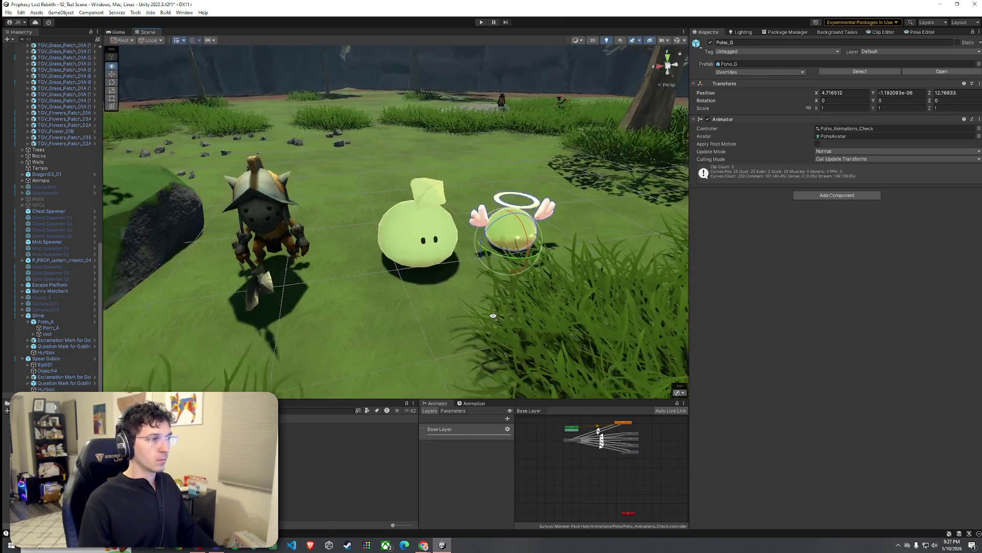
# Step: Inspect the angel slime's Poho_G bones and compare the Mini_poho_baby_G and Poho_G prefabs
pyautogui.click(327, 271)
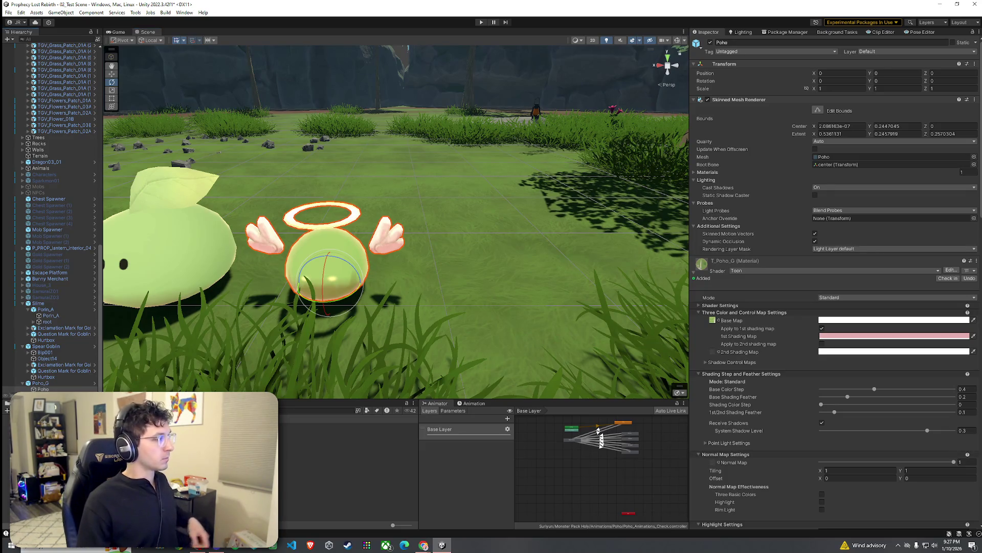
pyautogui.doubleClick(839, 164)
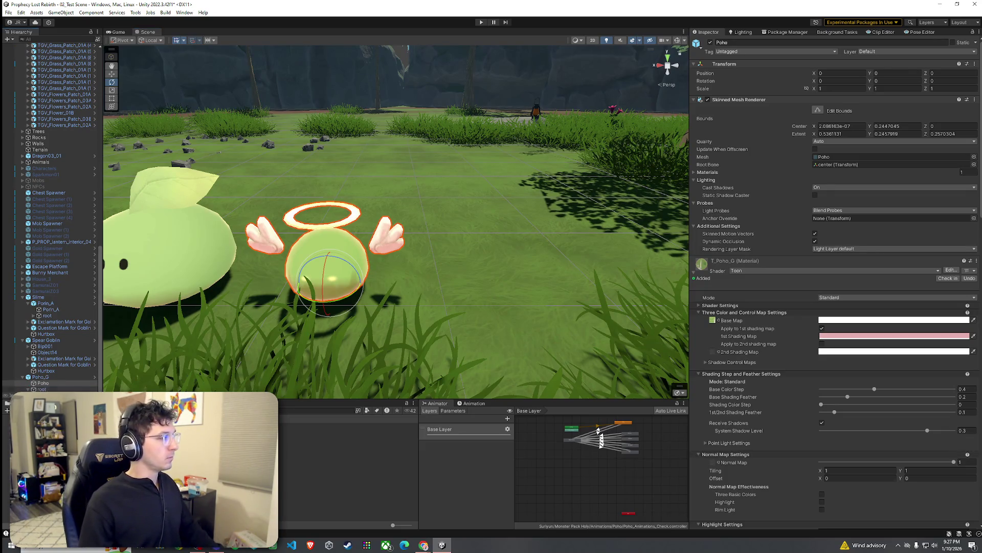
pyautogui.click(43, 382)
pyautogui.moveTo(246, 286); pyautogui.dragTo(273, 298)
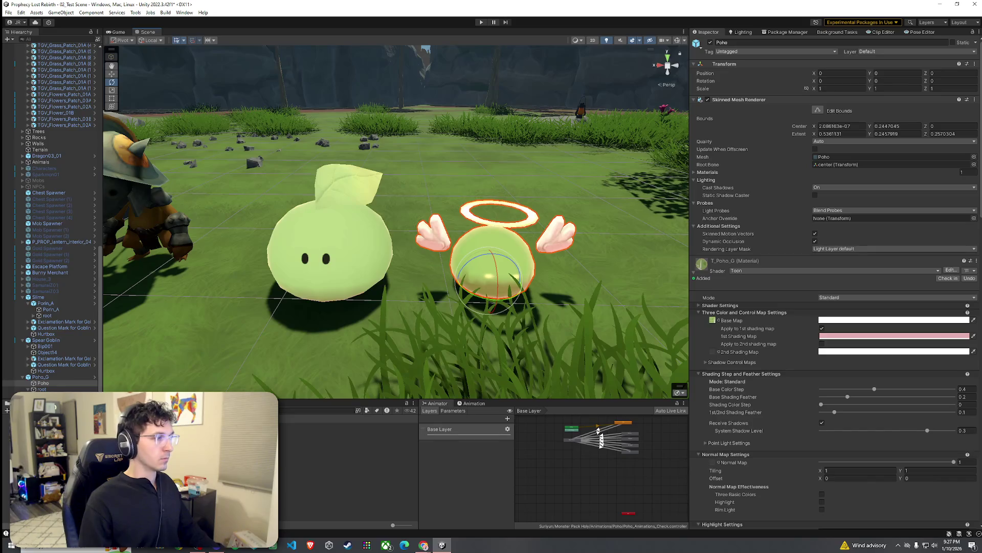
pyautogui.click(332, 426)
pyautogui.click(333, 443)
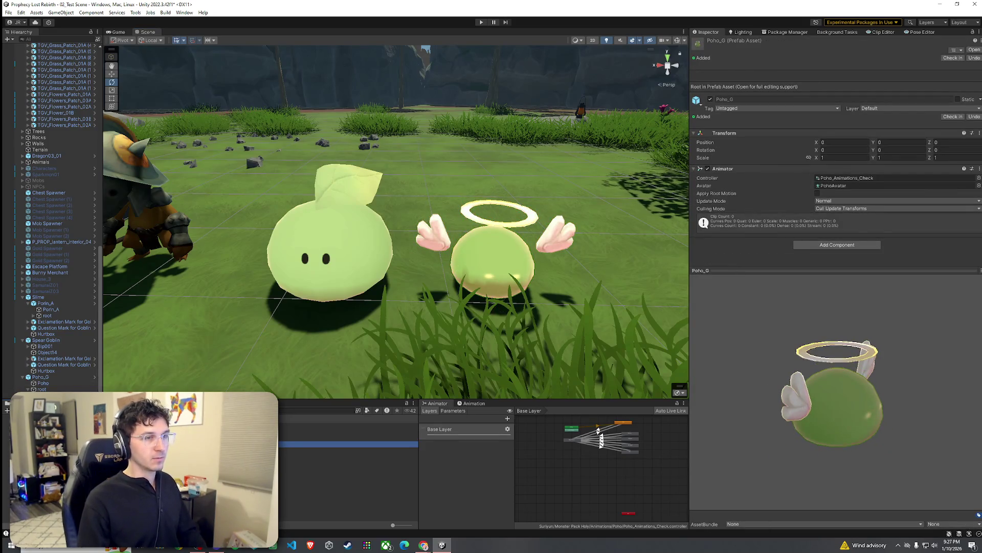
pyautogui.press('Up')
pyautogui.press('Up')
pyautogui.press('Up')
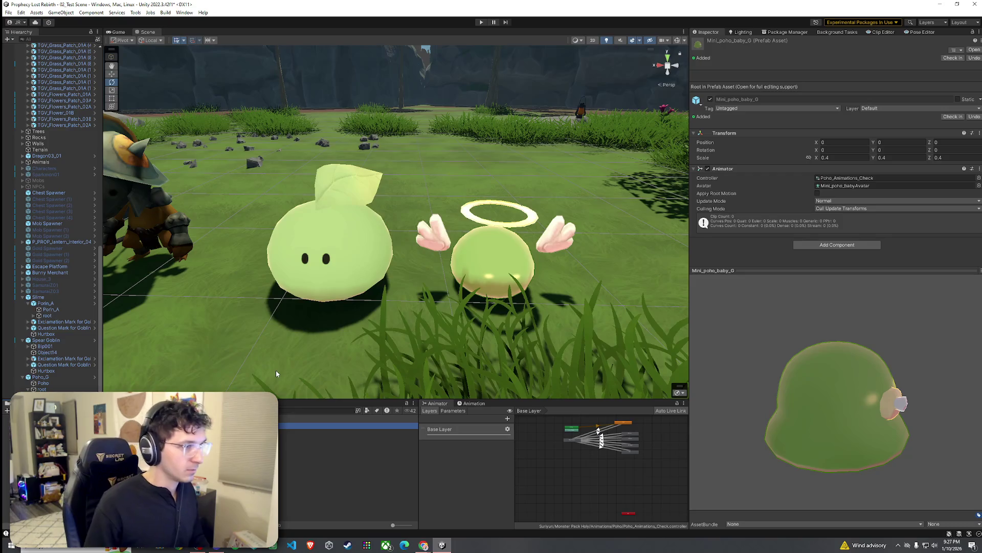
pyautogui.click(59, 377)
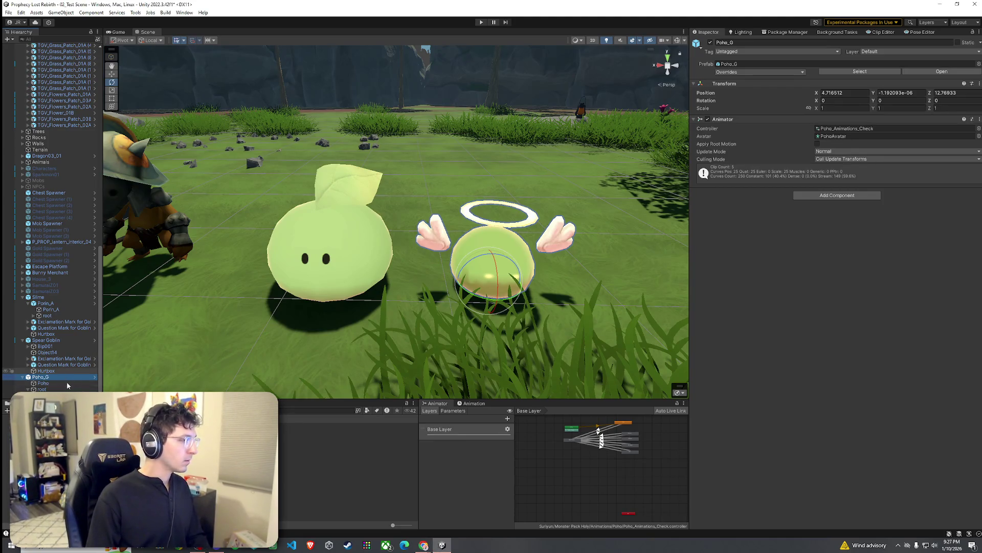
# Step: Delete the angel slime and place Porin_E from Monster Pack Forest 2 beside the green slime
pyautogui.press('Delete')
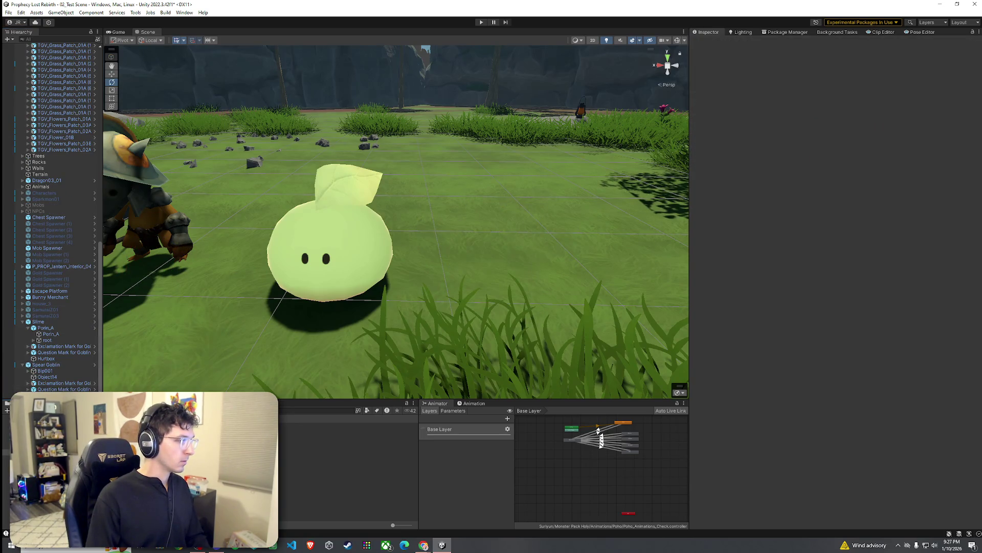
pyautogui.click(348, 425)
pyautogui.press('Right')
pyautogui.press('Down')
pyautogui.press('Down')
pyautogui.press('Down')
pyautogui.press('Down')
pyautogui.press('Down')
pyautogui.press('Down')
pyautogui.press('Down')
pyautogui.press('Down')
pyautogui.press('Down')
pyautogui.click(748, 417)
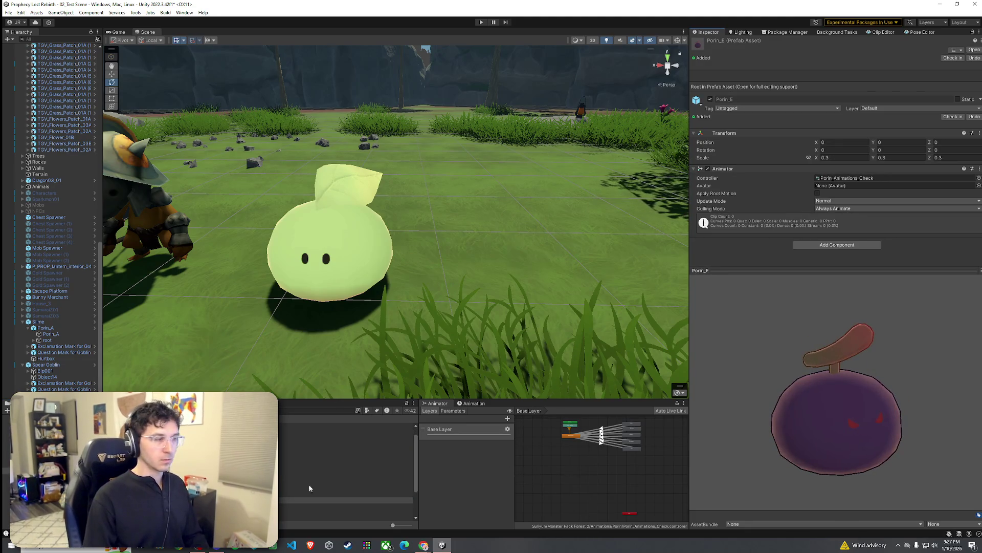
pyautogui.moveTo(328, 500); pyautogui.dragTo(457, 281)
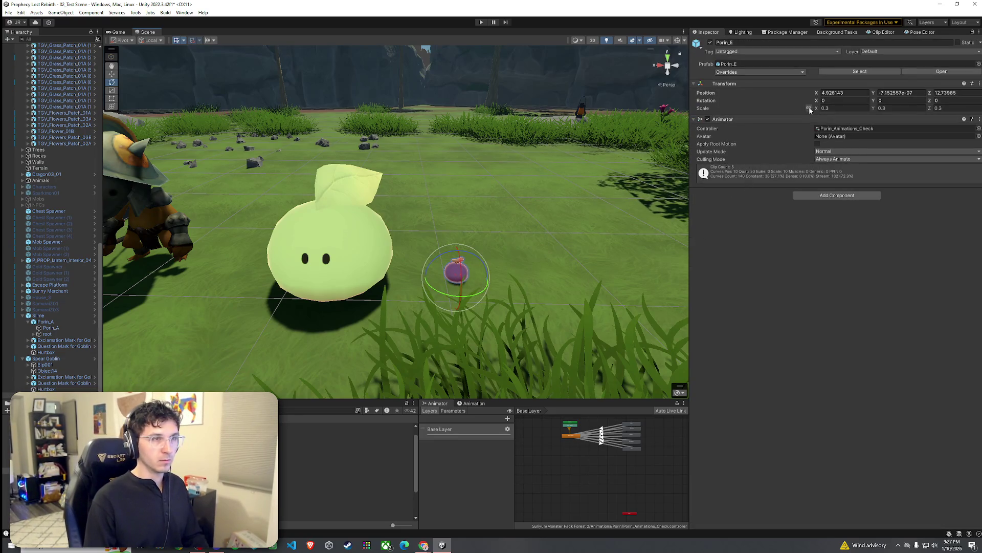
# Step: Set Porin_E's scale to 1 and compare its Porin_B mesh with the green slime's Porin_A
pyautogui.write('1')
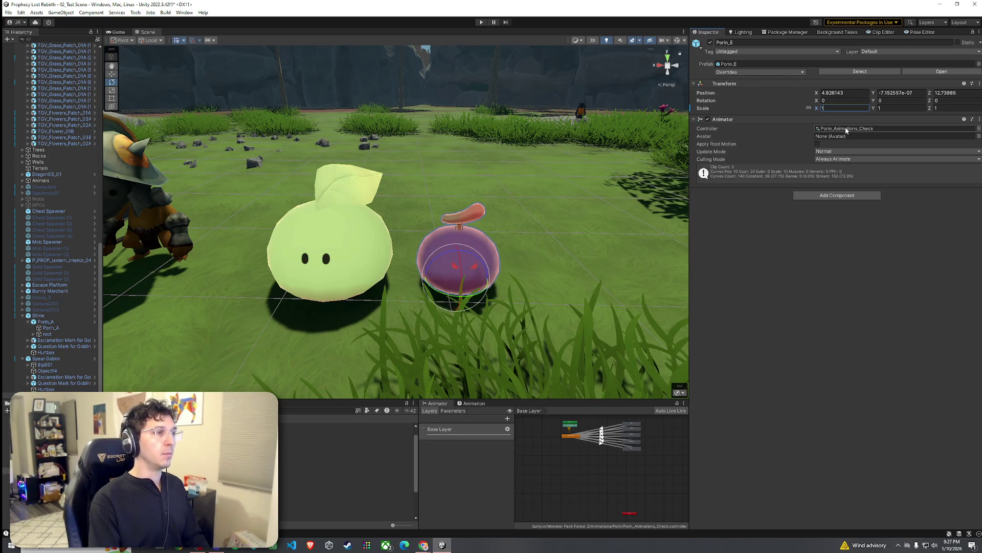
pyautogui.click(545, 216)
pyautogui.moveTo(577, 223)
pyautogui.mouseDown()
pyautogui.moveTo(527, 235)
pyautogui.moveTo(439, 226)
pyautogui.moveTo(650, 225)
pyautogui.moveTo(461, 246)
pyautogui.mouseUp()
pyautogui.click(450, 248)
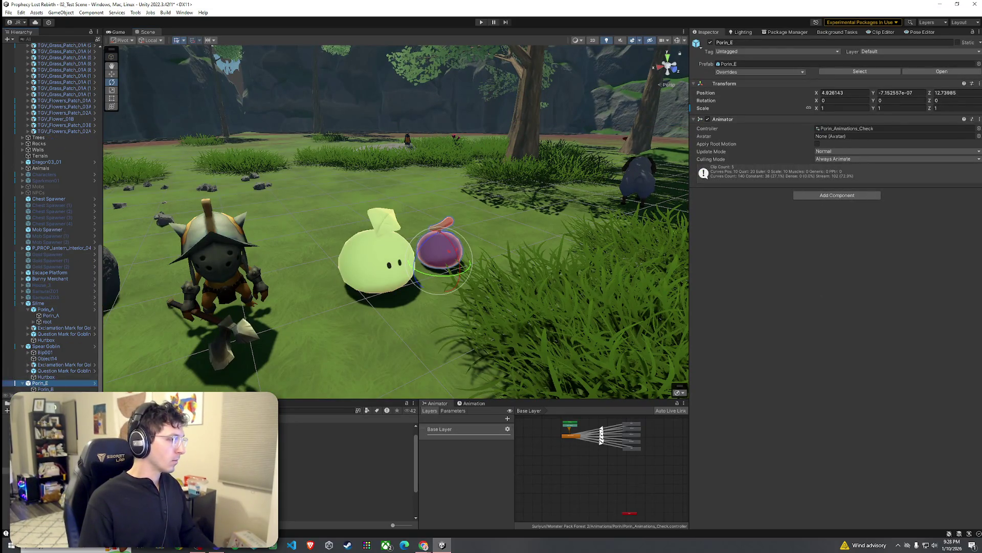
pyautogui.click(46, 389)
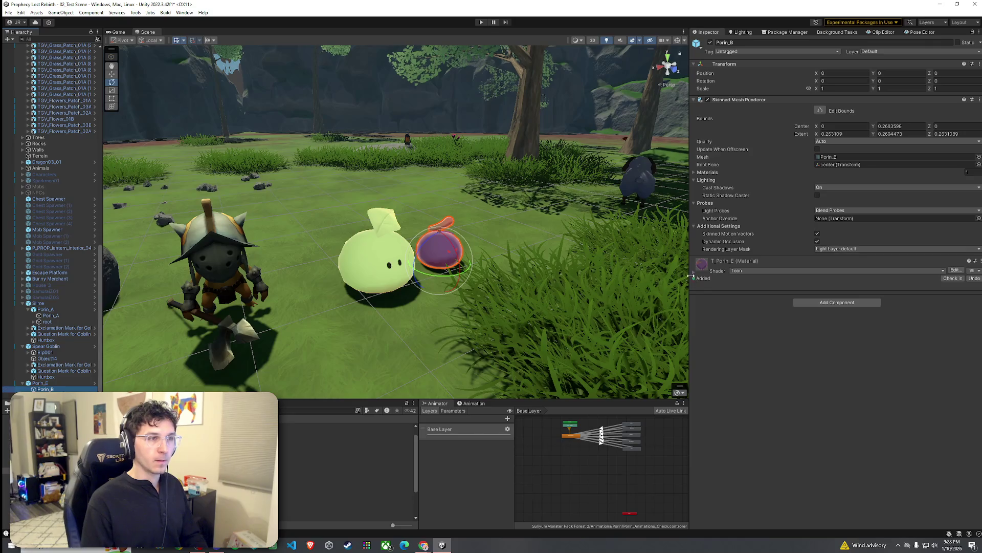
pyautogui.click(355, 250)
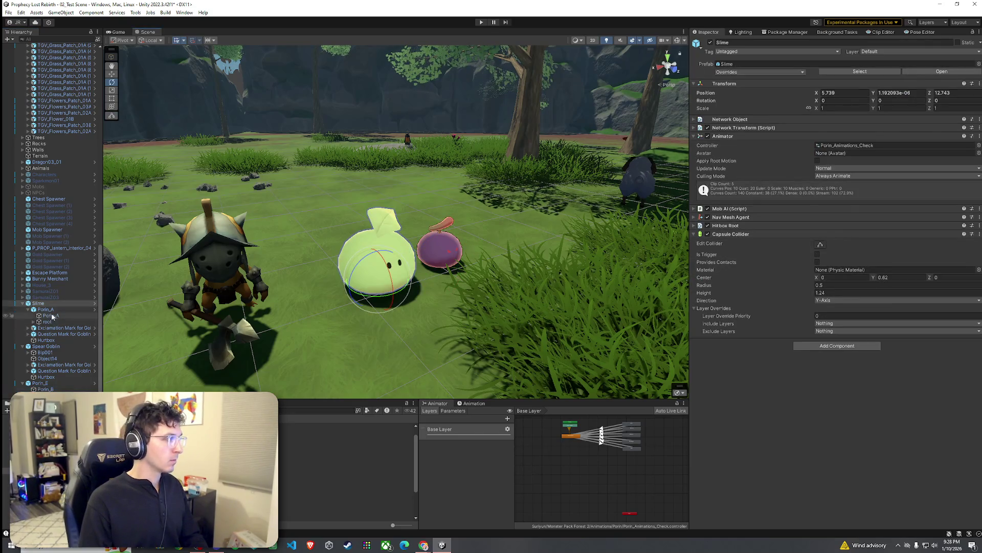
pyautogui.click(52, 316)
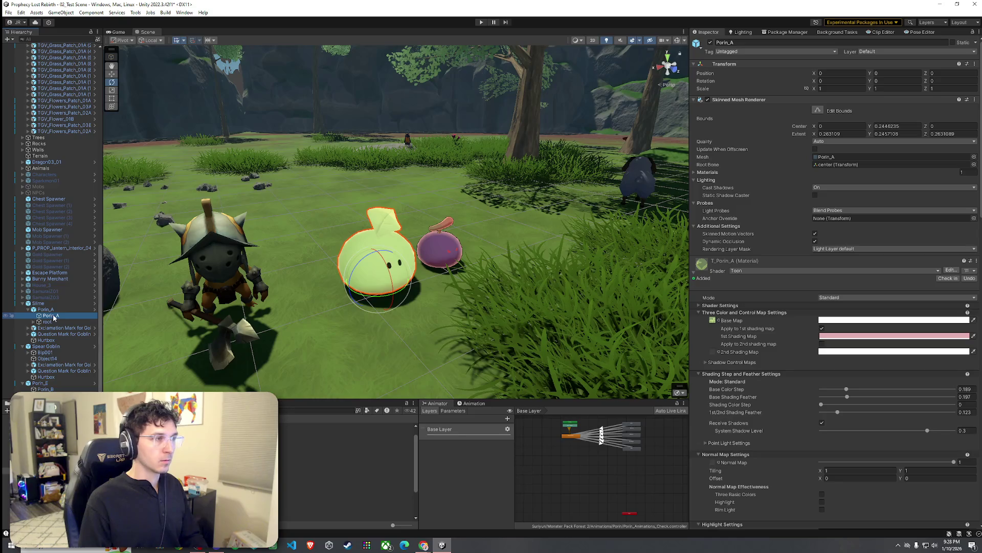
# Step: Delete the purple Porin_E slime from the scene
pyautogui.click(471, 275)
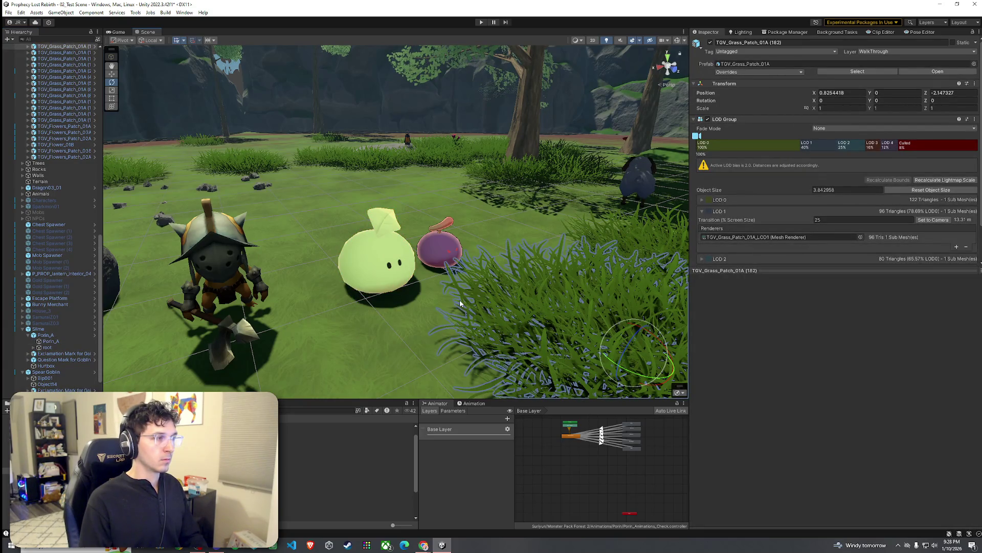
pyautogui.click(460, 252)
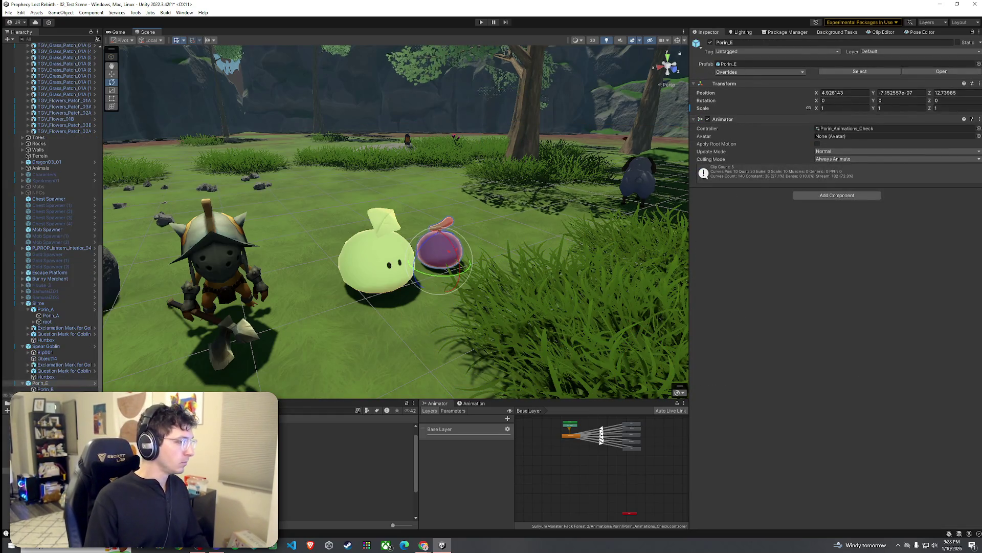
pyautogui.press('Delete')
# Step: Preview Porin_A, Platopo_C and the Snailo prefabs, settling on the mossy Snailo_B
pyautogui.press('Down')
pyautogui.press('Down')
pyautogui.press('Down')
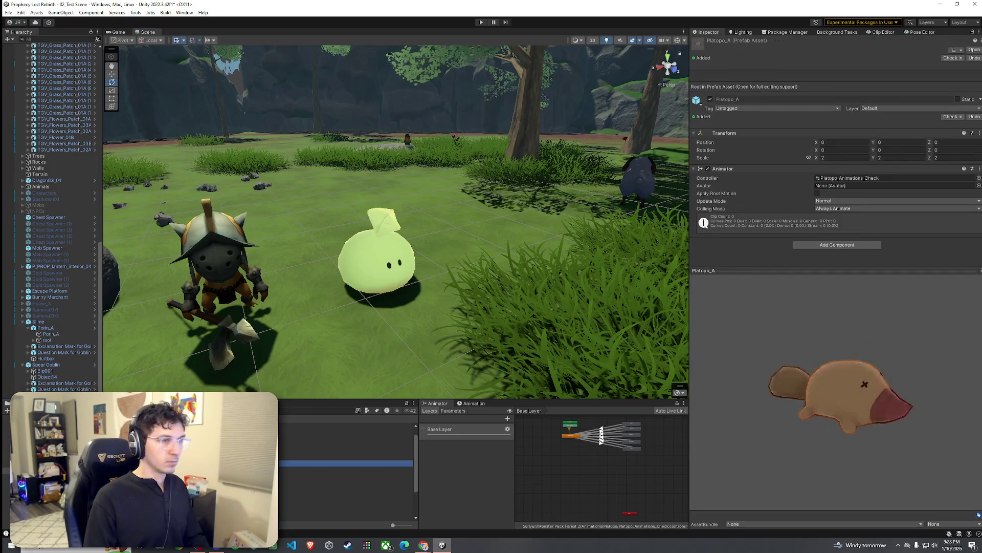
pyautogui.press('Up')
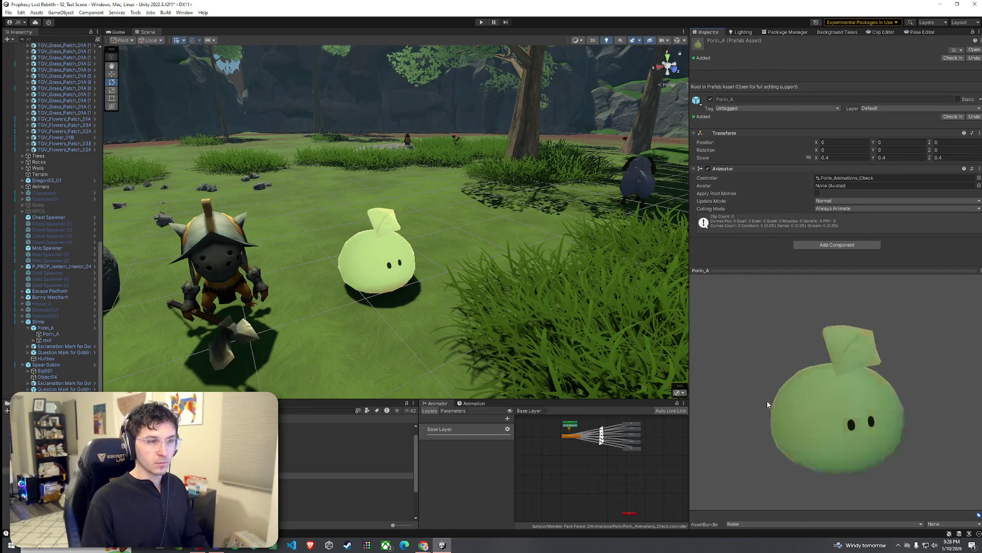
pyautogui.click(348, 468)
pyautogui.moveTo(754, 441)
pyautogui.mouseDown()
pyautogui.moveTo(779, 452)
pyautogui.moveTo(767, 445)
pyautogui.moveTo(769, 426)
pyautogui.mouseUp()
pyautogui.click(348, 518)
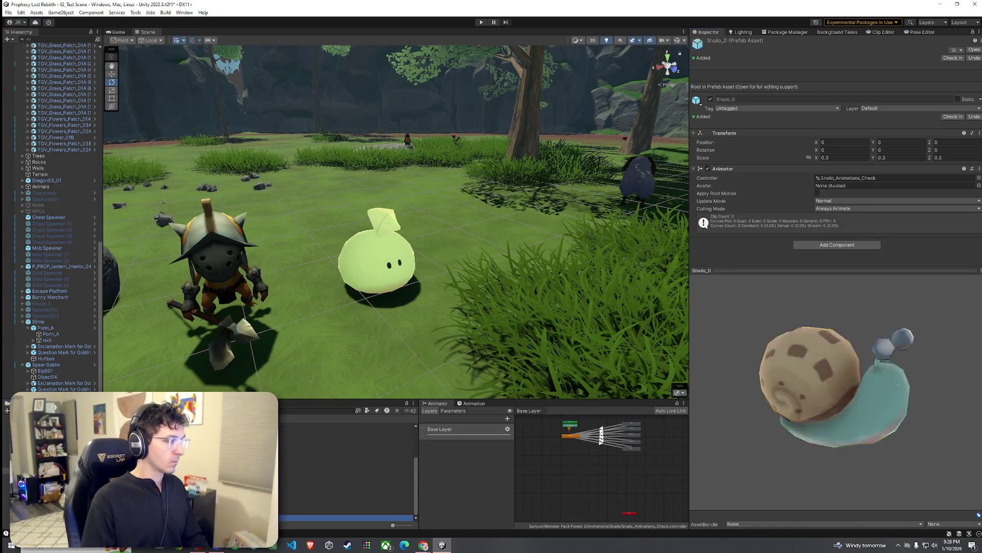
pyautogui.press('Up')
pyautogui.press('Up')
pyautogui.press('Up')
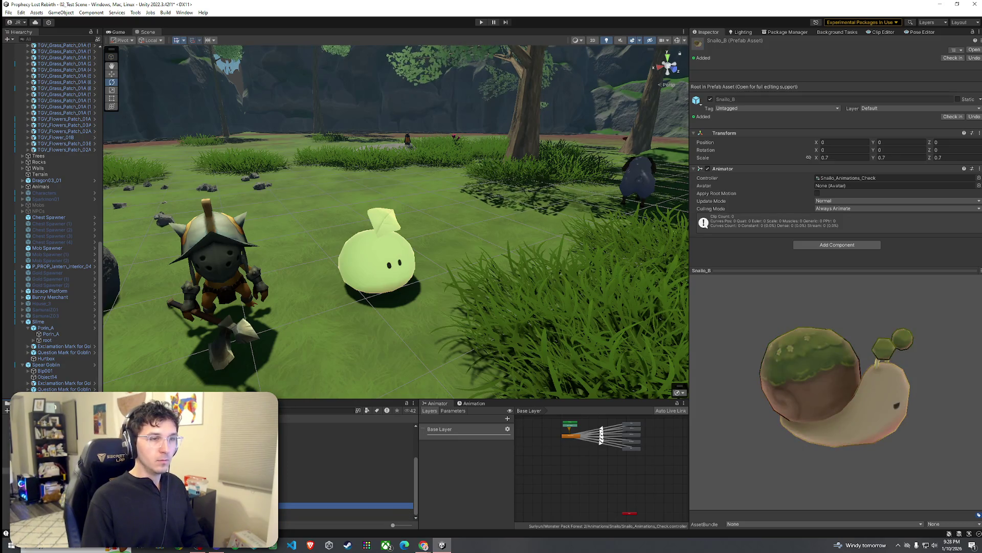
pyautogui.press('Down')
pyautogui.press('Up')
pyautogui.press('Down')
pyautogui.press('Down')
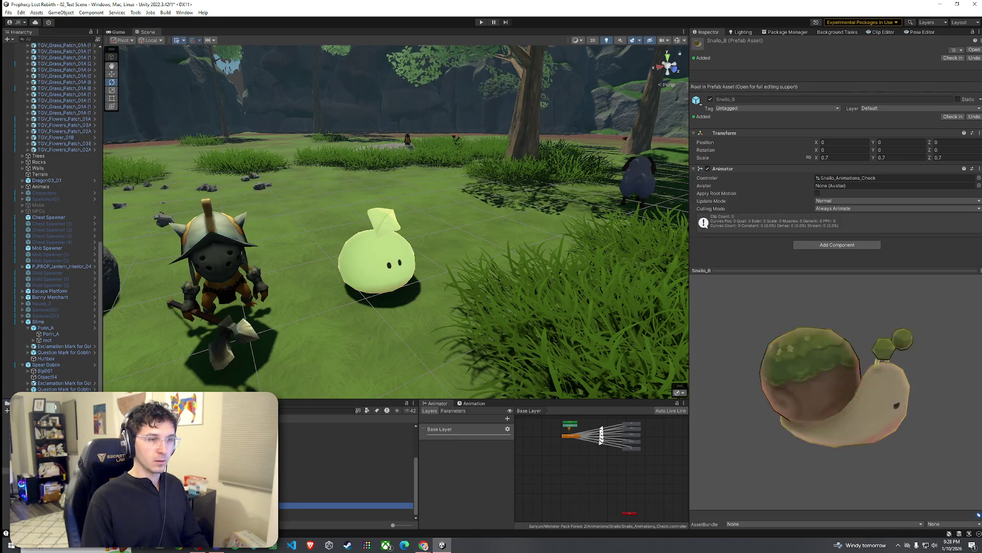
pyautogui.press('Up')
# Step: Place Snailo_B beside the slime and scale it up to about 1.4
pyautogui.moveTo(333, 505)
pyautogui.mouseDown()
pyautogui.moveTo(366, 343)
pyautogui.moveTo(358, 339)
pyautogui.mouseUp()
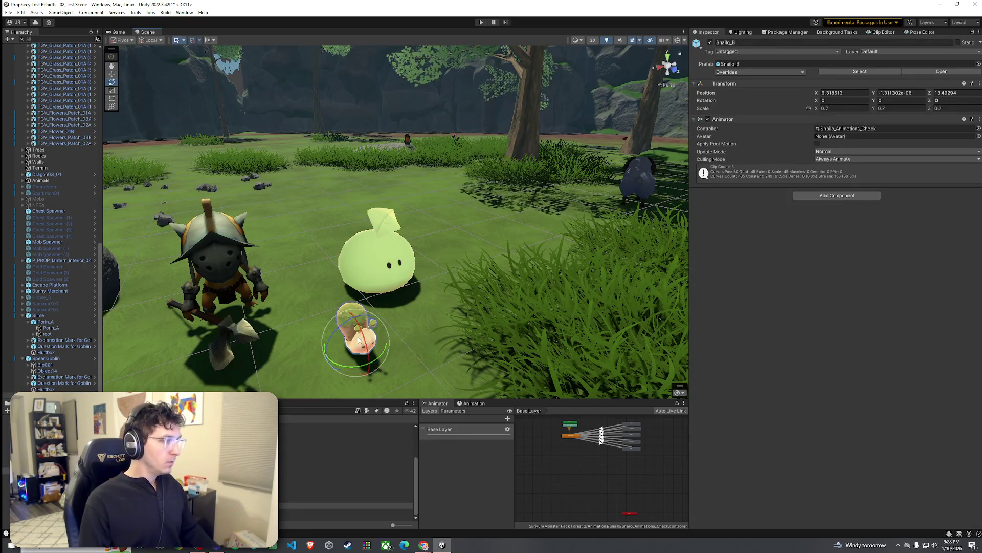
pyautogui.click(328, 368)
pyautogui.moveTo(327, 369)
pyautogui.mouseDown()
pyautogui.moveTo(283, 354)
pyautogui.moveTo(143, 366)
pyautogui.mouseUp()
pyautogui.hotkey('ctrl', 'z')
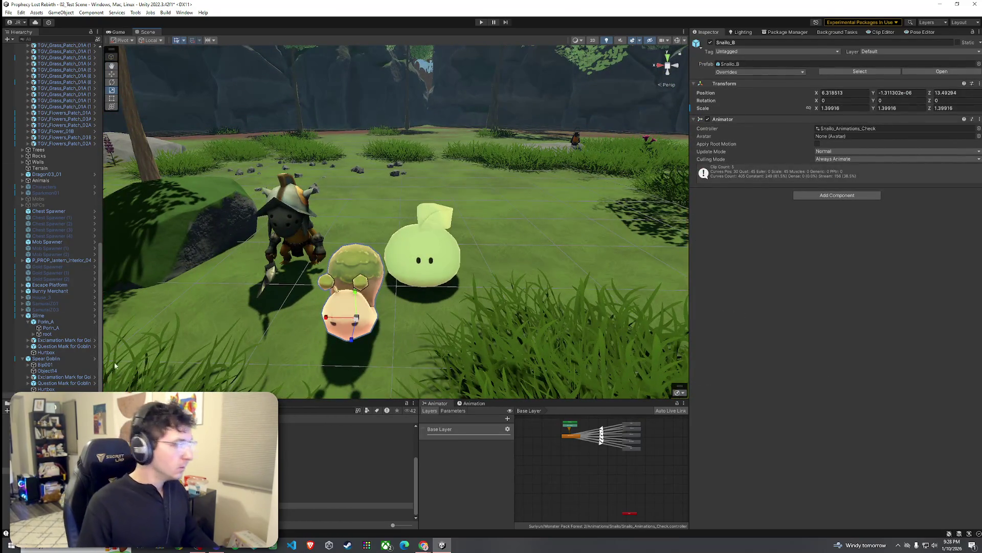
pyautogui.scroll(-1, 48, 378)
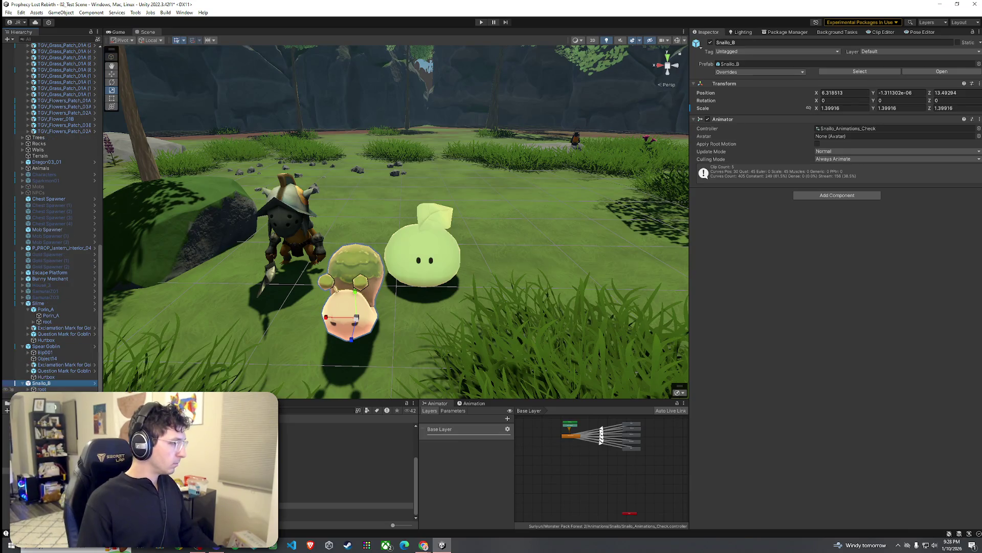
# Step: Switch the Snailo_A material to Toony Colors Pro 2/Hybrid Shader 2 with T_Snailo_B as albedo
pyautogui.click(46, 390)
pyautogui.click(757, 276)
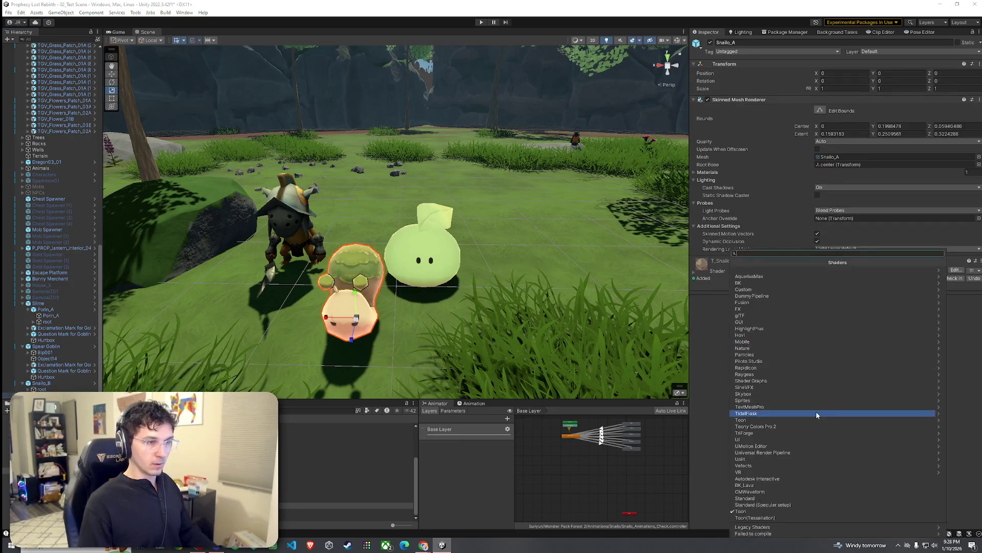
pyautogui.click(794, 426)
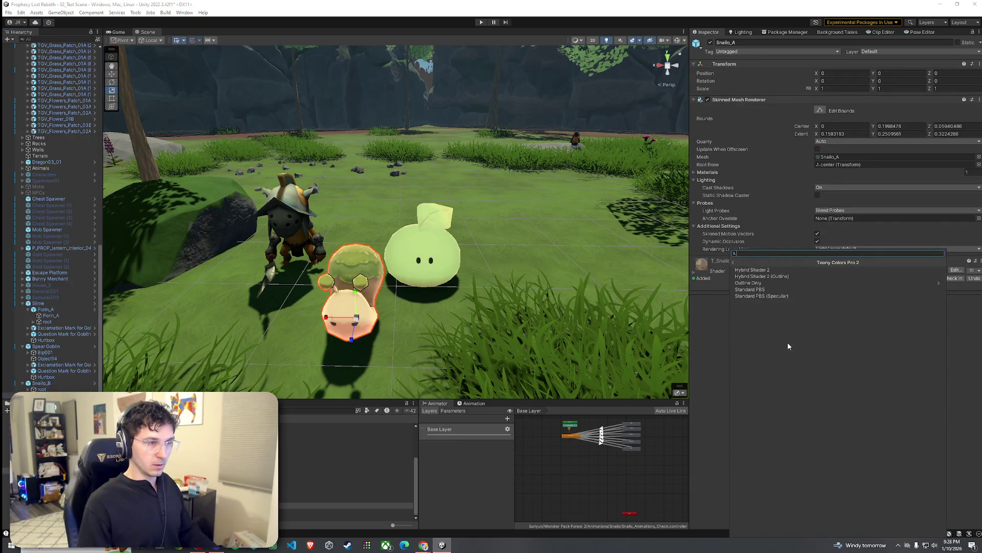
pyautogui.click(767, 270)
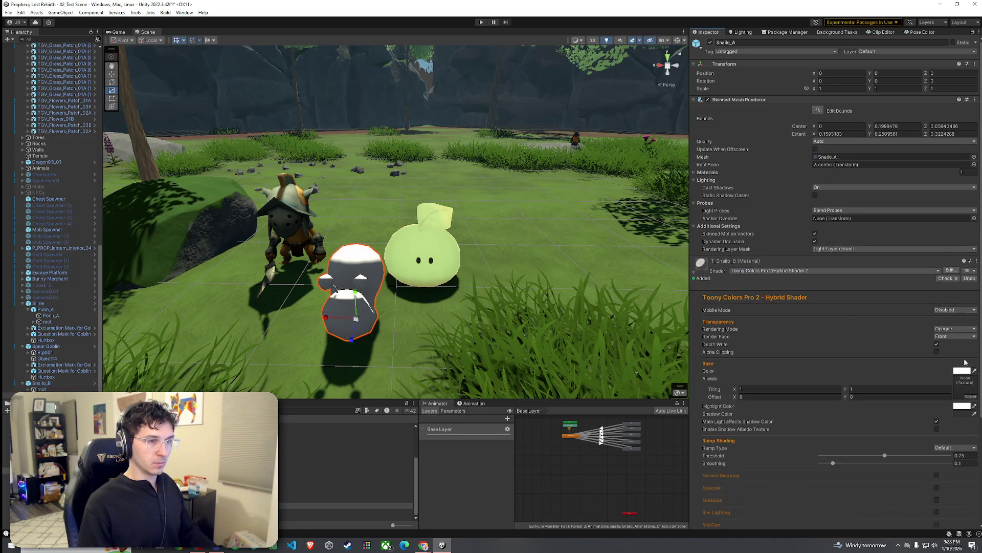
pyautogui.click(971, 396)
pyautogui.write('snail')
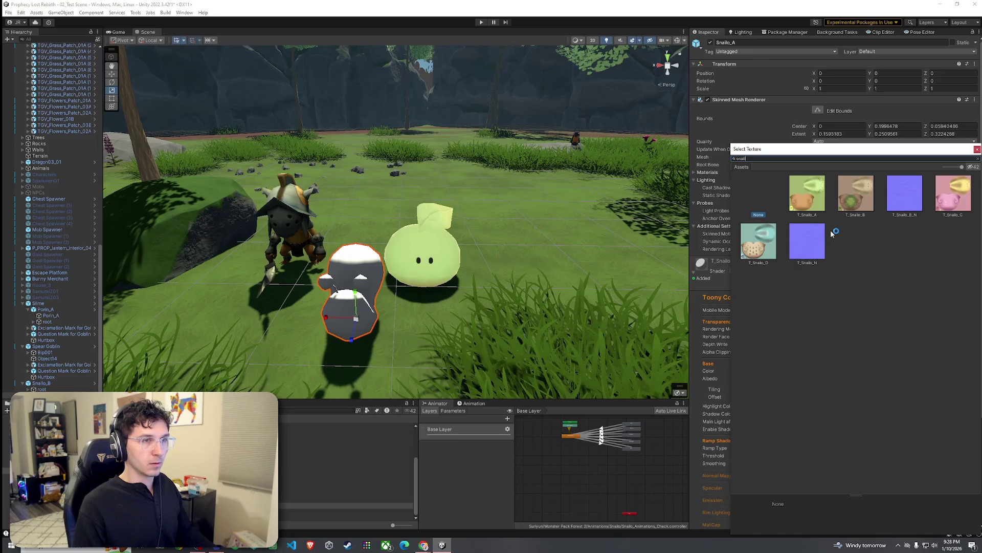
pyautogui.click(851, 199)
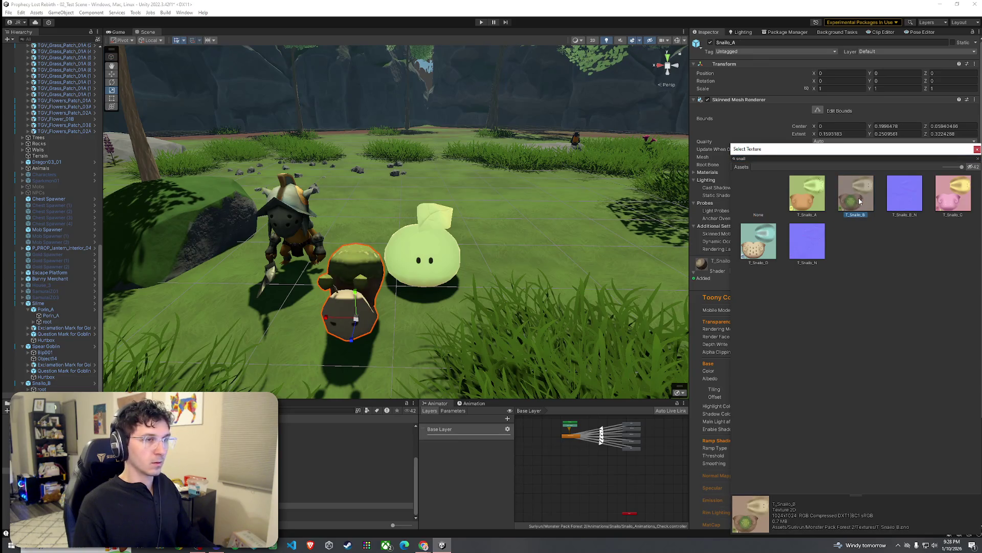
pyautogui.doubleClick(859, 195)
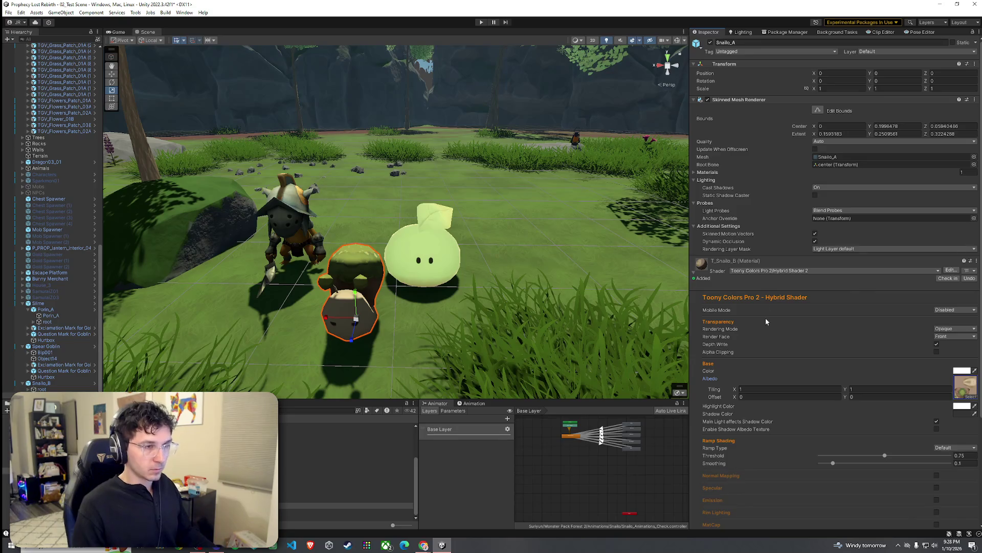
# Step: Enable normal mapping on the material using the T_Snailo_B_N texture
pyautogui.scroll(-5, 766, 322)
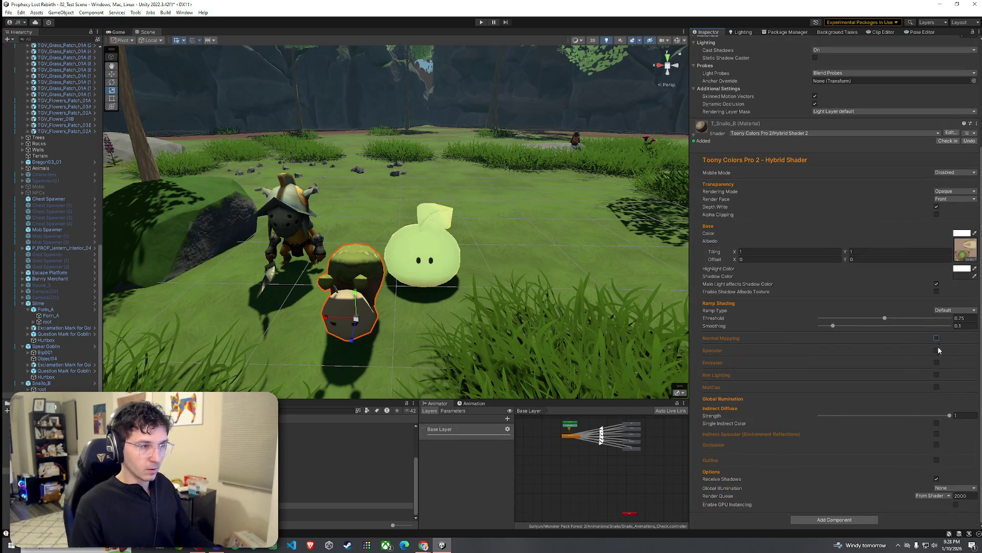
pyautogui.click(936, 338)
pyautogui.click(968, 362)
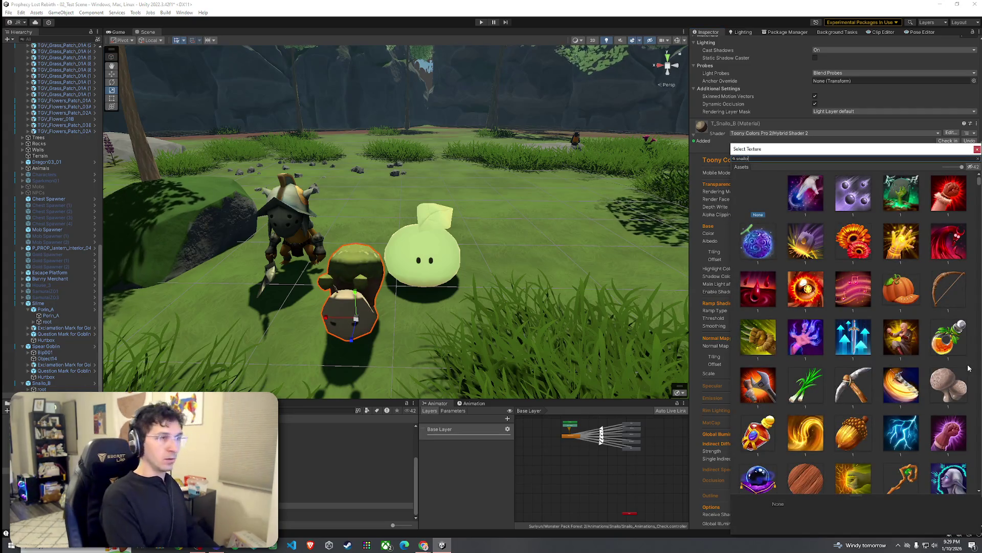
pyautogui.write('snailo')
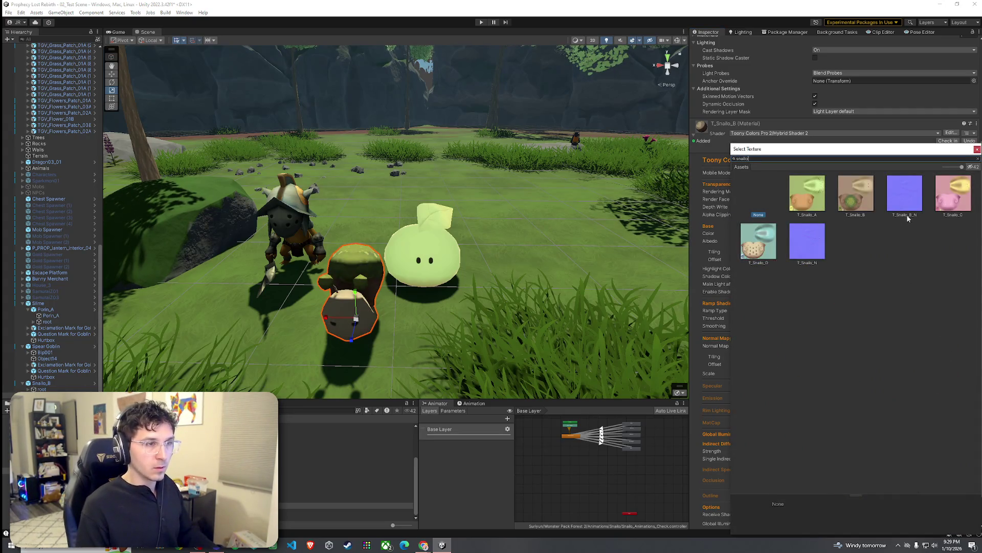
pyautogui.click(903, 198)
pyautogui.doubleClick(900, 194)
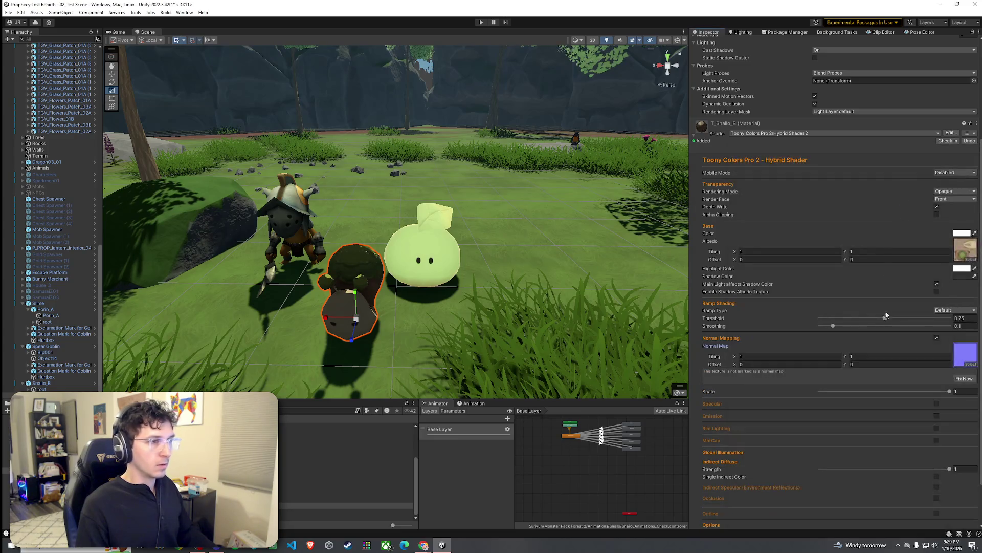
# Step: Raise the material's Smoothing from 0.1 to 1 and check the snail up close
pyautogui.press('f')
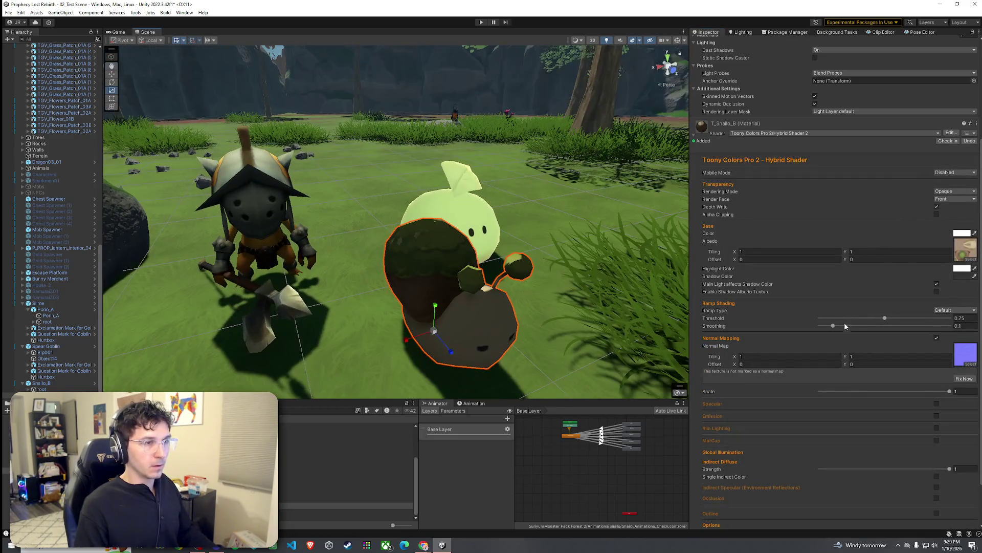
pyautogui.moveTo(864, 326); pyautogui.dragTo(953, 328)
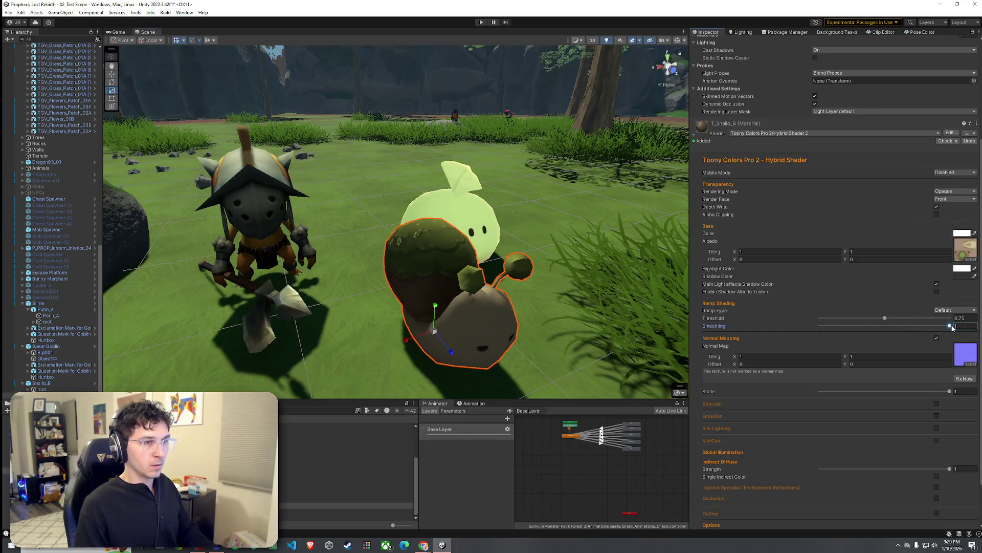
pyautogui.scroll(-3, 461, 281)
pyautogui.moveTo(486, 286)
pyautogui.mouseDown()
pyautogui.moveTo(446, 303)
pyautogui.moveTo(609, 331)
pyautogui.moveTo(478, 302)
pyautogui.moveTo(581, 298)
pyautogui.moveTo(468, 297)
pyautogui.mouseUp()
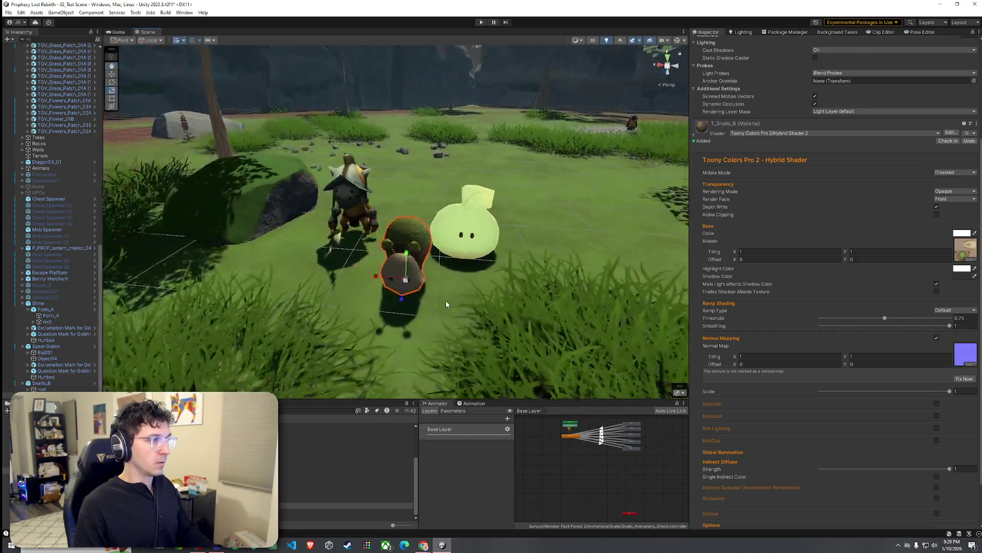
pyautogui.click(446, 304)
# Step: Apply Toony Colors Pro 2/Hybrid Shader 2 to the slime's Porin_A material
pyautogui.click(412, 238)
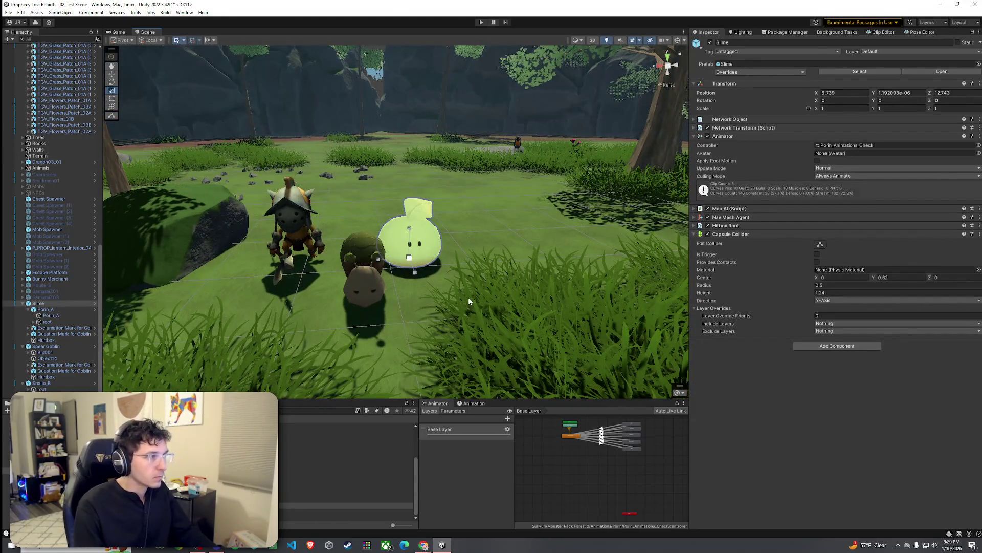
pyautogui.click(51, 316)
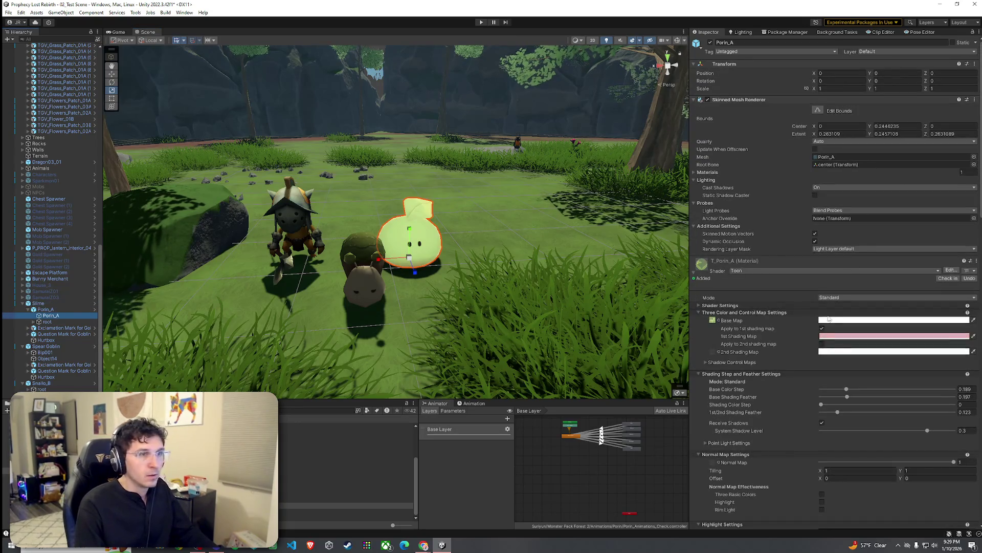
pyautogui.click(817, 265)
pyautogui.click(801, 269)
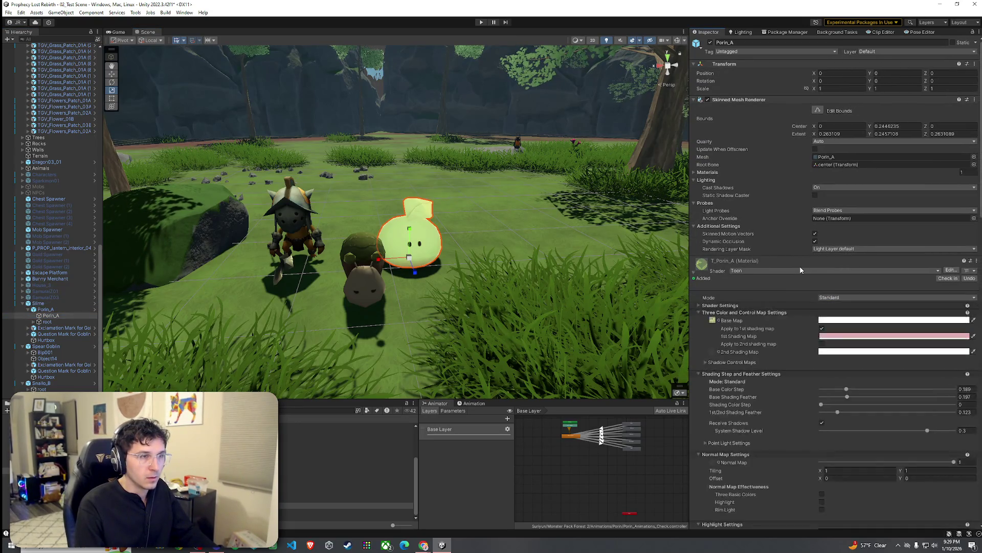
pyautogui.click(834, 270)
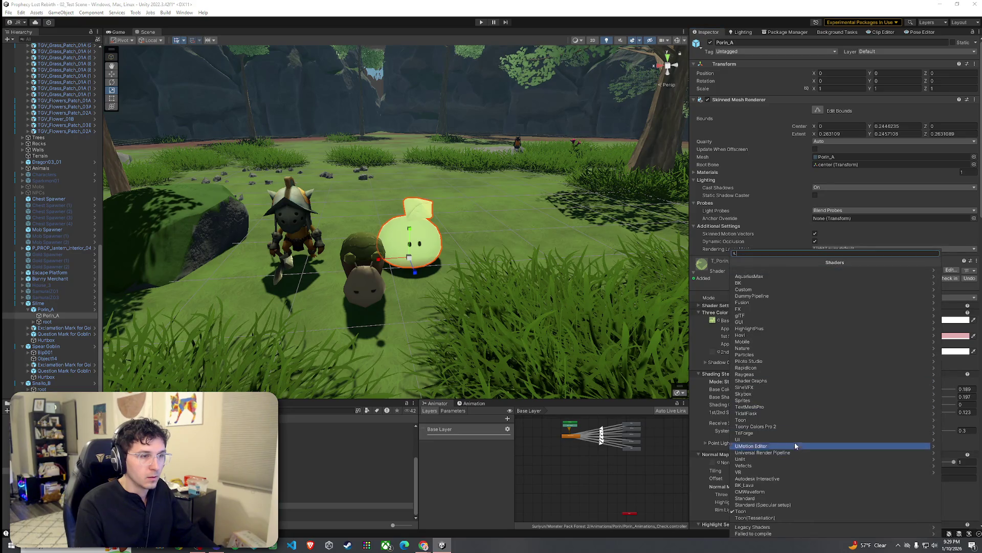
pyautogui.click(788, 427)
pyautogui.click(772, 272)
pyautogui.moveTo(476, 287)
pyautogui.mouseDown()
pyautogui.moveTo(449, 285)
pyautogui.moveTo(485, 305)
pyautogui.moveTo(589, 286)
pyautogui.mouseUp()
pyautogui.click(512, 301)
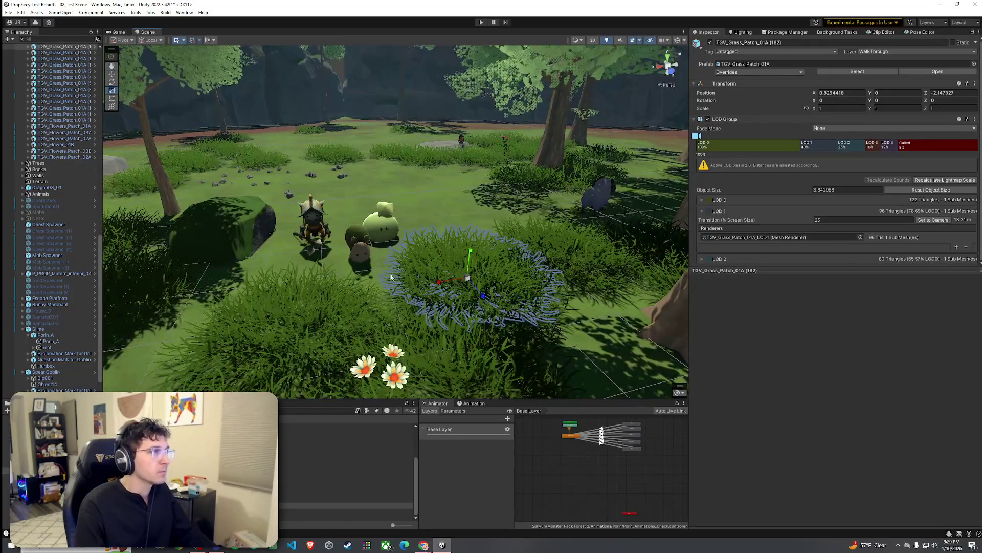
# Step: Save the scene, dismiss the normal map warning, and select the snail
pyautogui.click(8, 12)
pyautogui.click(21, 49)
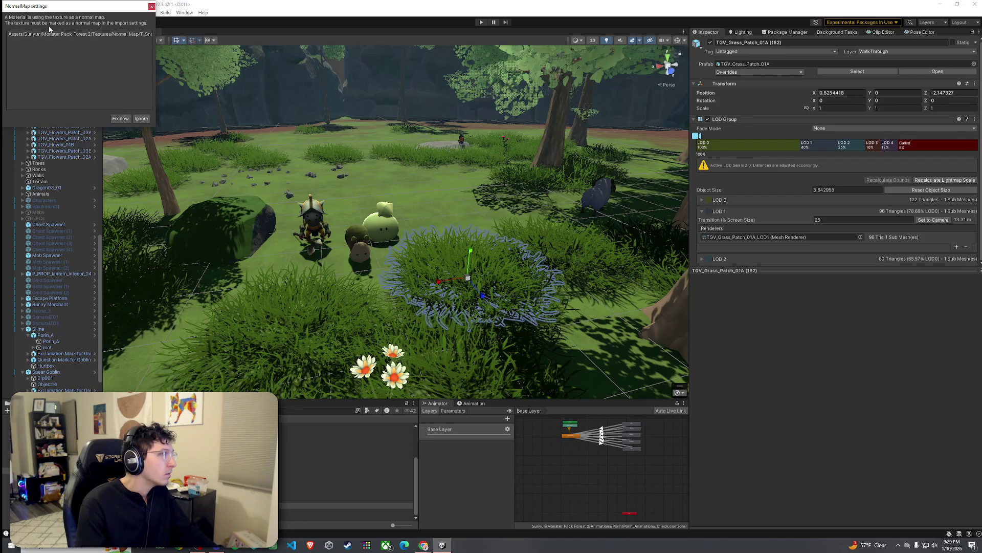
pyautogui.click(127, 118)
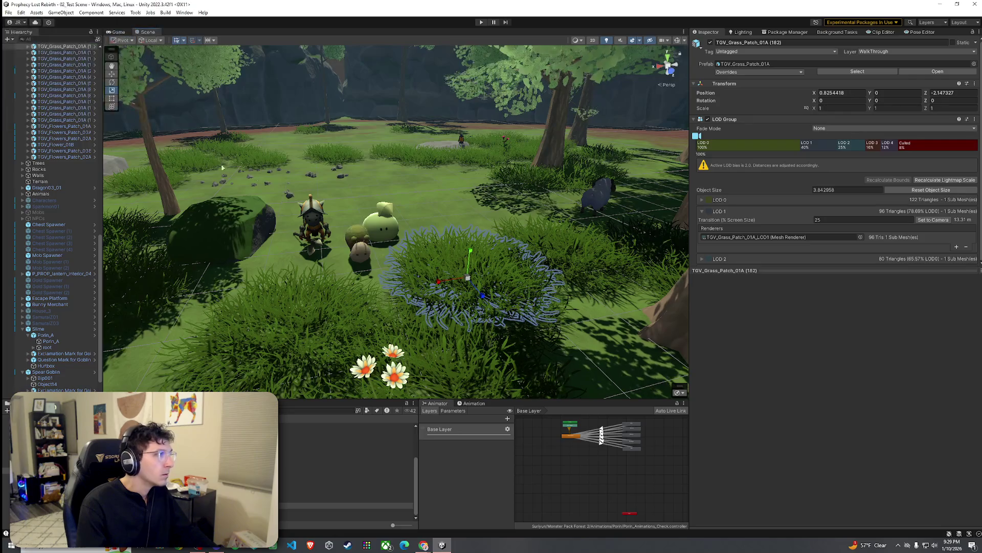
pyautogui.click(360, 248)
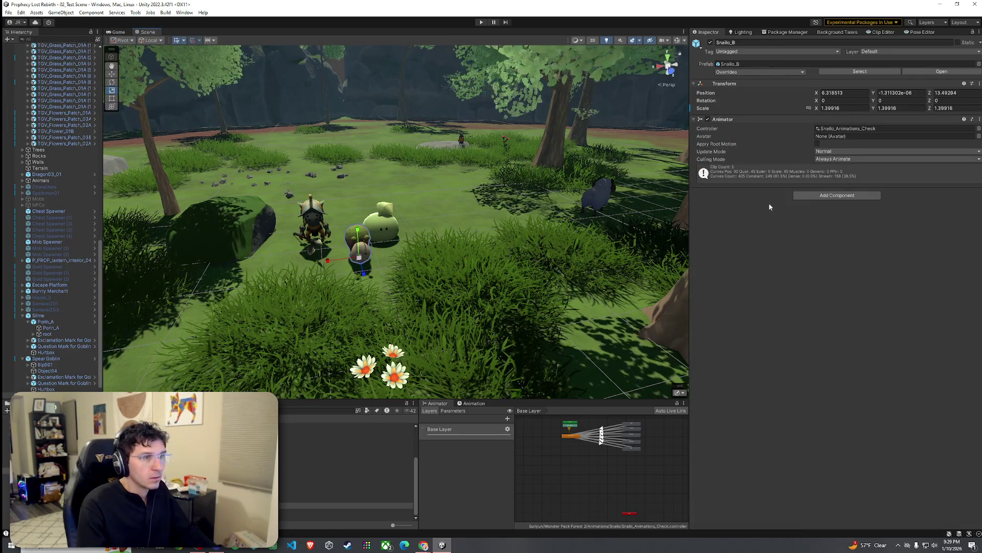
# Step: Try T_Snailo_N and then T_Snailo_B_N as the Snailo_A material's normal map
pyautogui.click(360, 249)
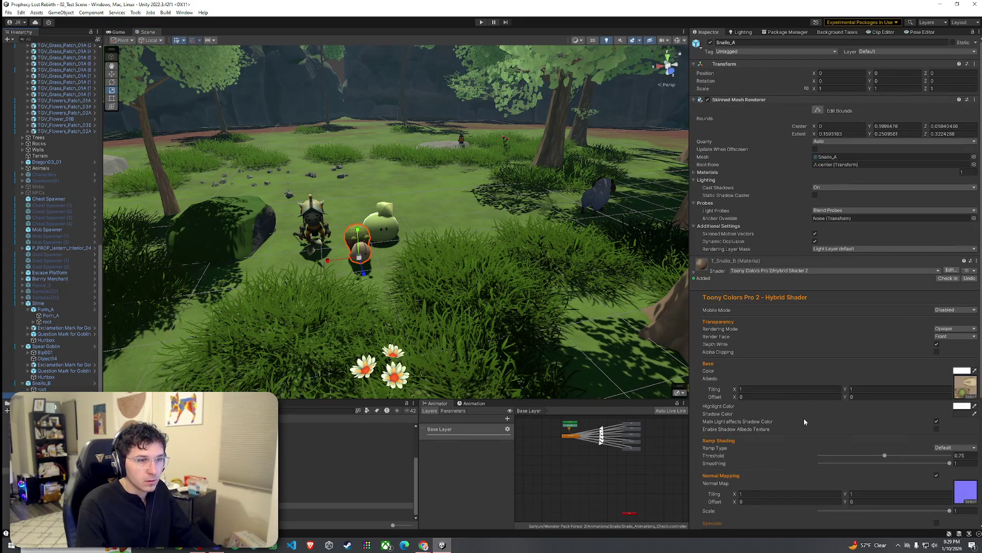
pyautogui.scroll(-3, 800, 419)
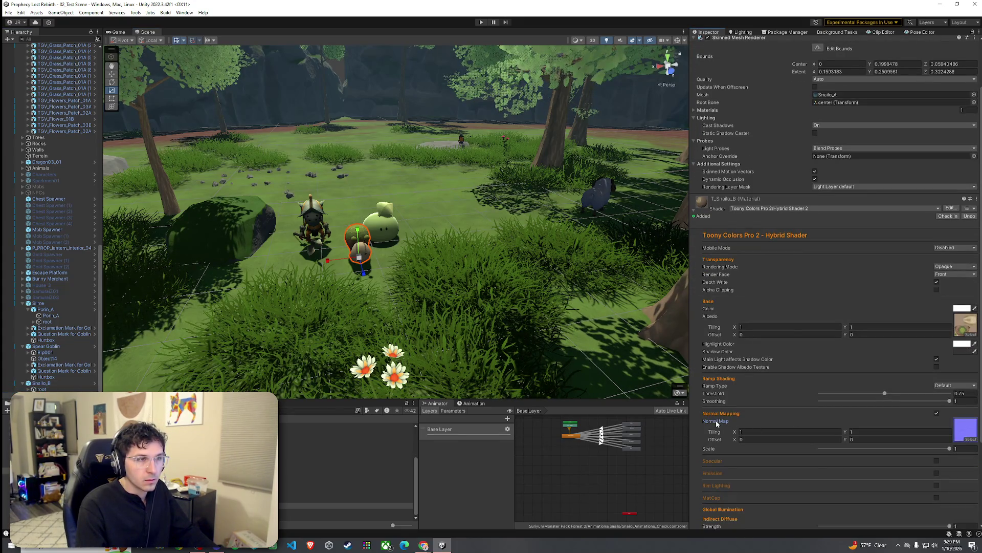
pyautogui.click(970, 438)
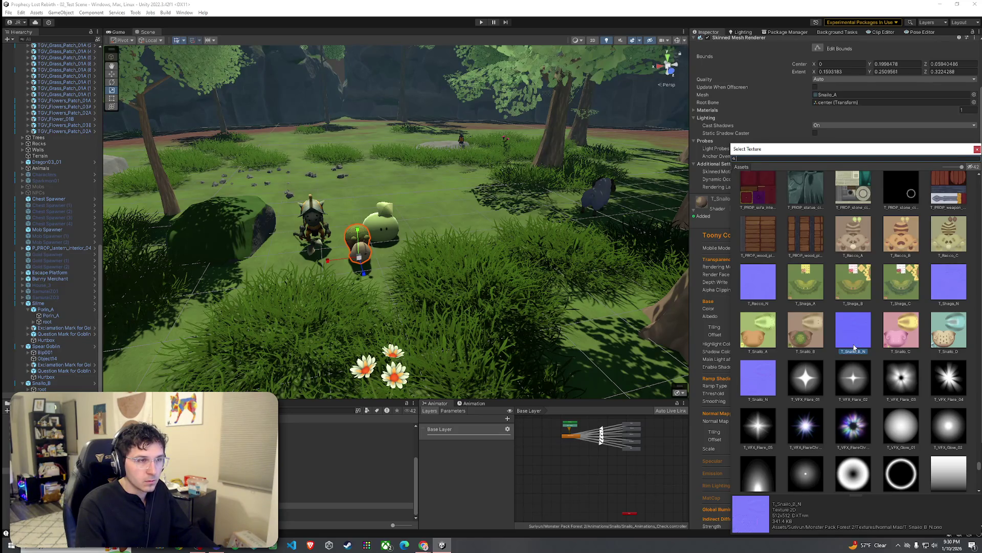
pyautogui.click(766, 377)
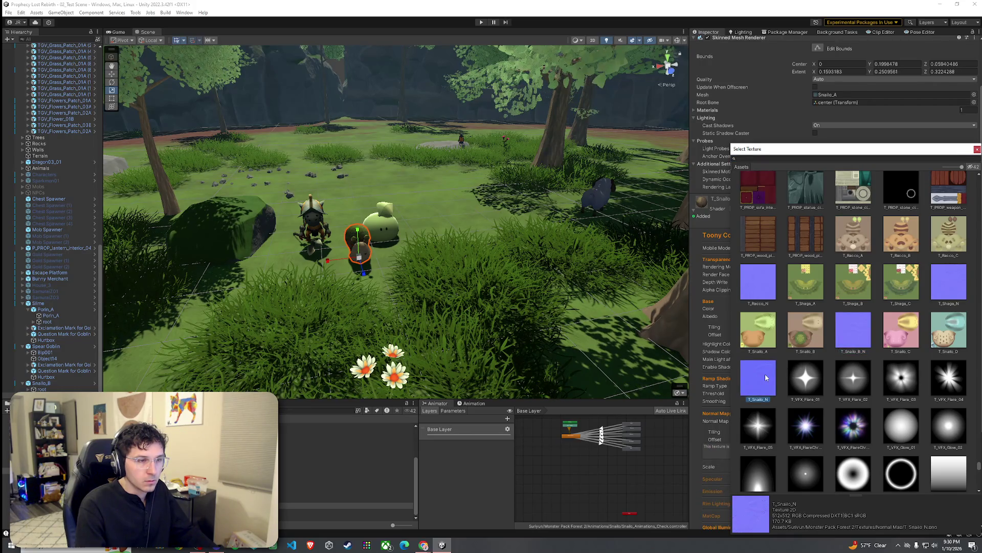
pyautogui.click(847, 346)
pyautogui.press('Return')
pyautogui.scroll(10, 489, 256)
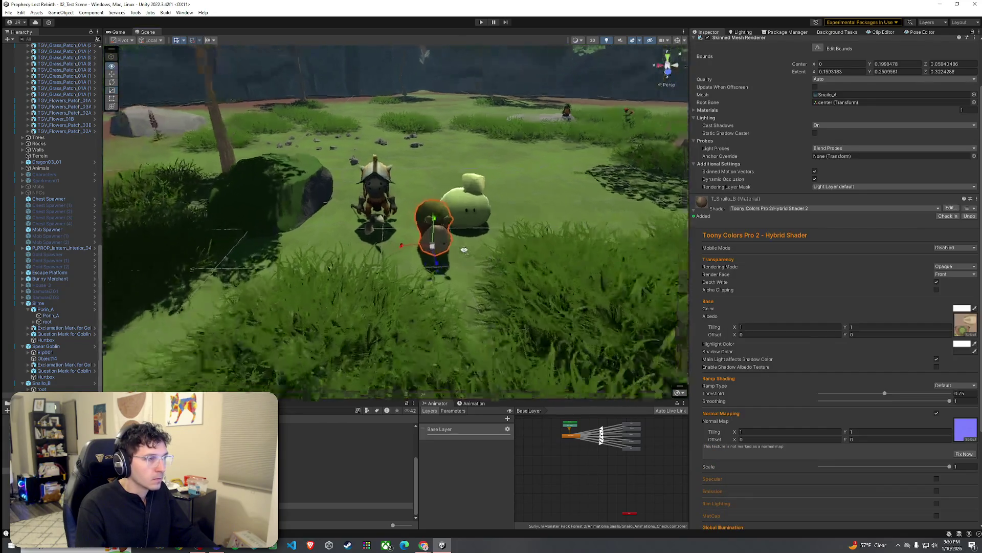
pyautogui.moveTo(489, 256)
pyautogui.mouseDown()
pyautogui.moveTo(605, 285)
pyautogui.moveTo(586, 272)
pyautogui.moveTo(596, 281)
pyautogui.mouseUp()
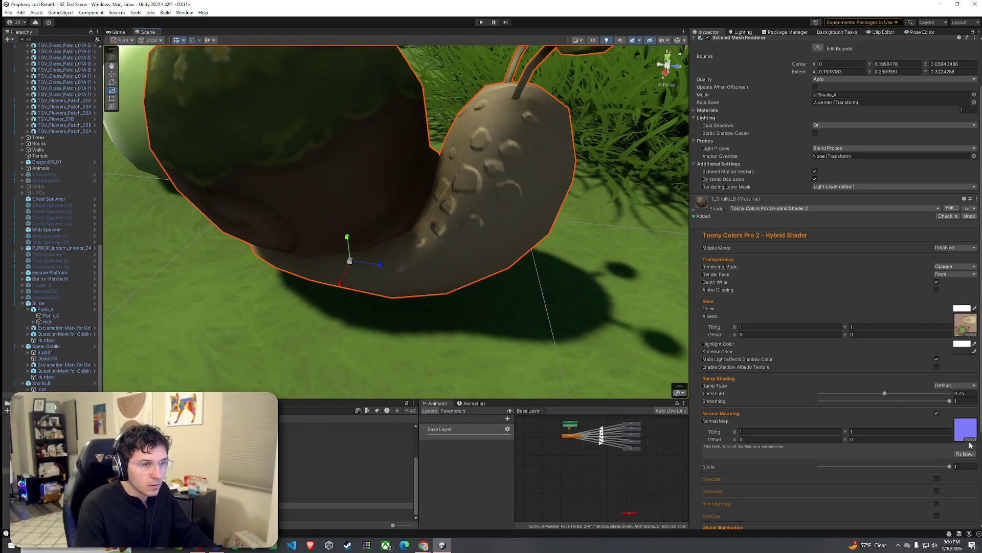
# Step: Compare the normal maps again and settle on T_Snailo_B_N for the shell
pyautogui.click(969, 441)
pyautogui.click(854, 289)
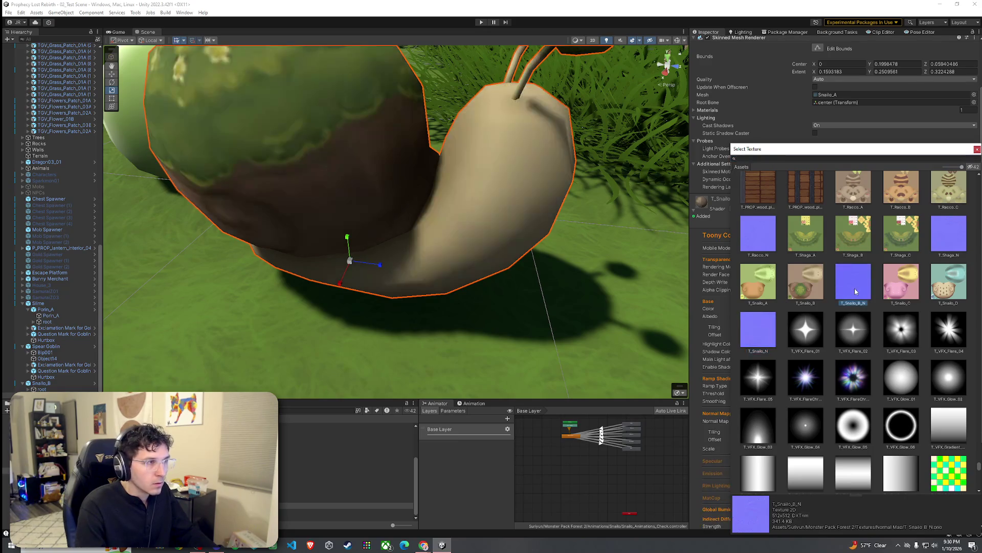
pyautogui.click(756, 325)
pyautogui.click(859, 286)
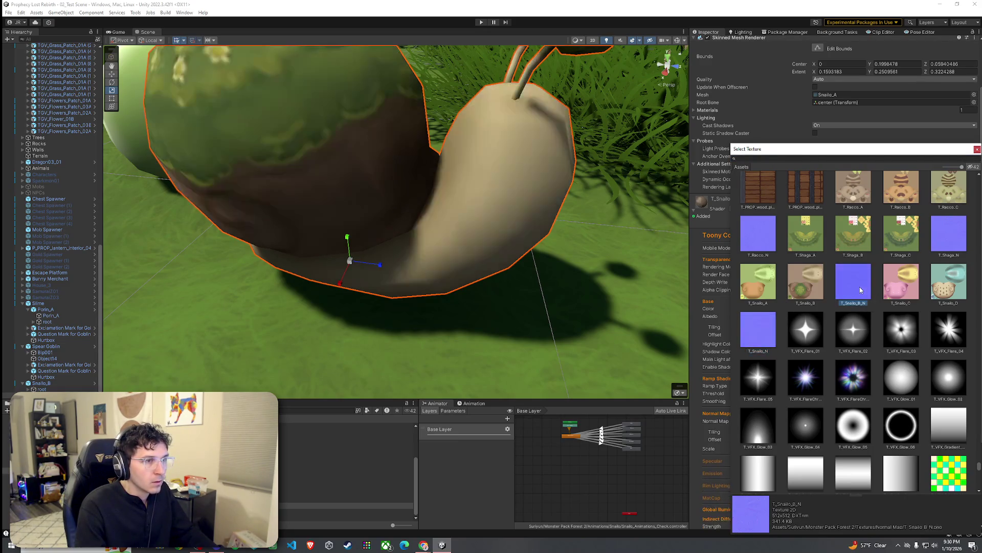
pyautogui.doubleClick(852, 289)
pyautogui.moveTo(589, 245); pyautogui.dragTo(420, 250)
# Step: Save the scene, then delete the Snailo_B snail from it
pyautogui.click(8, 12)
pyautogui.click(44, 51)
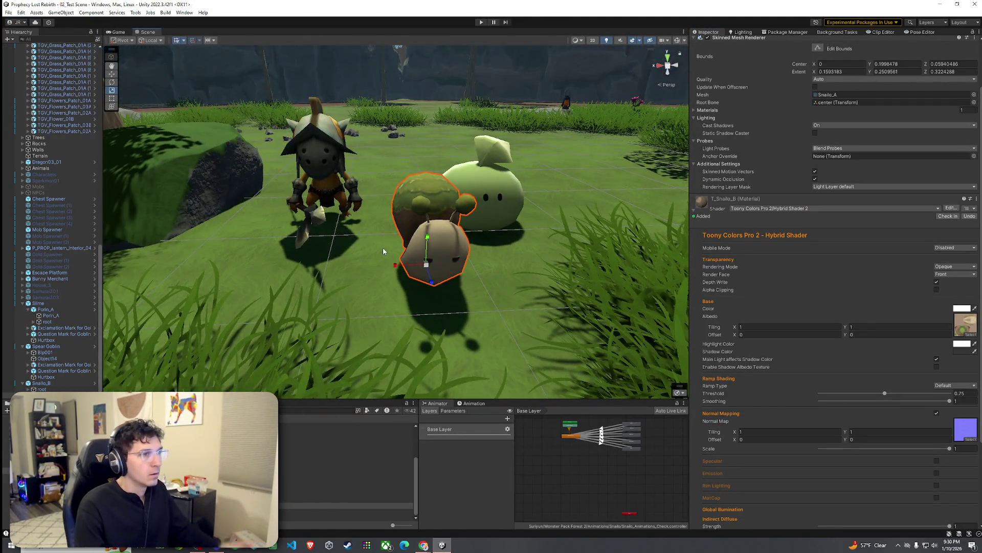
pyautogui.click(430, 245)
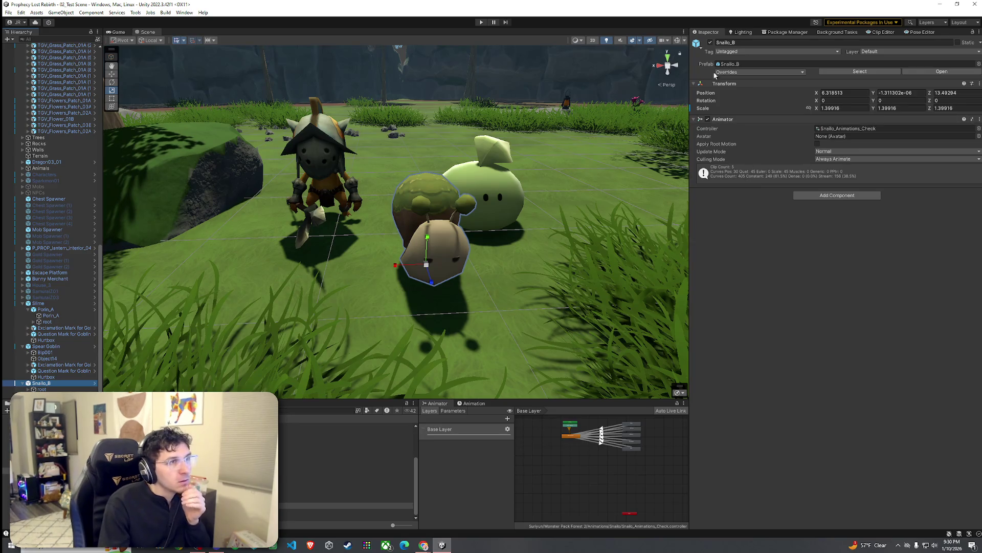
pyautogui.press('Delete')
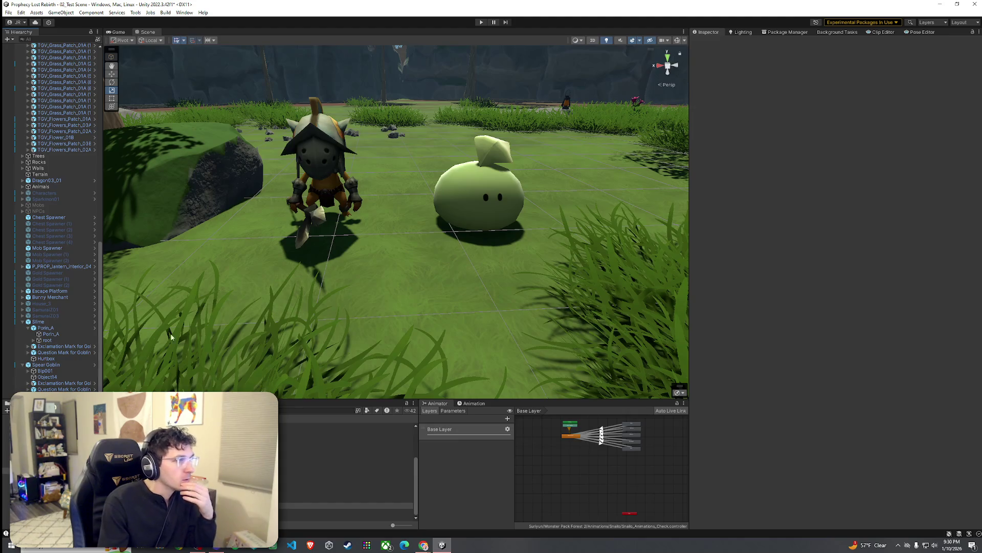
# Step: Select Slime and collapse the Slime and Spear Goblin hierarchy entries
pyautogui.click(31, 322)
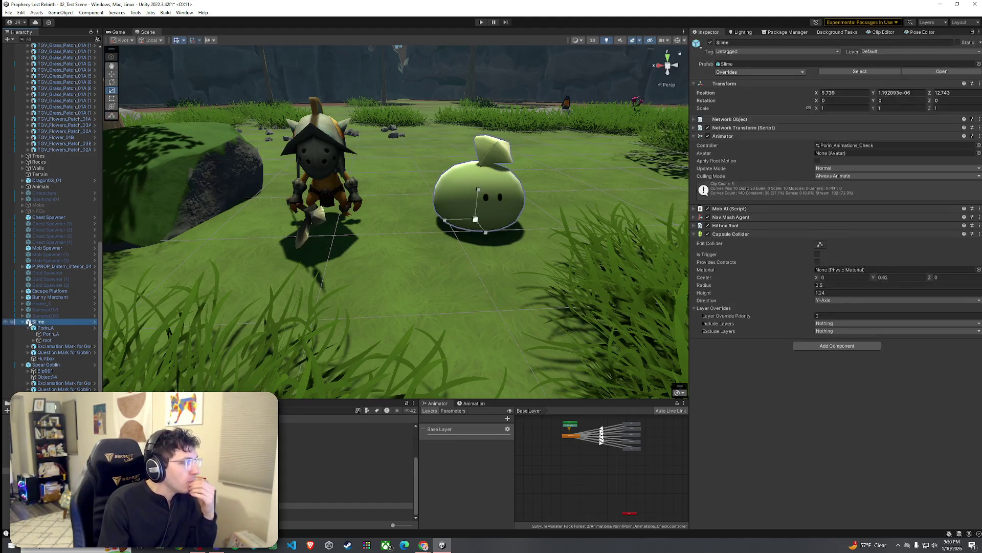
pyautogui.click(22, 322)
pyautogui.click(22, 366)
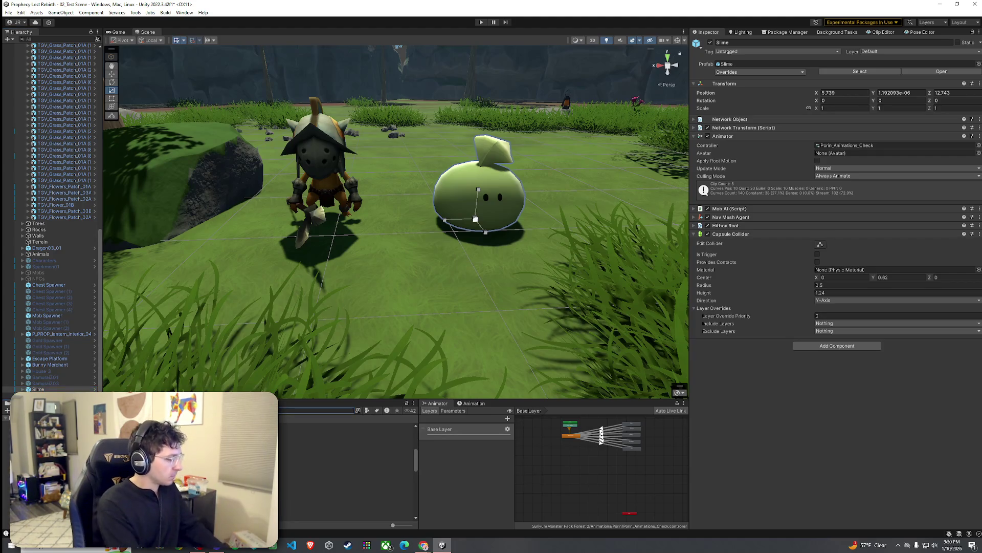
# Step: Audition MONSTER_Slime_03_mono and MONSTER_Slime_01_mono, then open the Slime prefab
pyautogui.write('slime')
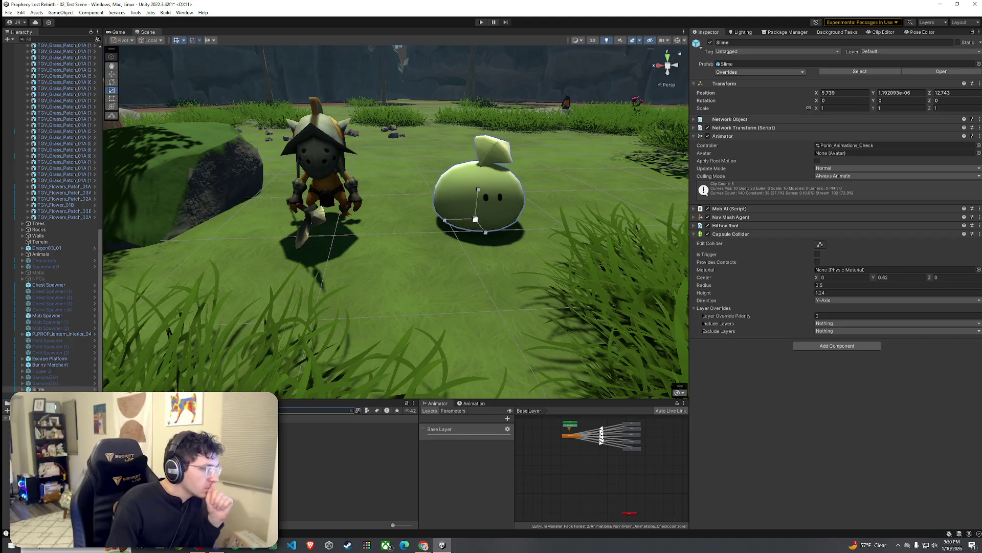
pyautogui.click(307, 438)
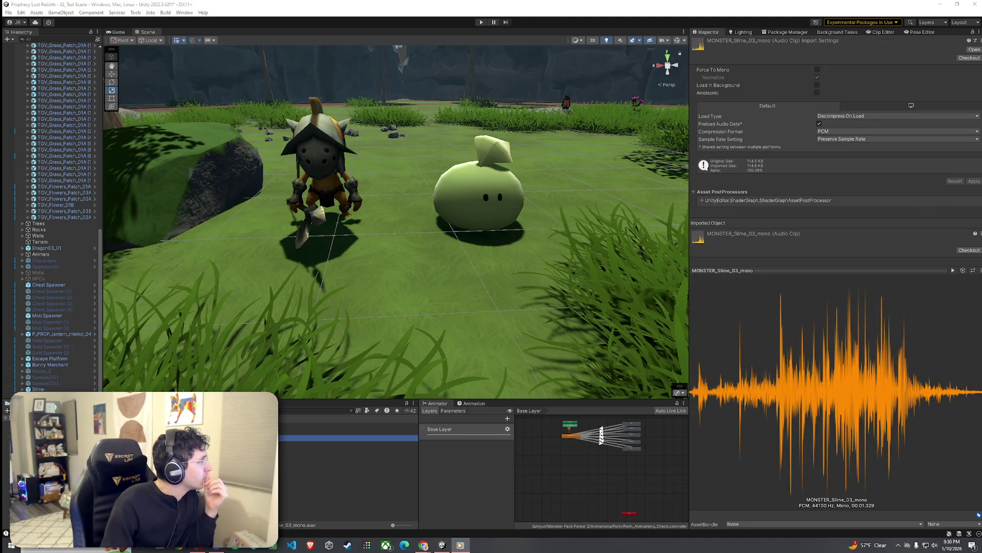
pyautogui.click(348, 426)
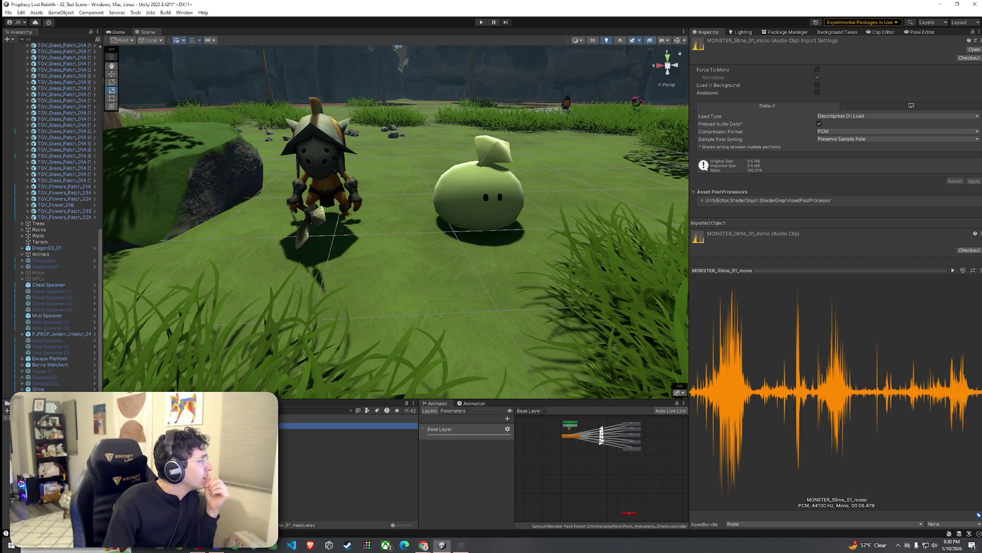
pyautogui.click(95, 389)
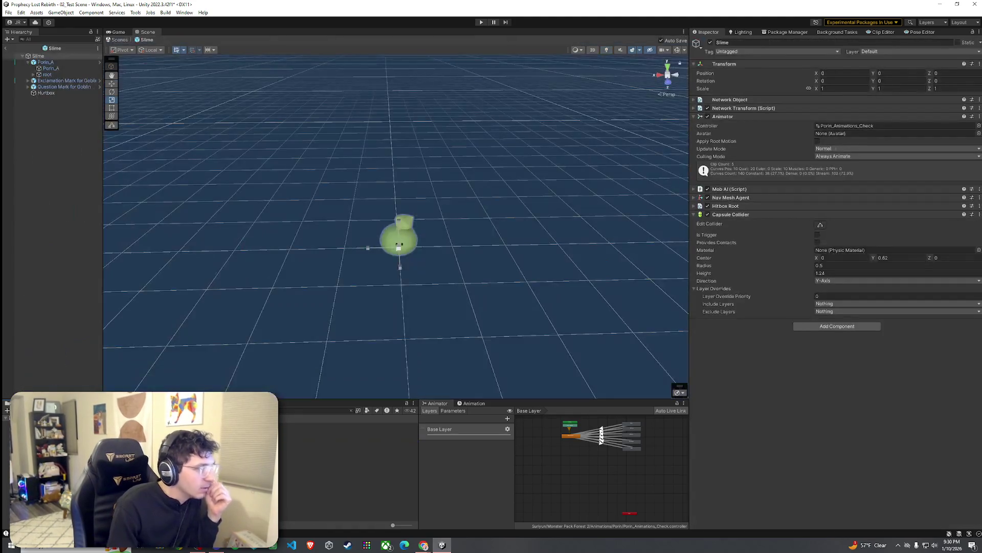
# Step: Deselect the slime and move the Scene view closer to inspect the Slime prefab
pyautogui.click(290, 226)
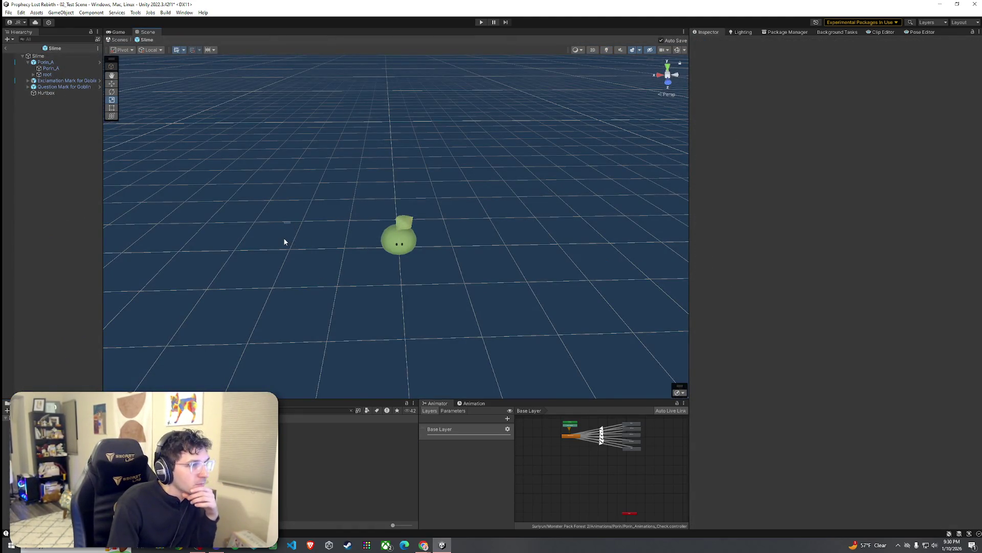
pyautogui.moveTo(282, 233)
pyautogui.mouseDown()
pyautogui.moveTo(285, 263)
pyautogui.moveTo(345, 219)
pyautogui.moveTo(351, 230)
pyautogui.mouseUp()
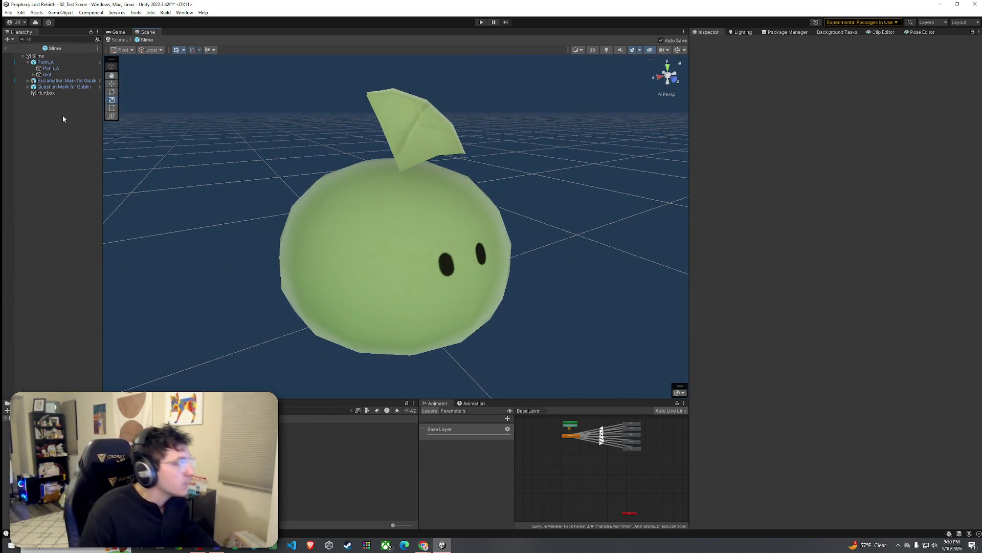
pyautogui.scroll(3, 575, 452)
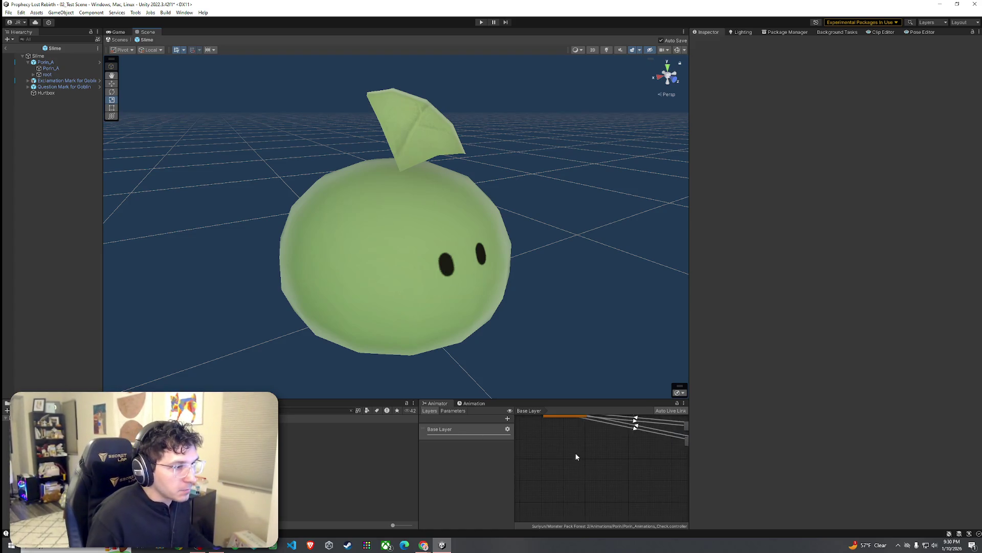
pyautogui.scroll(-2, 569, 466)
pyautogui.scroll(2, 585, 469)
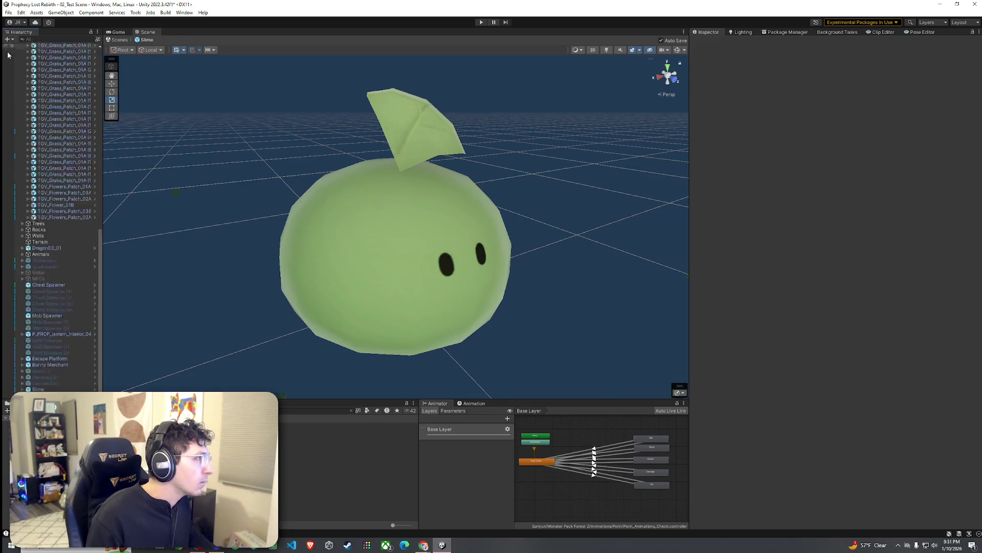
# Step: Back in the scene, duplicate the CgoblinSpear animator controller as 'Slime Controller'
pyautogui.click(6, 49)
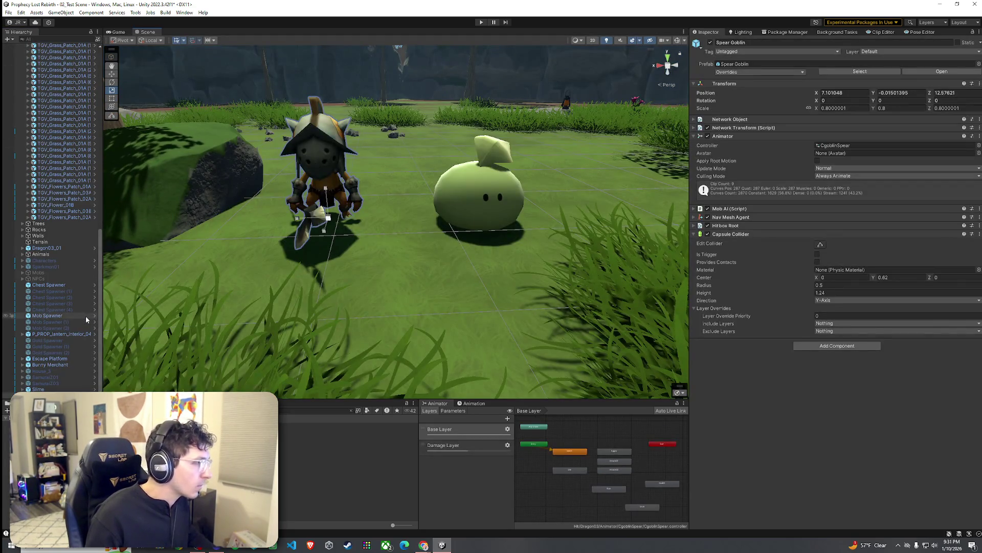
pyautogui.click(852, 147)
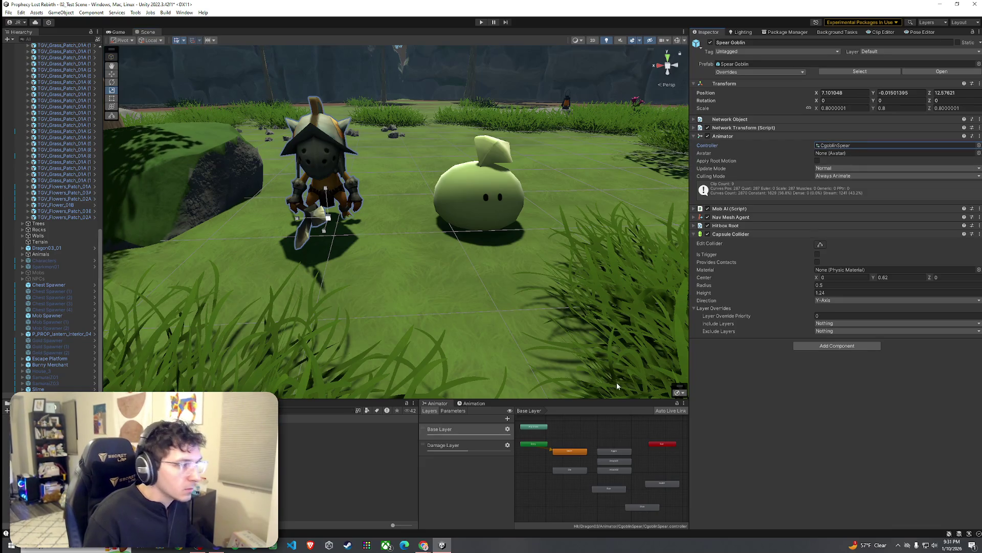
pyautogui.click(660, 509)
pyautogui.scroll(2, 666, 512)
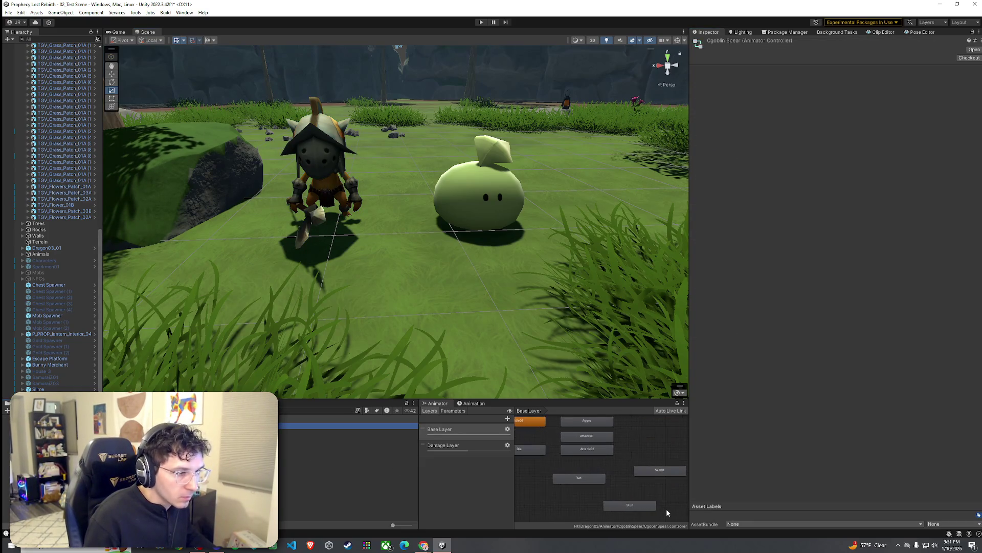
pyautogui.scroll(-2, 604, 471)
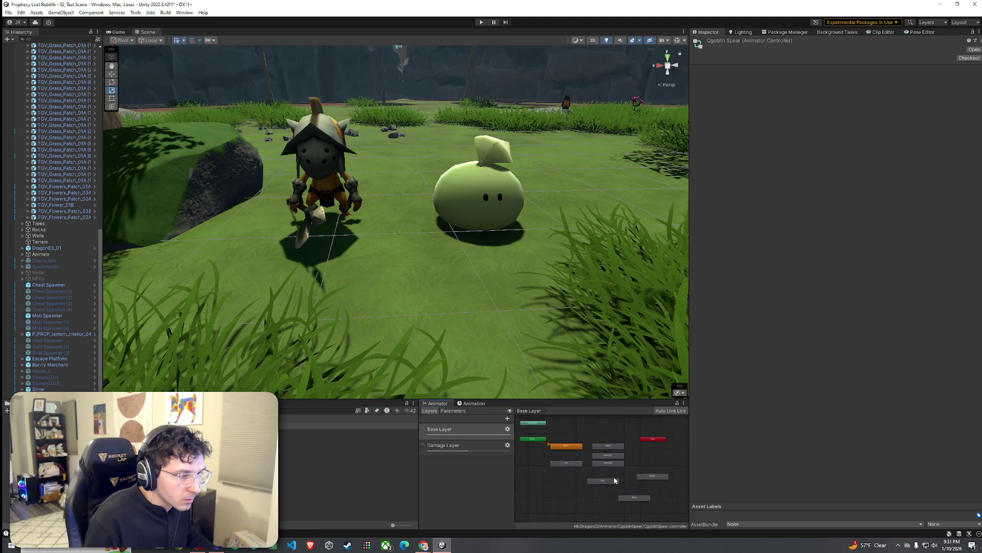
pyautogui.scroll(-3, 581, 468)
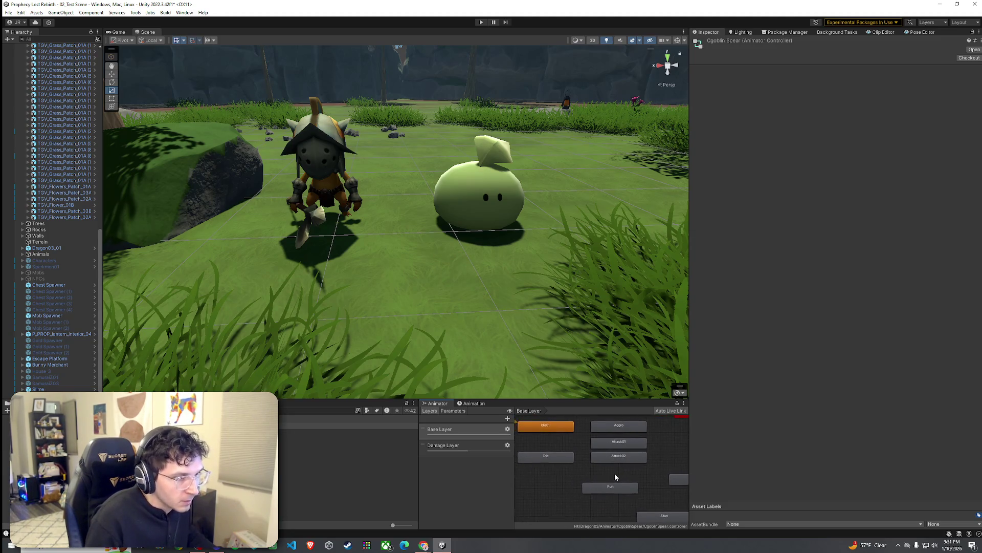
pyautogui.click(323, 425)
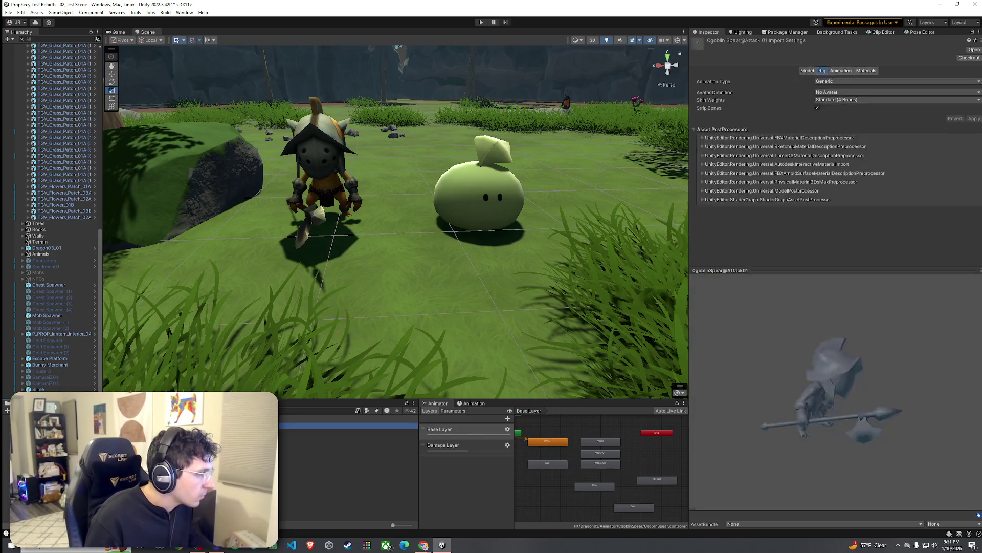
pyautogui.hotkey('ctrl', 'd')
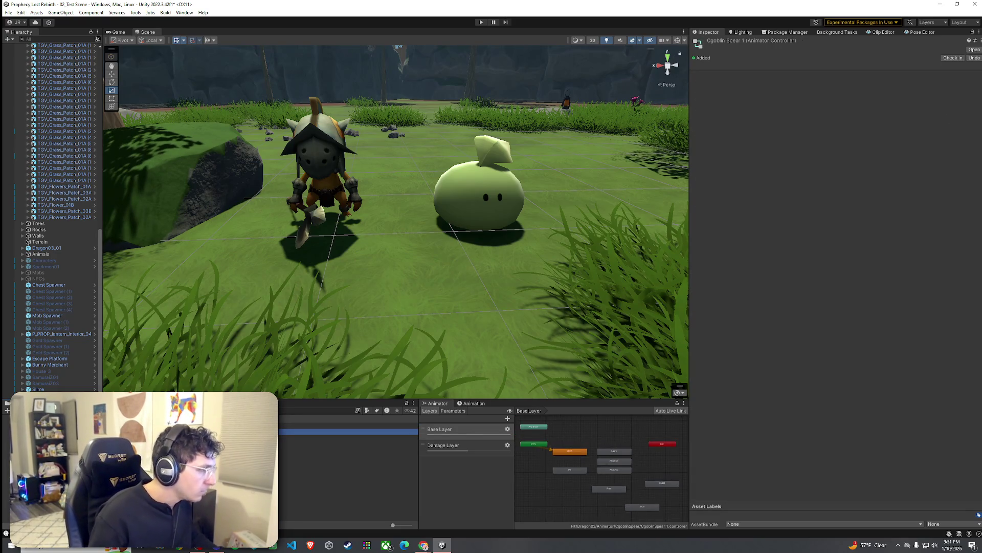
pyautogui.write('Slime Controller')
pyautogui.press('Return')
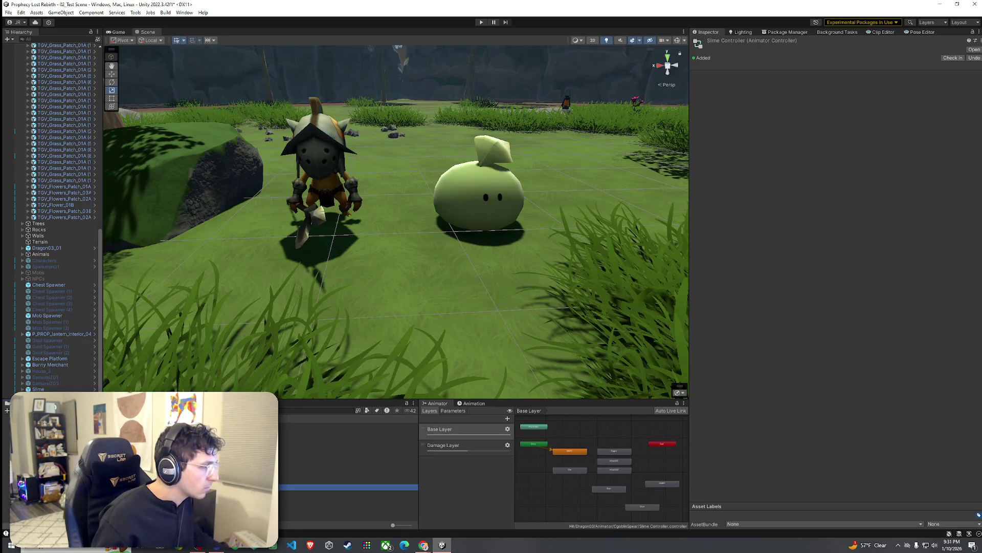
# Step: Delete the Spear Goblin from the scene and select the Slime object
pyautogui.click(21, 393)
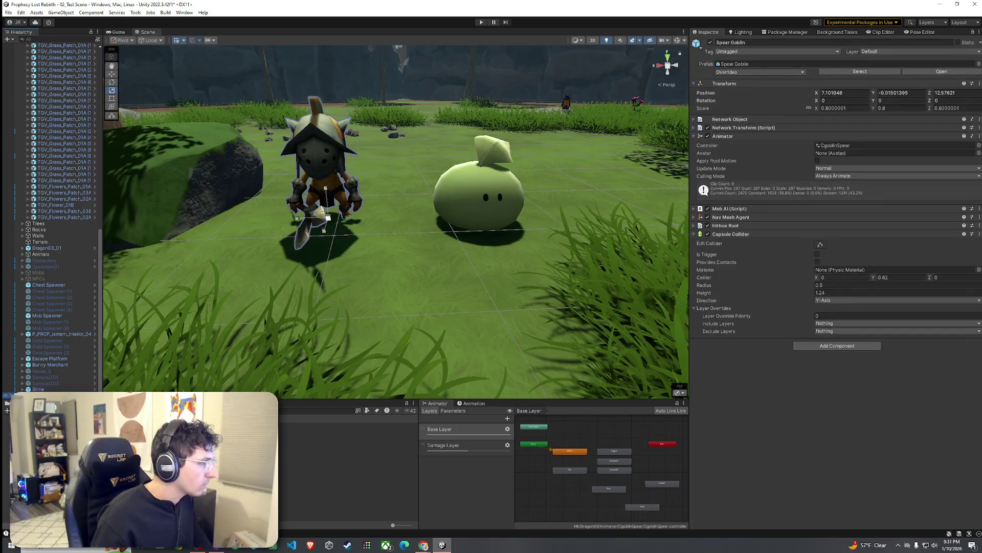
pyautogui.press('Delete')
pyautogui.doubleClick(46, 395)
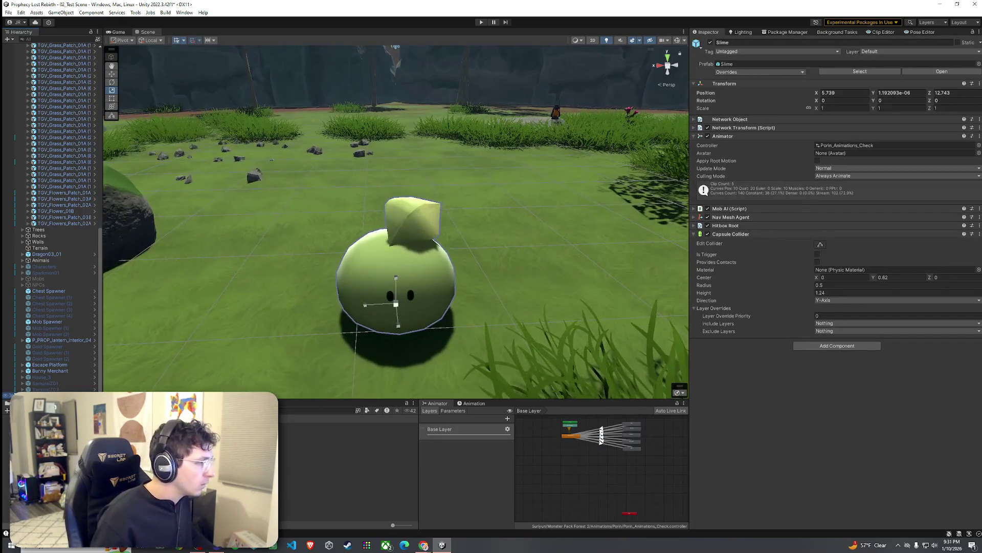
pyautogui.click(74, 390)
pyautogui.rightClick(73, 395)
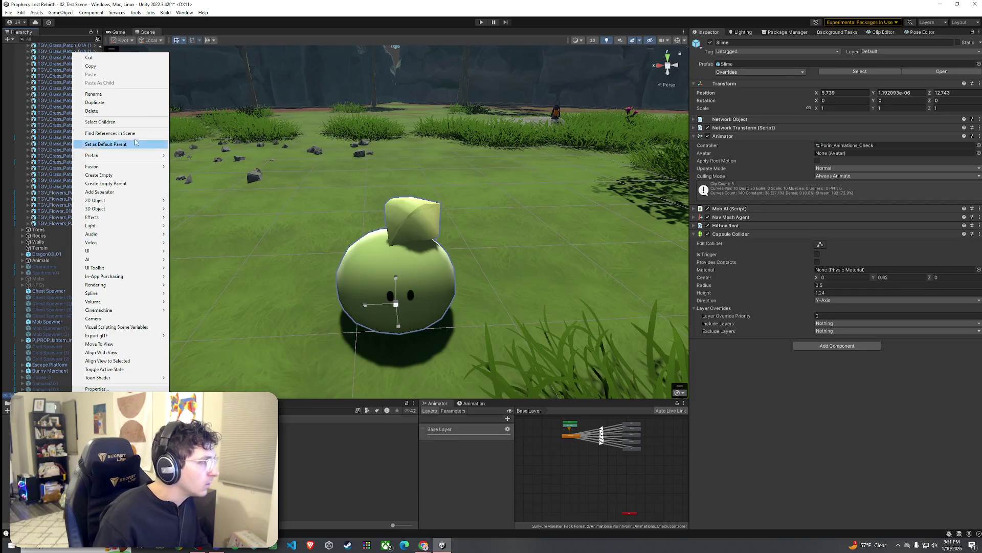
# Step: Open the Slime prefab asset in isolation and select its root object
pyautogui.moveTo(114, 156)
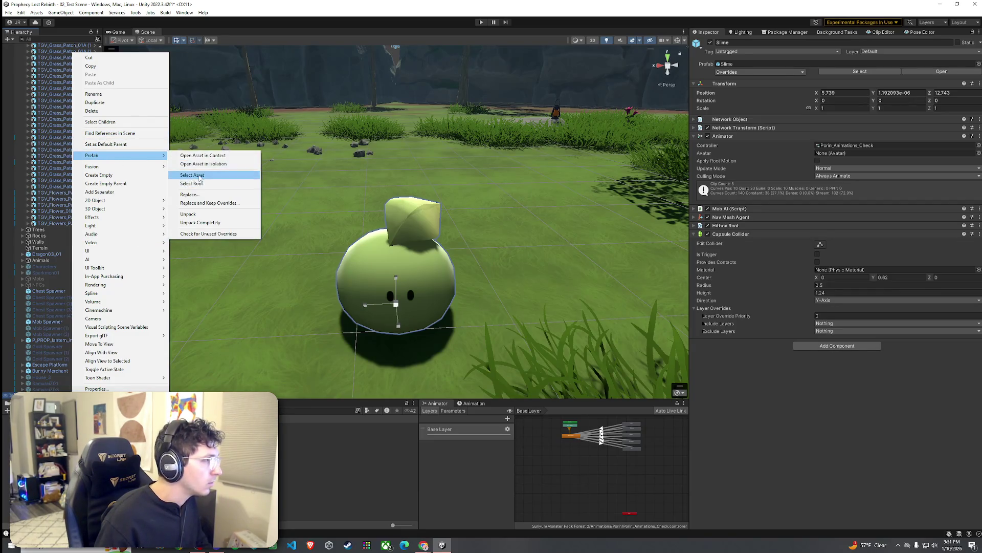
pyautogui.click(215, 179)
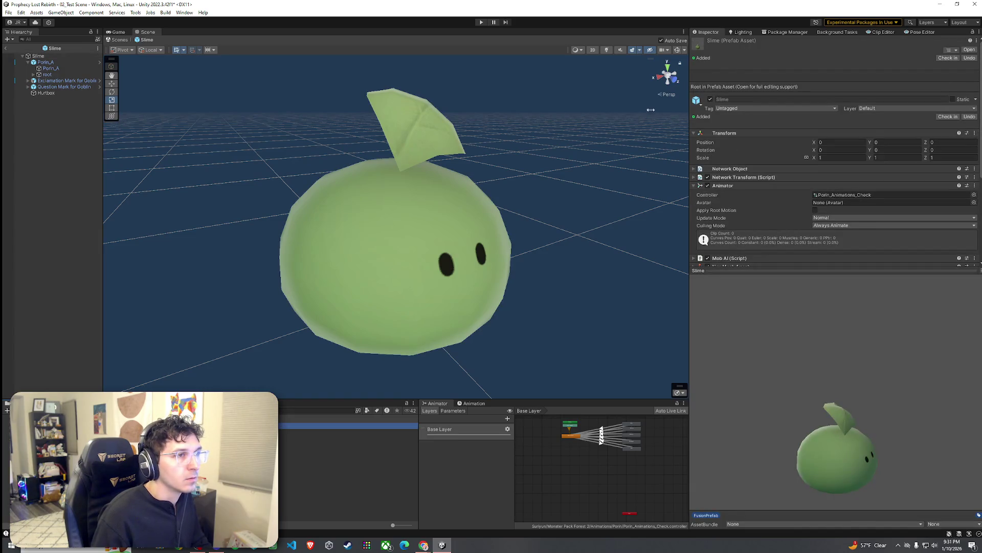
pyautogui.click(79, 55)
pyautogui.press('Down')
pyautogui.press('Down')
pyautogui.press('Down')
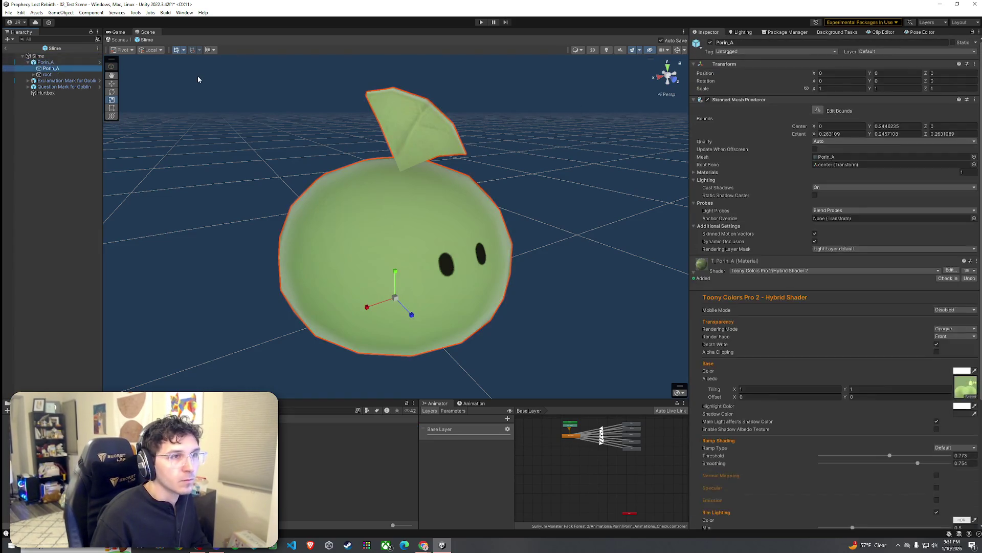
pyautogui.press('Up')
pyautogui.press('Up')
pyautogui.press('Up')
# Step: Search the Animator Controller picker for 'controller' to list available controllers
pyautogui.click(979, 125)
pyautogui.write('controller')
pyautogui.click(834, 169)
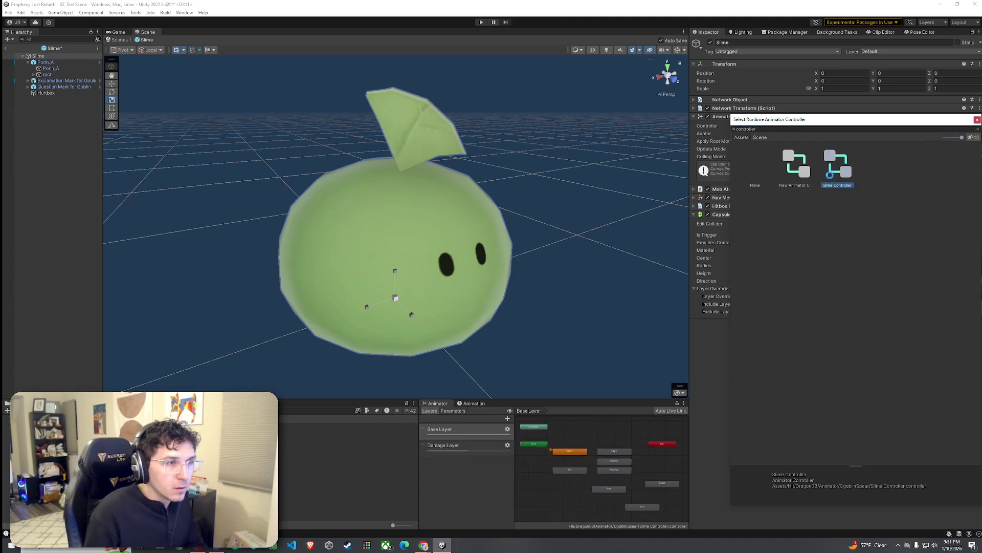
# Step: Assign Slime Controller to the Slime's Animator and inspect its Idle01 state
pyautogui.click(796, 166)
pyautogui.hotkey('ctrl', 'a')
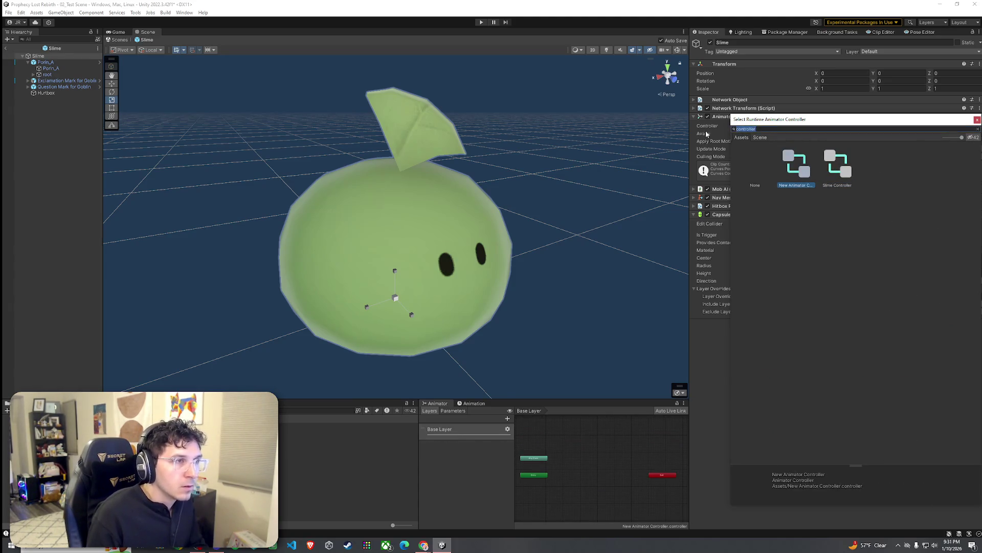
pyautogui.click(844, 168)
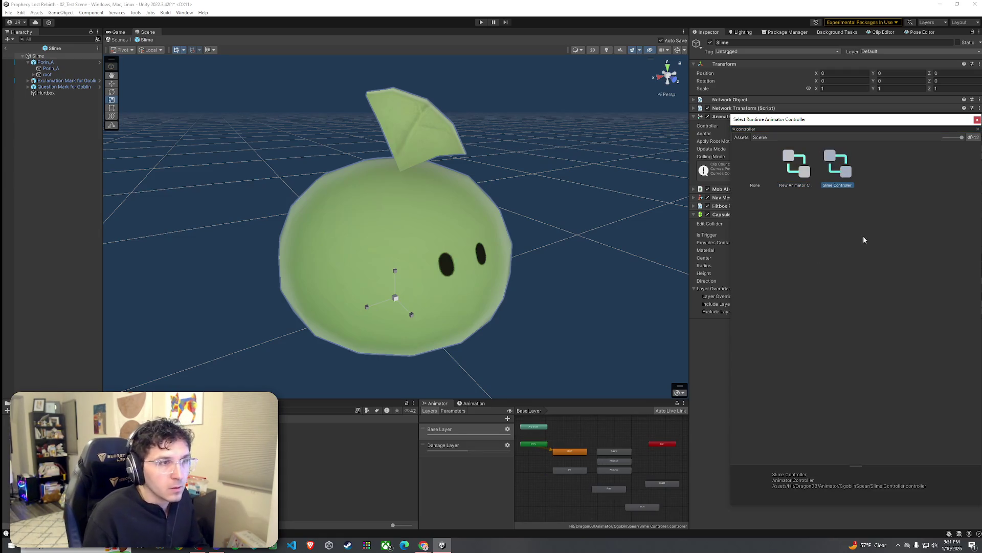
pyautogui.doubleClick(844, 171)
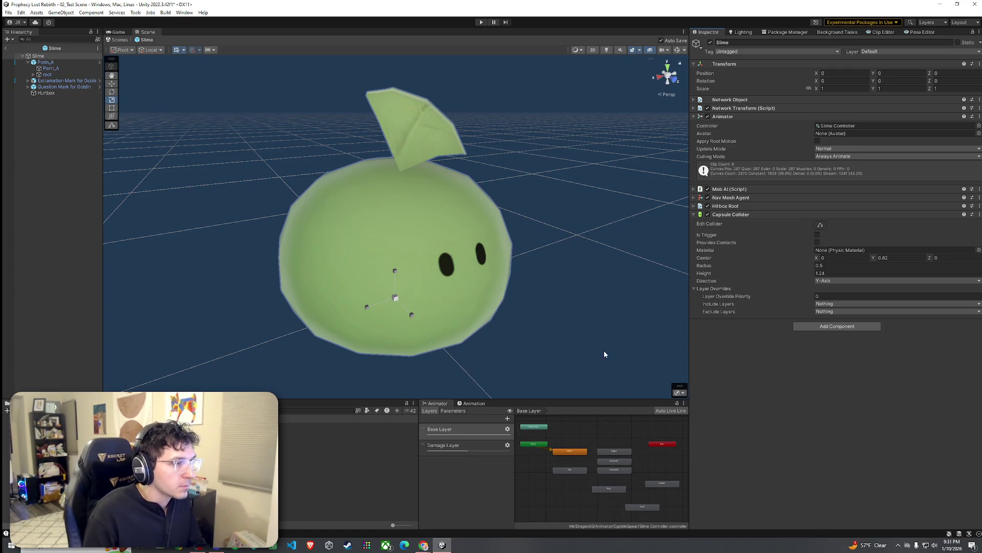
pyautogui.click(570, 451)
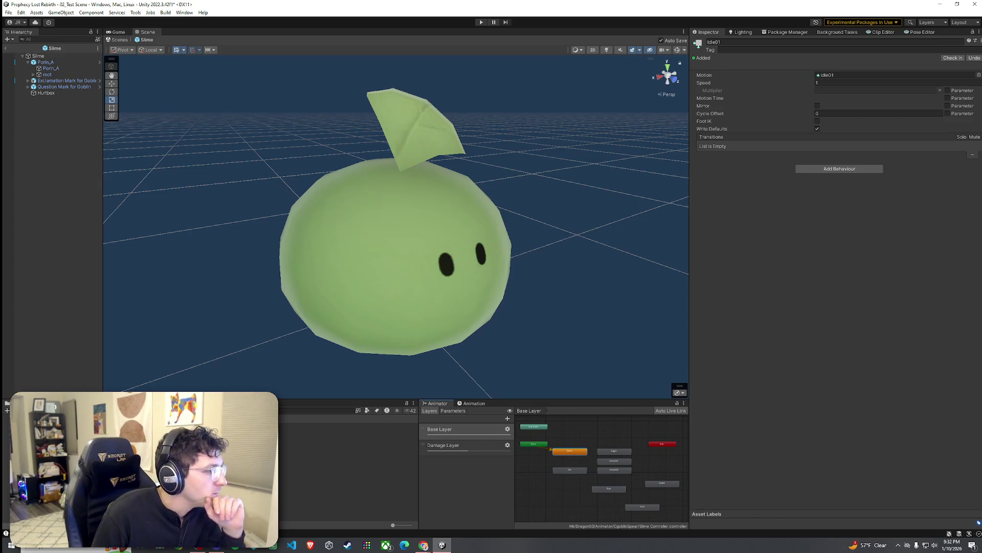
# Step: Browse Suriyun > Monster Pack Forest 2 > Animations > Porin and select the Idle clip
pyautogui.write('slime')
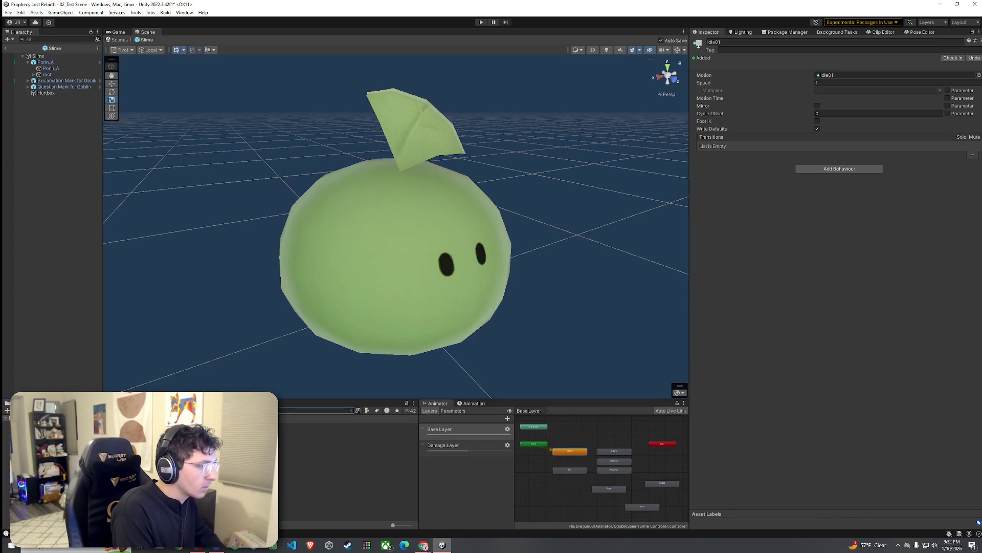
pyautogui.click(41, 440)
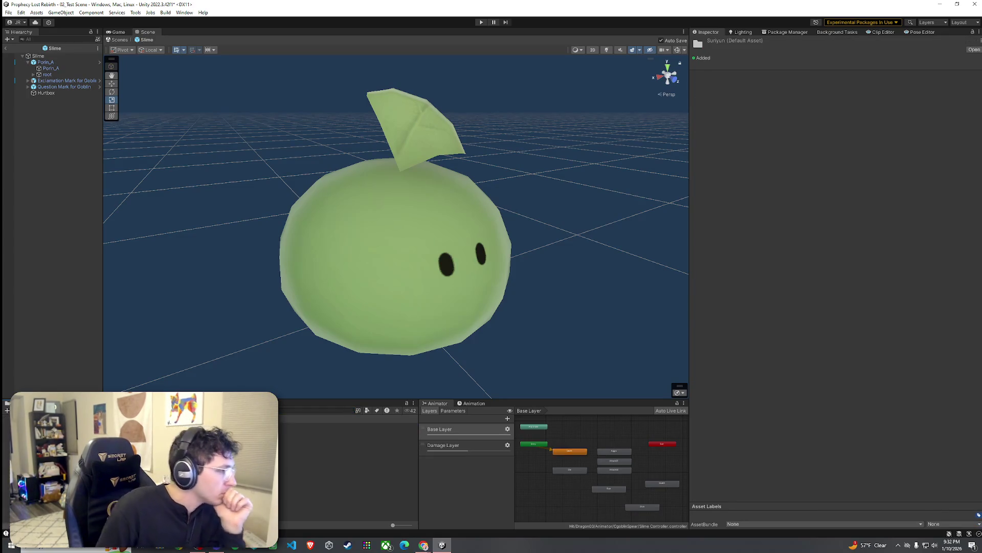
pyautogui.click(51, 425)
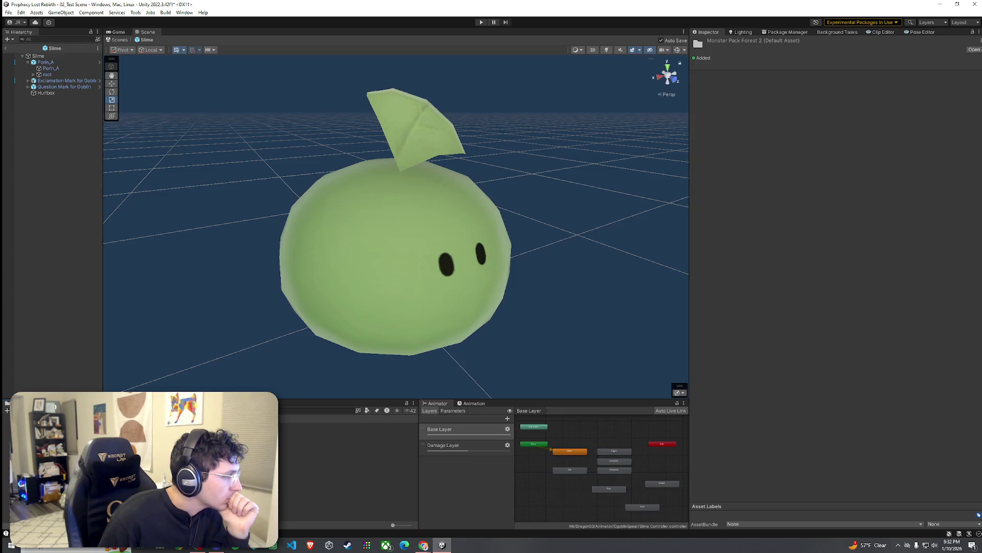
pyautogui.click(41, 419)
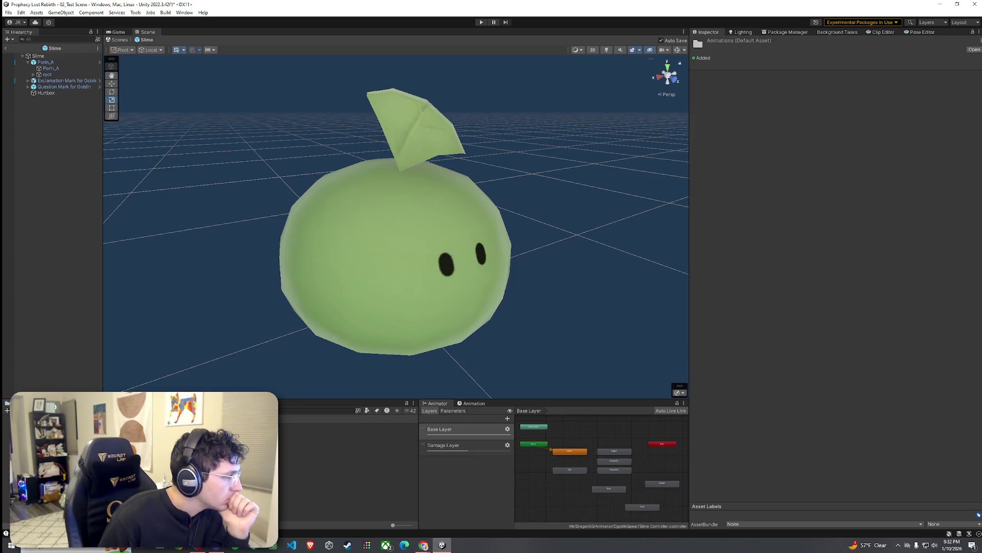
pyautogui.click(41, 429)
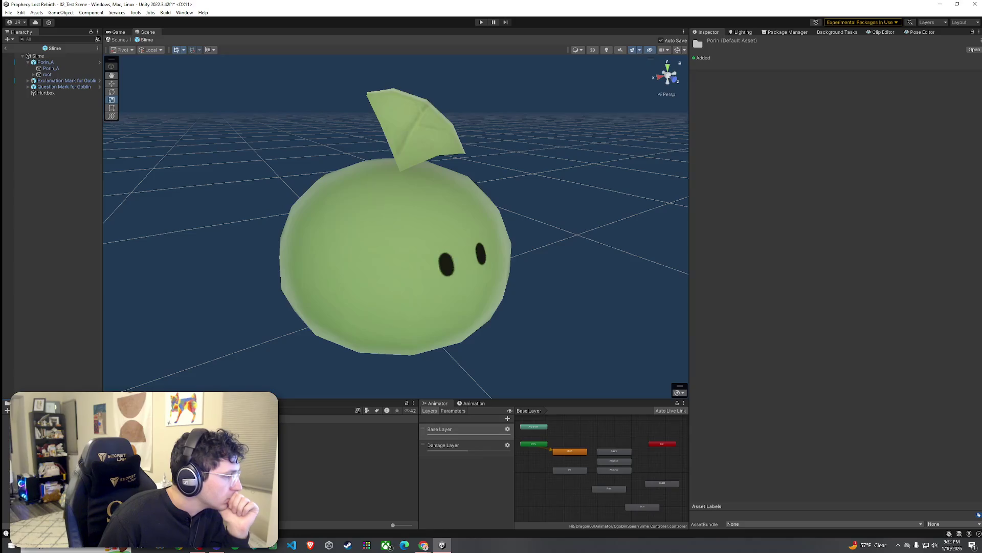
pyautogui.click(52, 450)
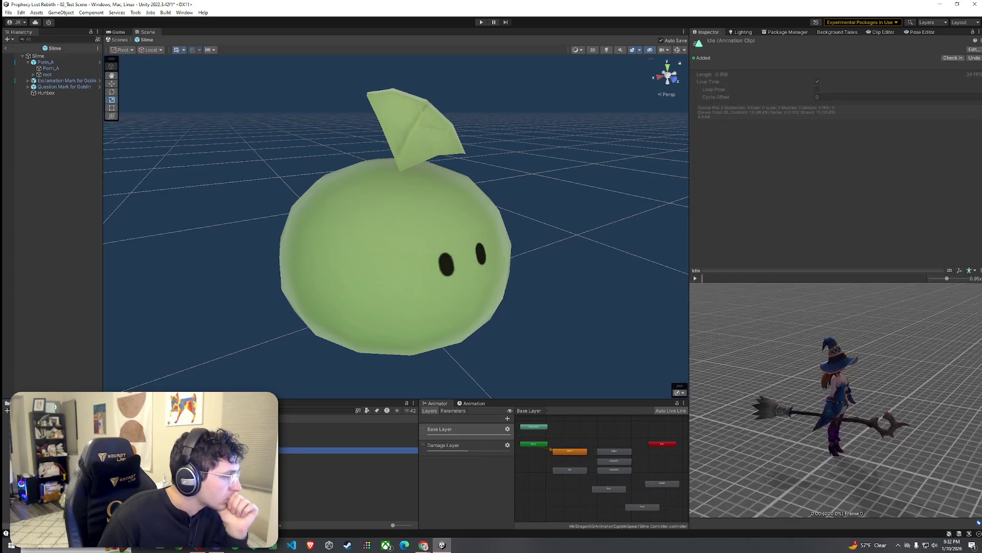
# Step: Preview the Idle clip on the Slime model from several angles
pyautogui.moveTo(51, 450)
pyautogui.mouseDown()
pyautogui.moveTo(67, 66)
pyautogui.moveTo(352, 201)
pyautogui.moveTo(800, 380)
pyautogui.mouseUp()
pyautogui.click(695, 278)
pyautogui.moveTo(771, 337)
pyautogui.mouseDown()
pyautogui.moveTo(771, 454)
pyautogui.moveTo(794, 434)
pyautogui.mouseUp()
pyautogui.click(348, 450)
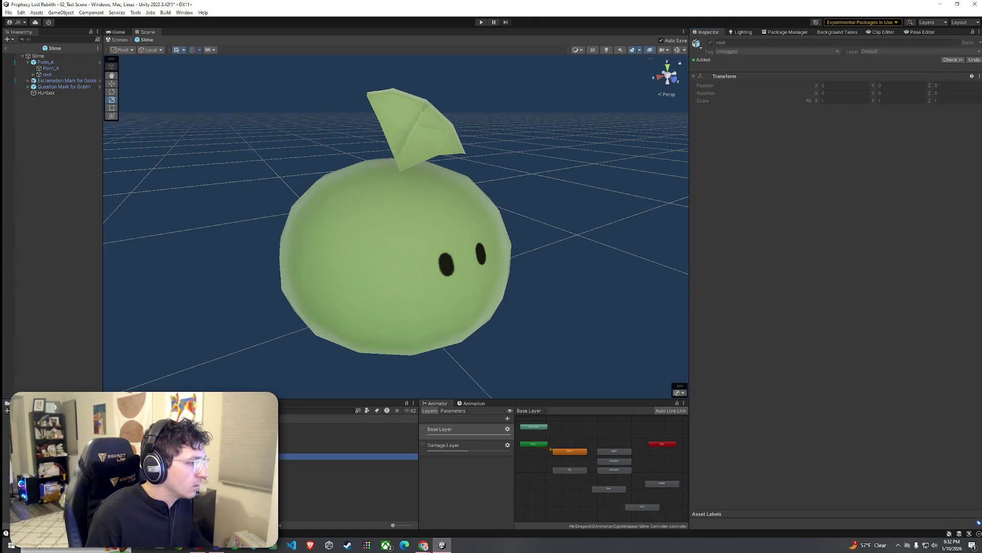
pyautogui.click(818, 360)
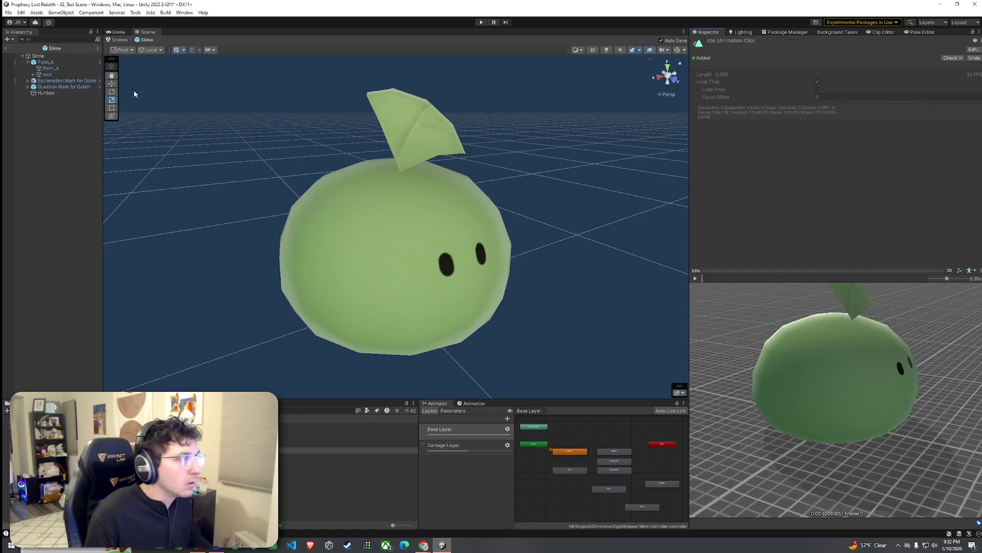
pyautogui.moveTo(864, 393)
pyautogui.mouseDown()
pyautogui.moveTo(730, 312)
pyautogui.moveTo(778, 358)
pyautogui.moveTo(772, 403)
pyautogui.mouseUp()
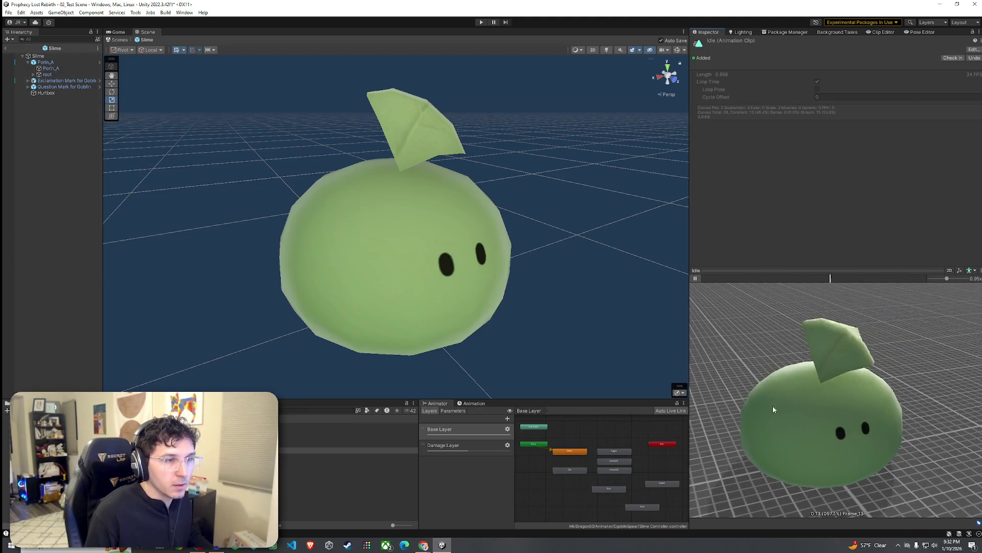
pyautogui.scroll(3, 613, 458)
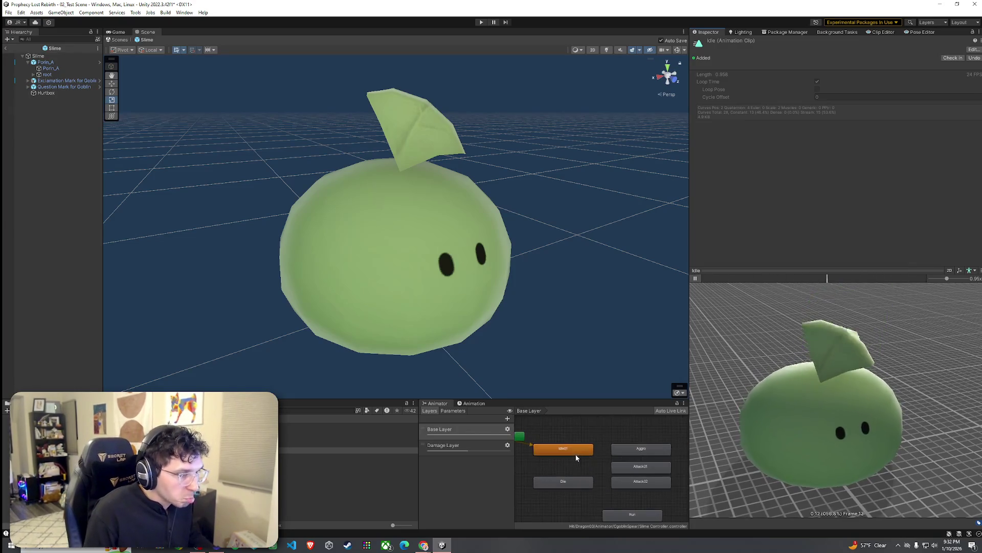
# Step: Make the Idle01 state play the slime's Idle clip
pyautogui.click(576, 453)
pyautogui.doubleClick(568, 449)
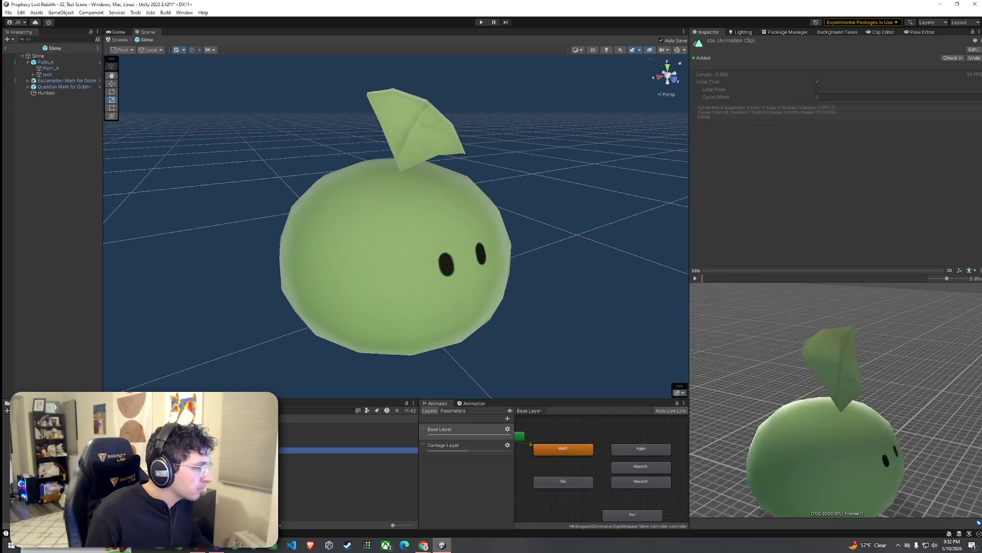
pyautogui.click(307, 468)
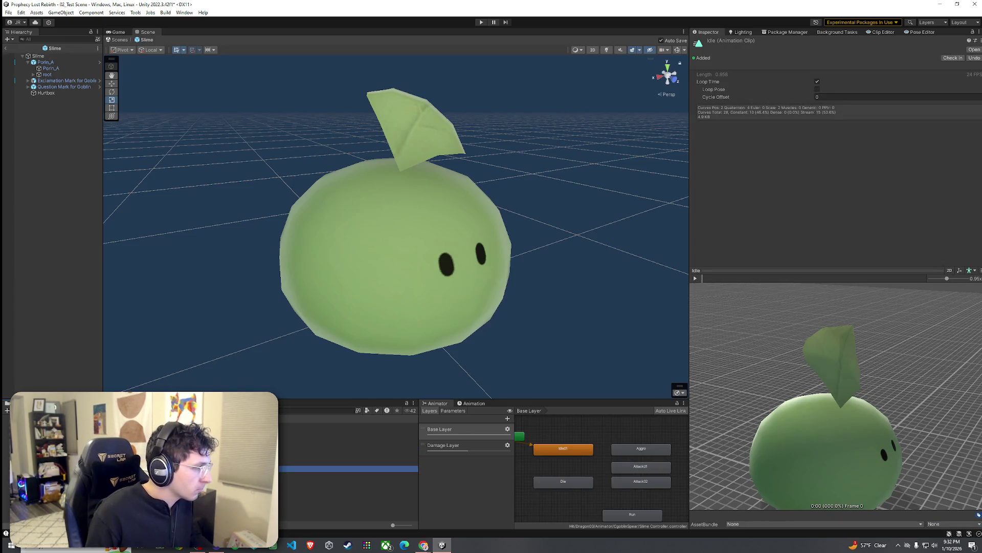
pyautogui.click(563, 448)
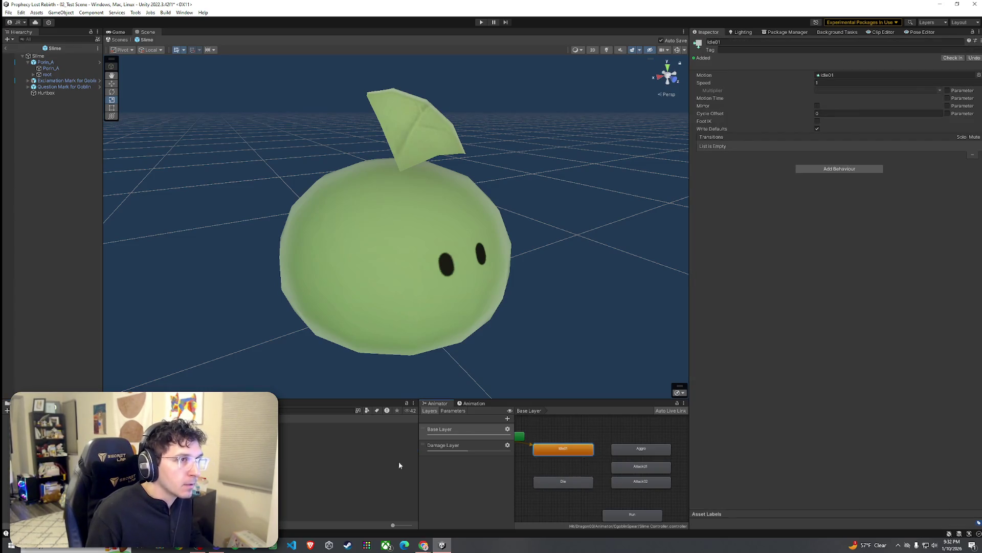
pyautogui.moveTo(307, 468)
pyautogui.mouseDown()
pyautogui.moveTo(614, 307)
pyautogui.moveTo(832, 72)
pyautogui.mouseUp()
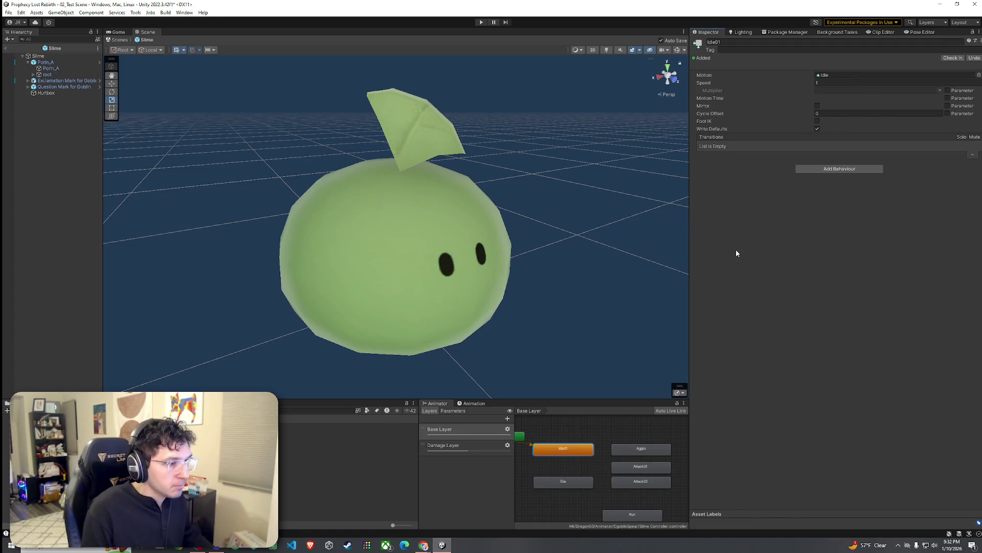
pyautogui.moveTo(618, 455); pyautogui.dragTo(601, 427)
pyautogui.scroll(-1, 601, 428)
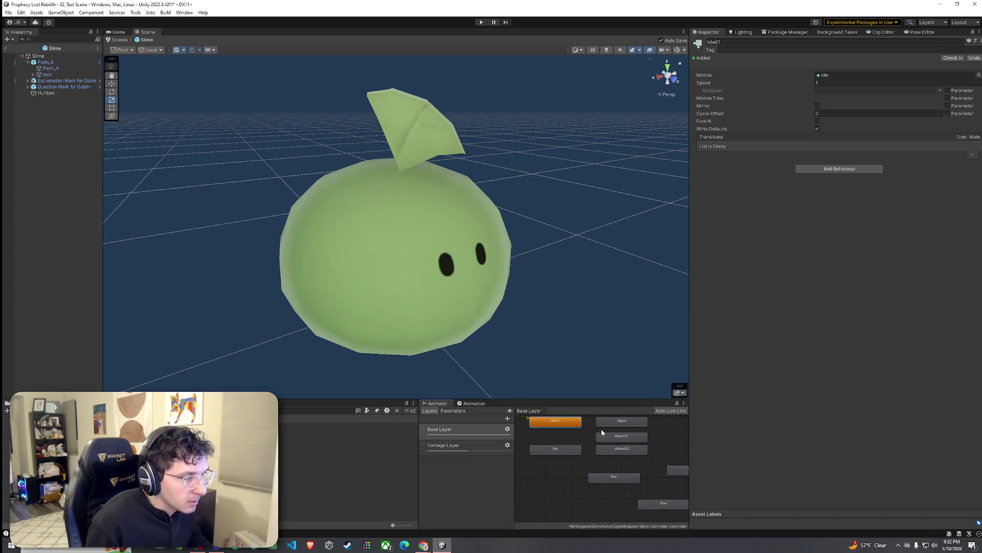
pyautogui.scroll(2, 593, 435)
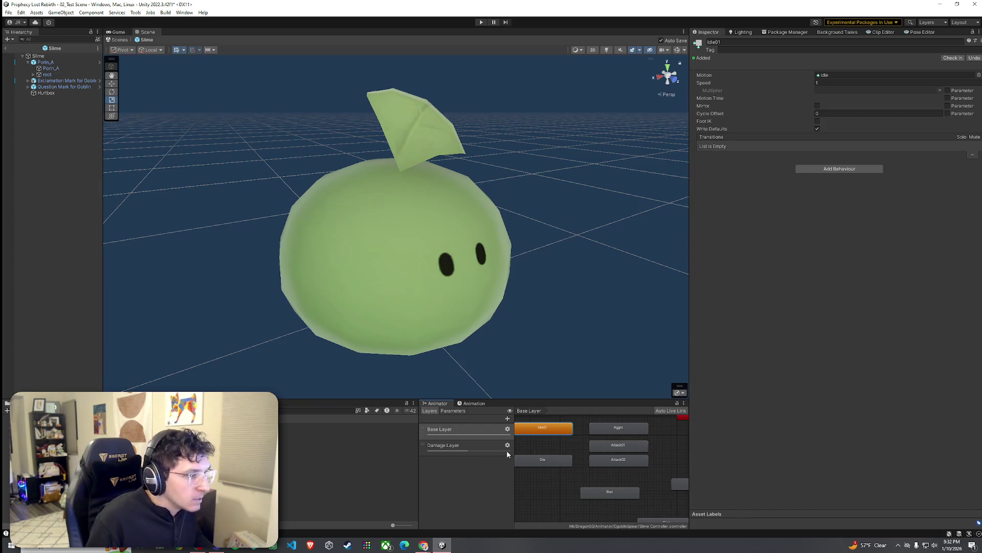
# Step: Set the Aggro state's Motion to None
pyautogui.click(618, 429)
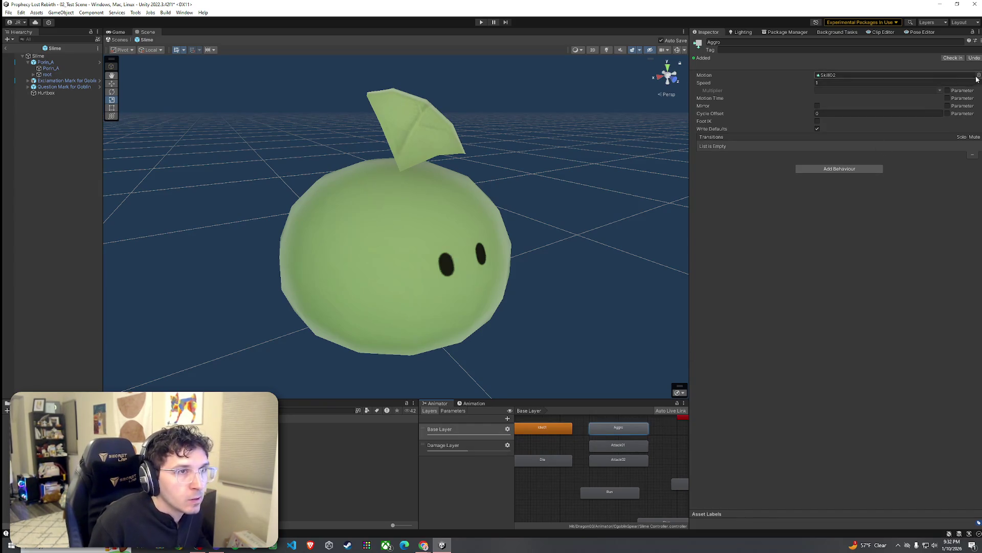
pyautogui.click(979, 75)
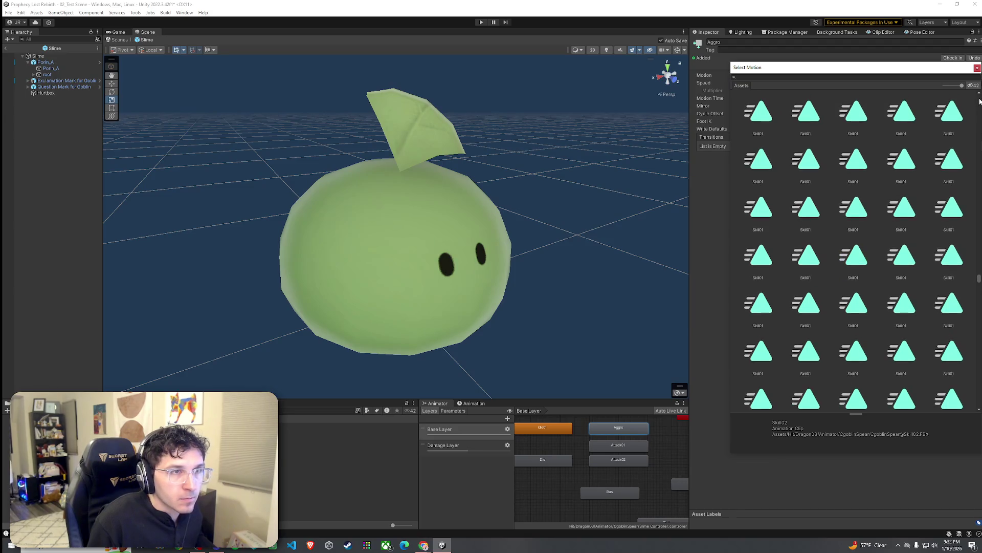
pyautogui.scroll(10, 978, 97)
pyautogui.scroll(5, 973, 88)
pyautogui.doubleClick(766, 113)
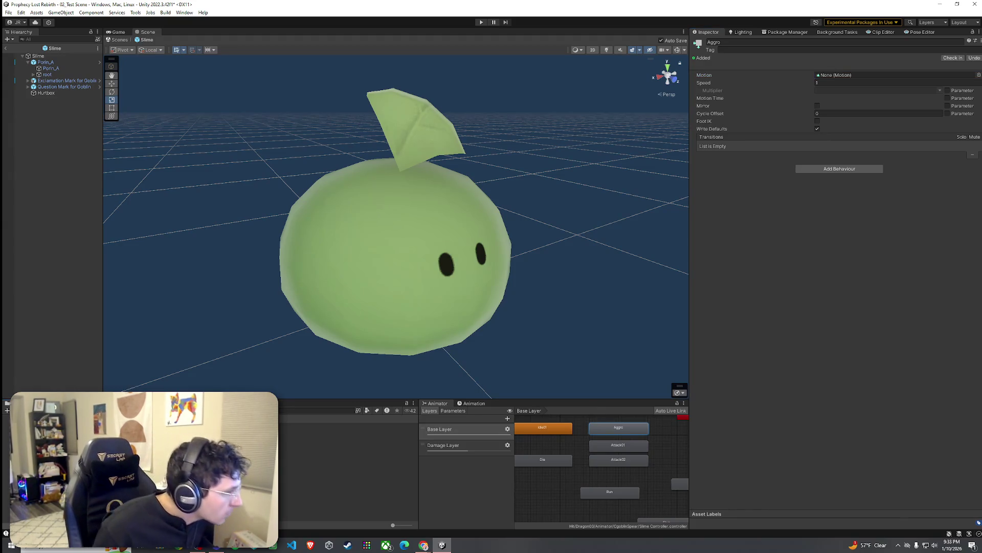
# Step: Preview the slime's Damage clip, then select the Aggro state again
pyautogui.click(307, 438)
pyautogui.click(695, 279)
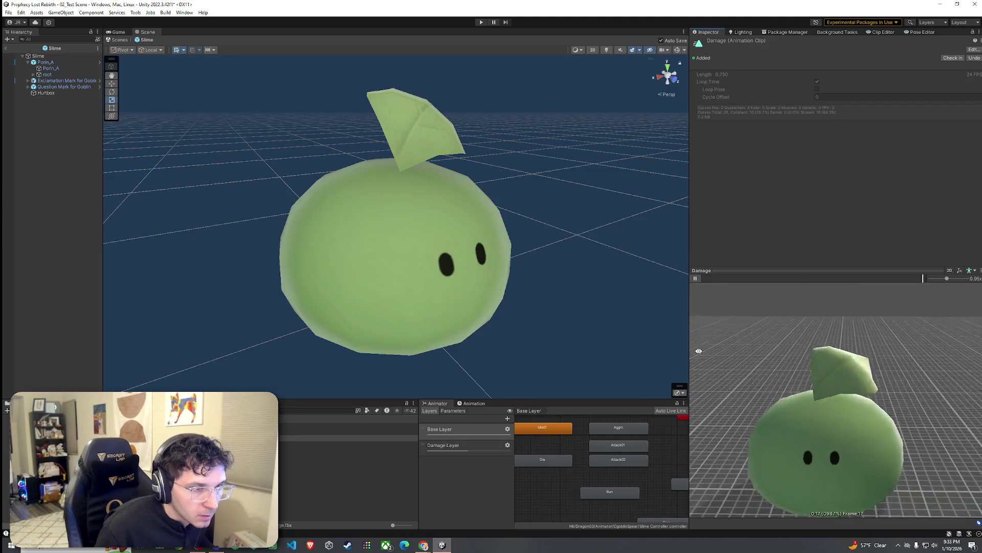
pyautogui.click(695, 278)
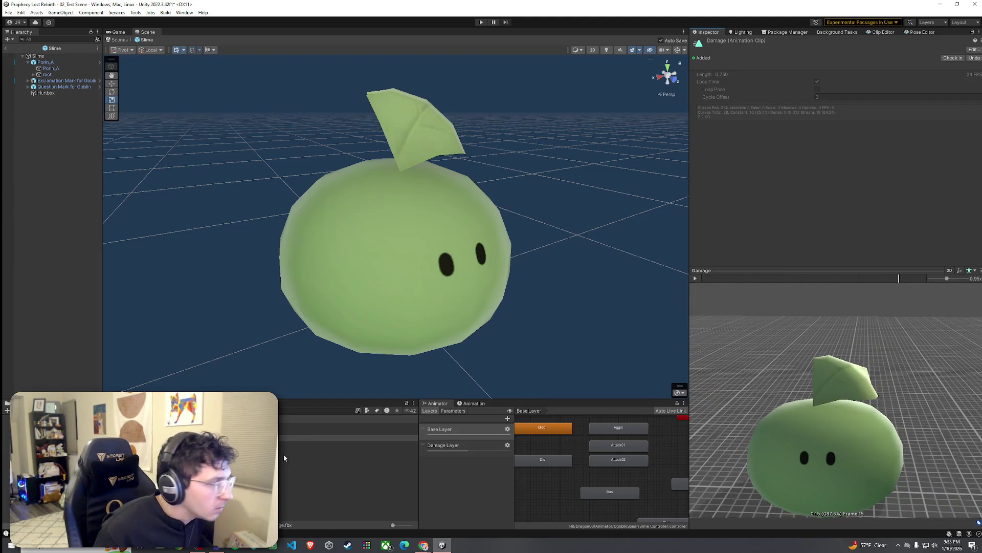
pyautogui.click(284, 438)
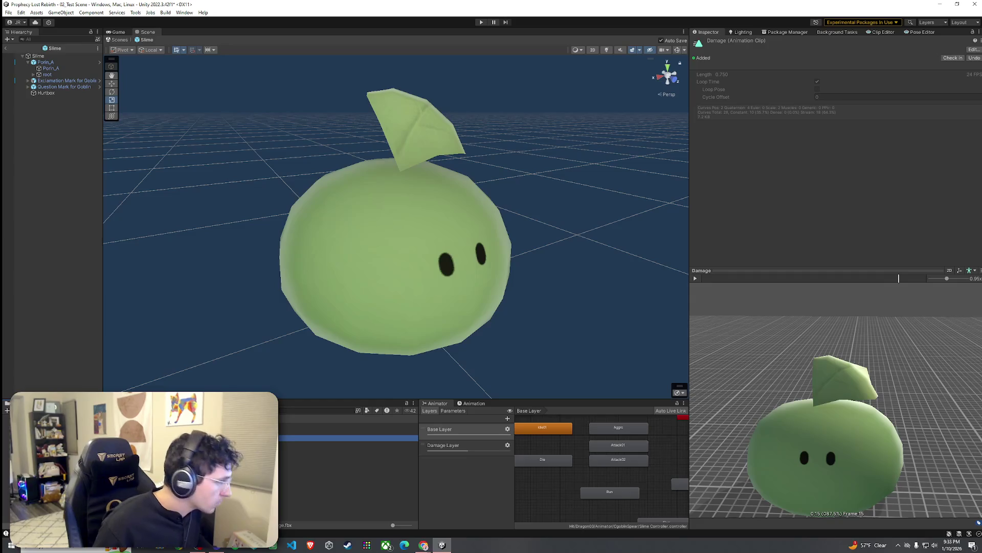
pyautogui.click(307, 481)
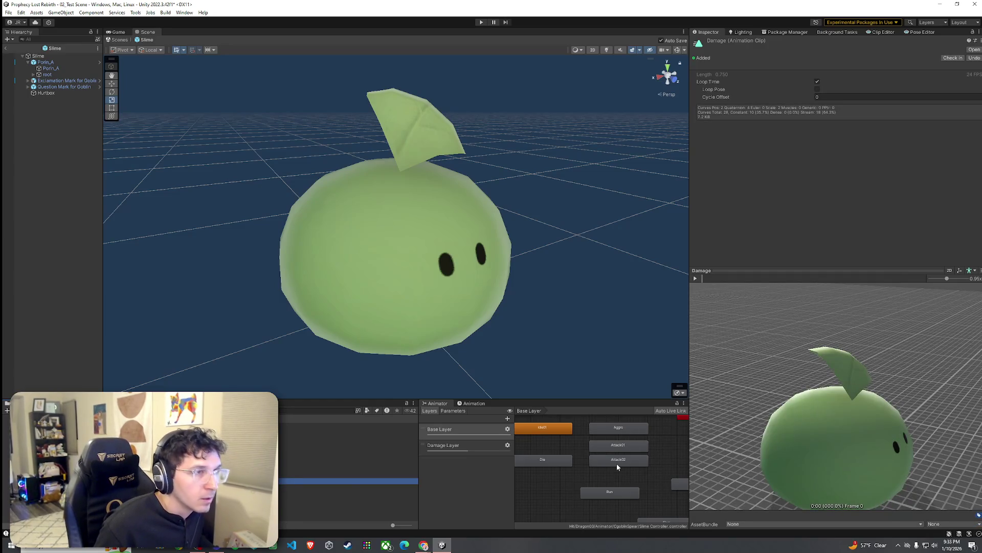
pyautogui.click(640, 430)
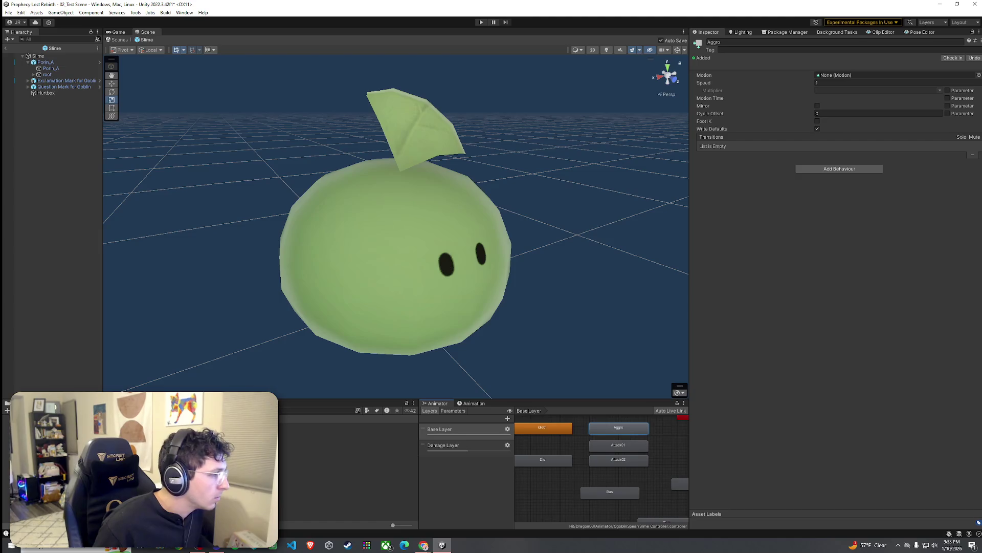
# Step: Give Aggro the Damage clip, and Attack01 and Attack02 the slime Attack clip
pyautogui.moveTo(307, 481)
pyautogui.mouseDown()
pyautogui.moveTo(479, 398)
pyautogui.moveTo(785, 107)
pyautogui.moveTo(842, 75)
pyautogui.mouseUp()
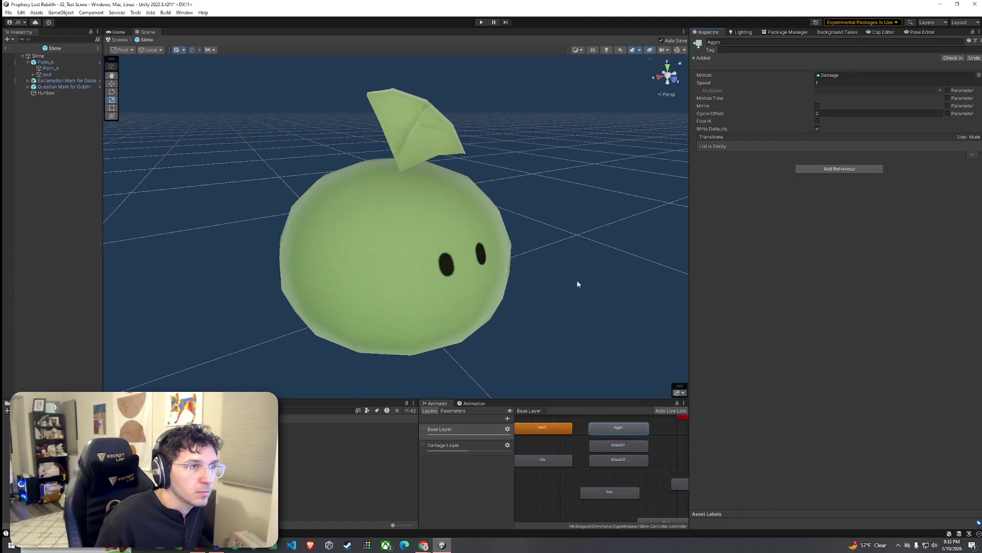
pyautogui.click(624, 445)
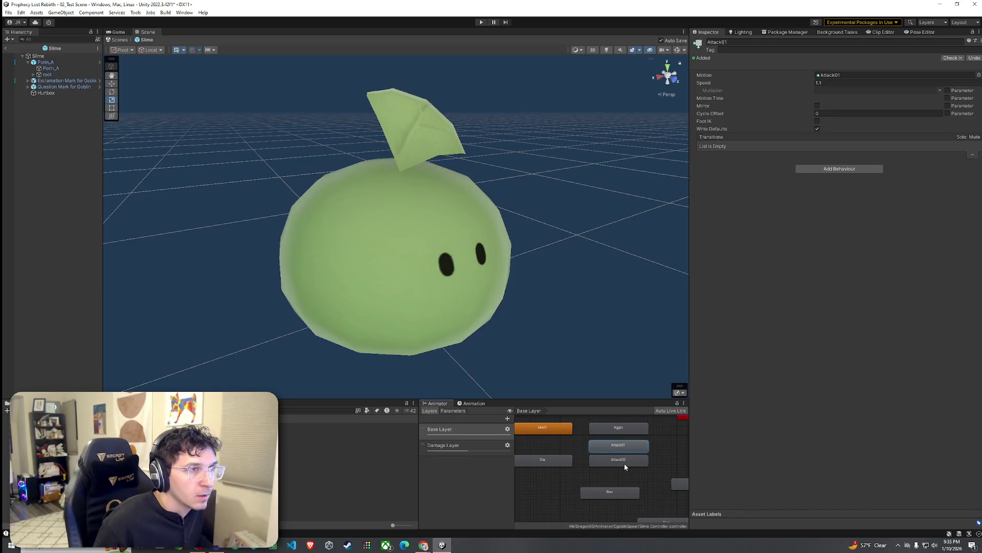
pyautogui.click(624, 462)
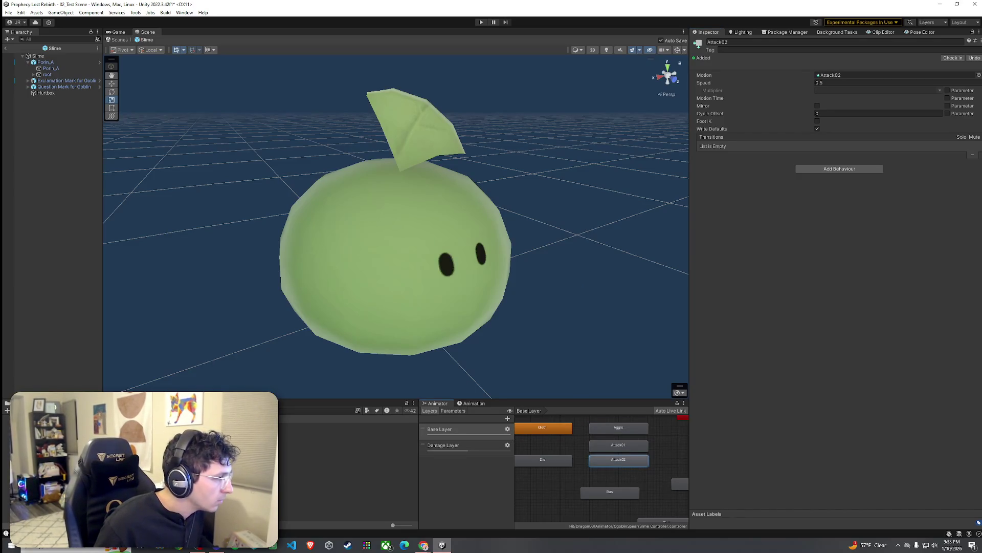
pyautogui.click(348, 431)
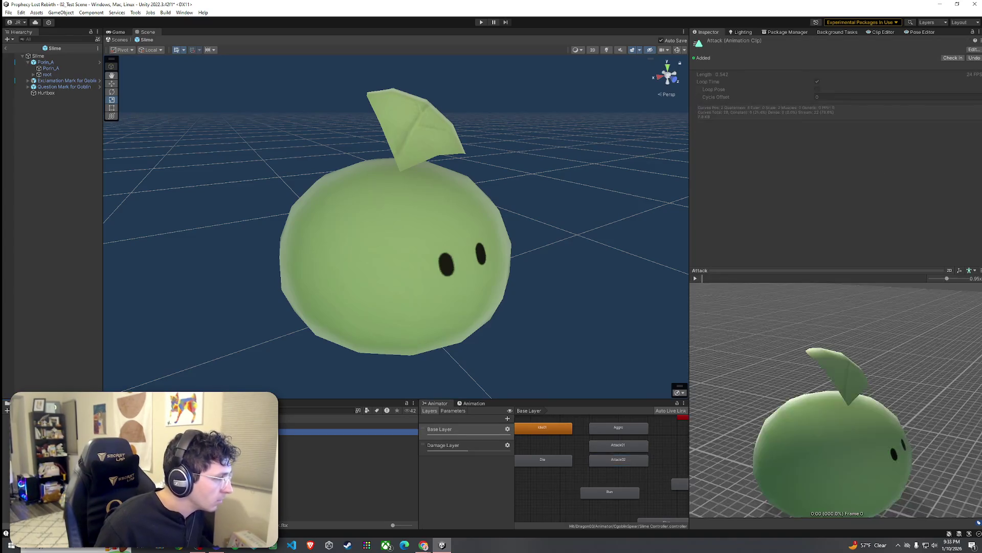
pyautogui.click(348, 493)
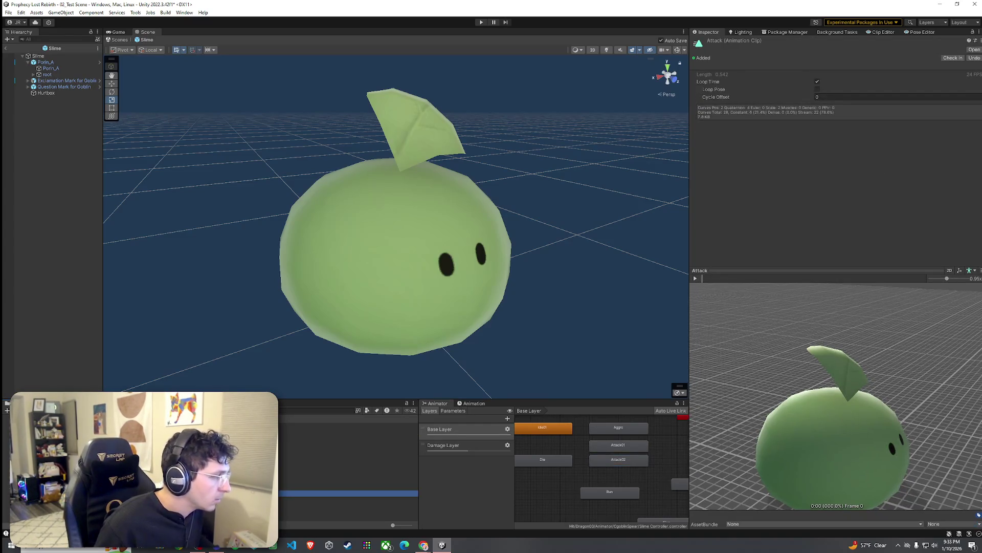
pyautogui.click(624, 446)
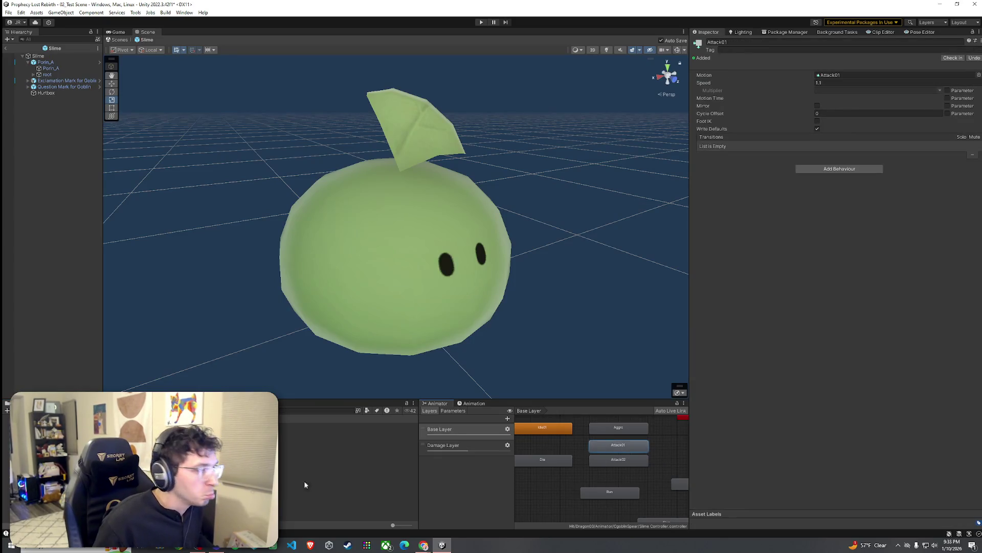
pyautogui.moveTo(348, 493)
pyautogui.mouseDown()
pyautogui.moveTo(772, 171)
pyautogui.moveTo(835, 76)
pyautogui.mouseUp()
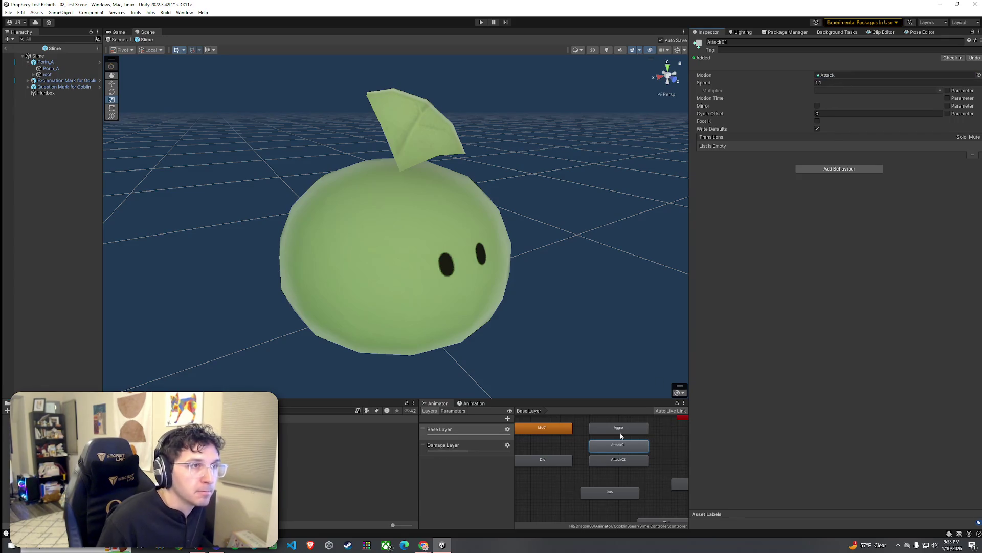
pyautogui.click(626, 462)
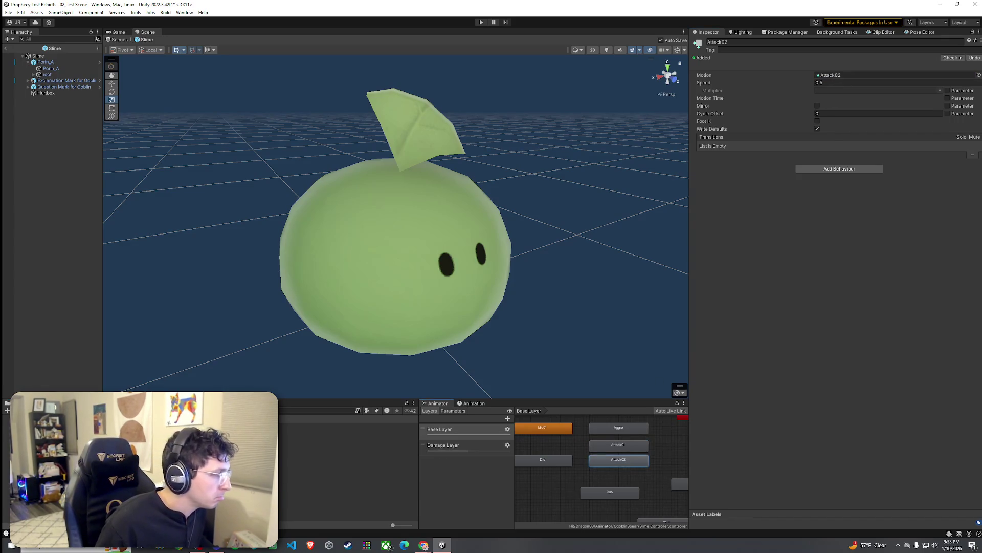
pyautogui.moveTo(571, 318); pyautogui.dragTo(836, 73)
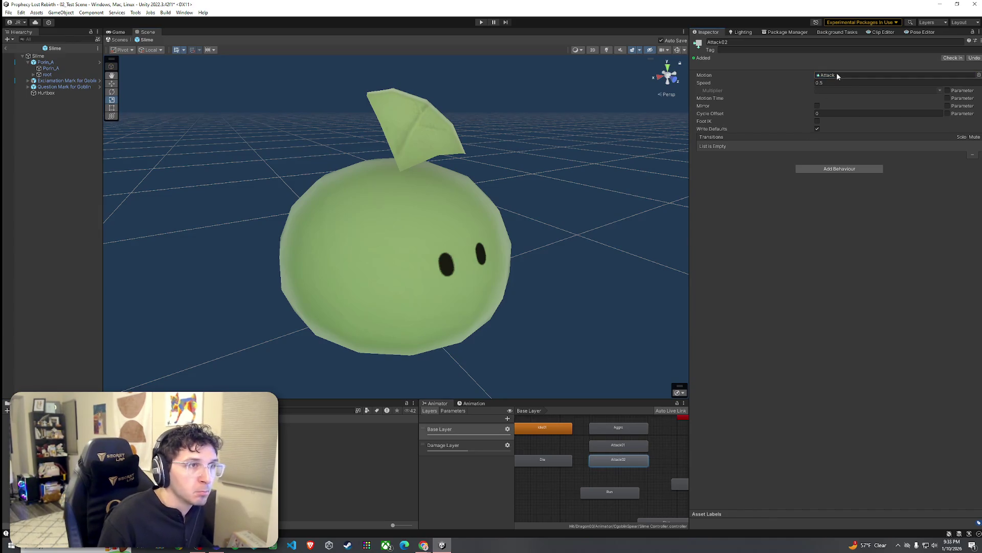
# Step: Preview the slime's Die clip and assign it to the Die state
pyautogui.click(540, 463)
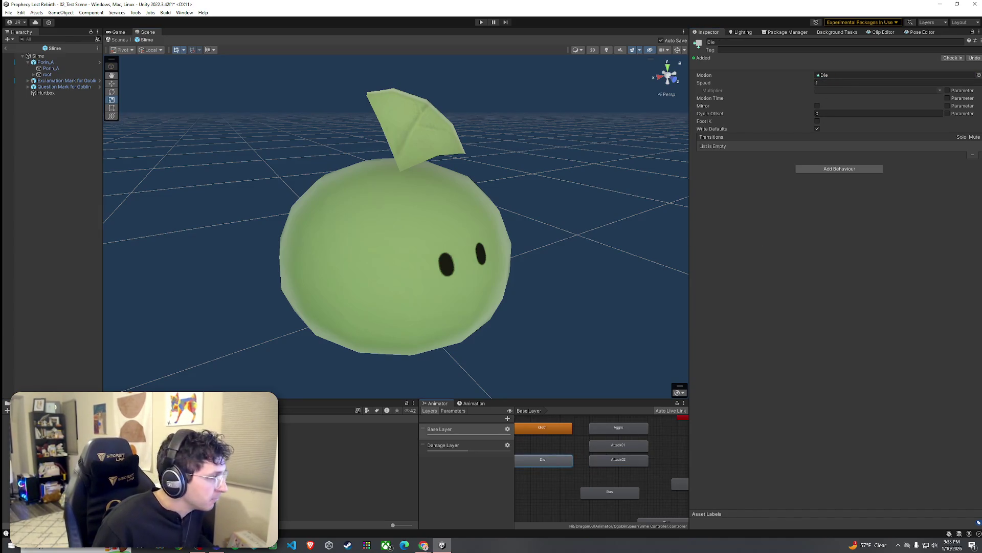
pyautogui.doubleClick(543, 459)
pyautogui.click(695, 278)
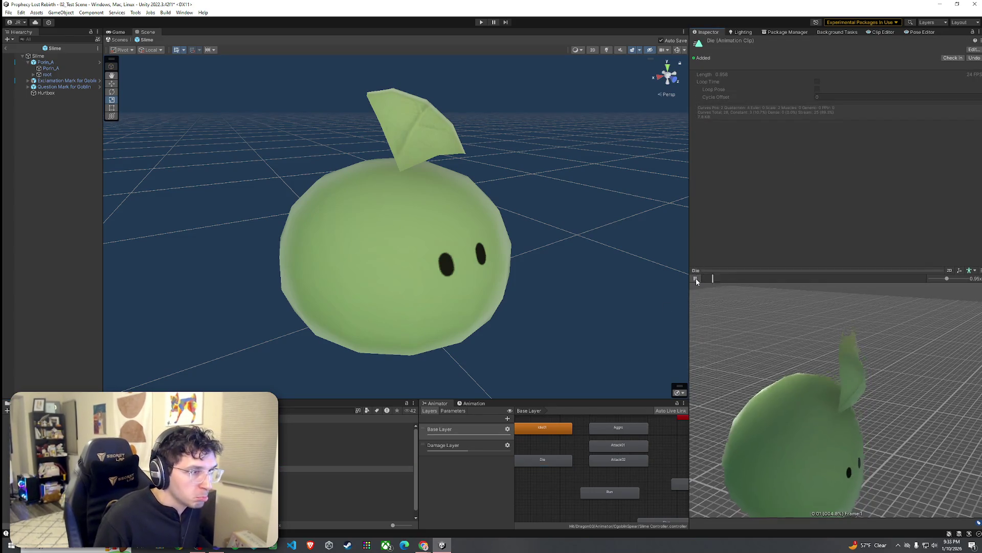
pyautogui.click(695, 279)
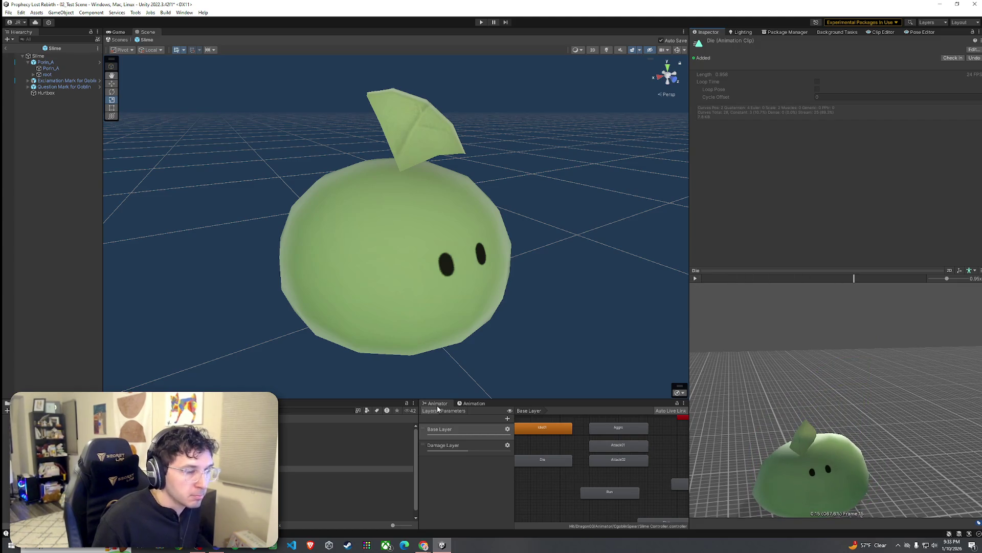
pyautogui.click(345, 506)
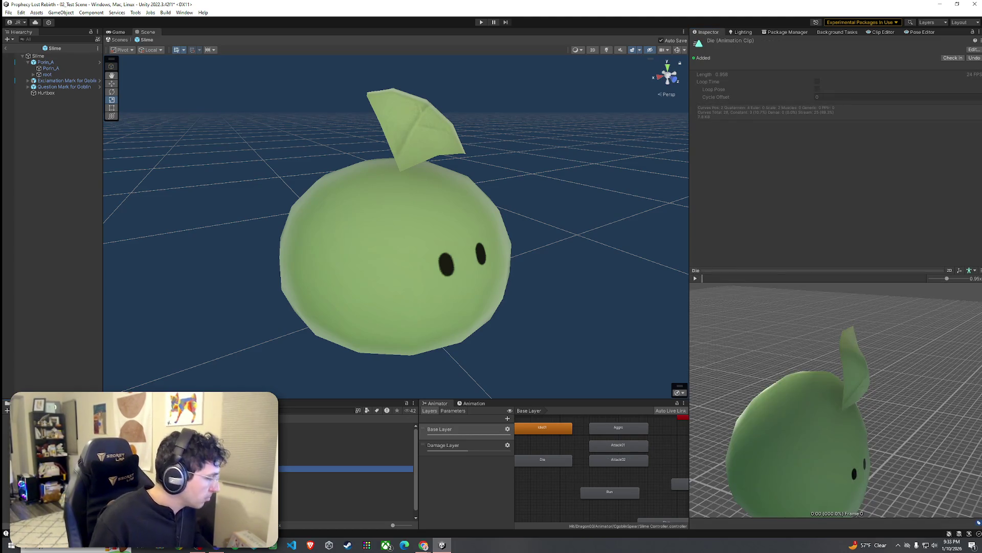
pyautogui.click(544, 463)
pyautogui.moveTo(266, 506)
pyautogui.mouseDown()
pyautogui.moveTo(284, 458)
pyautogui.moveTo(783, 175)
pyautogui.moveTo(862, 81)
pyautogui.mouseUp()
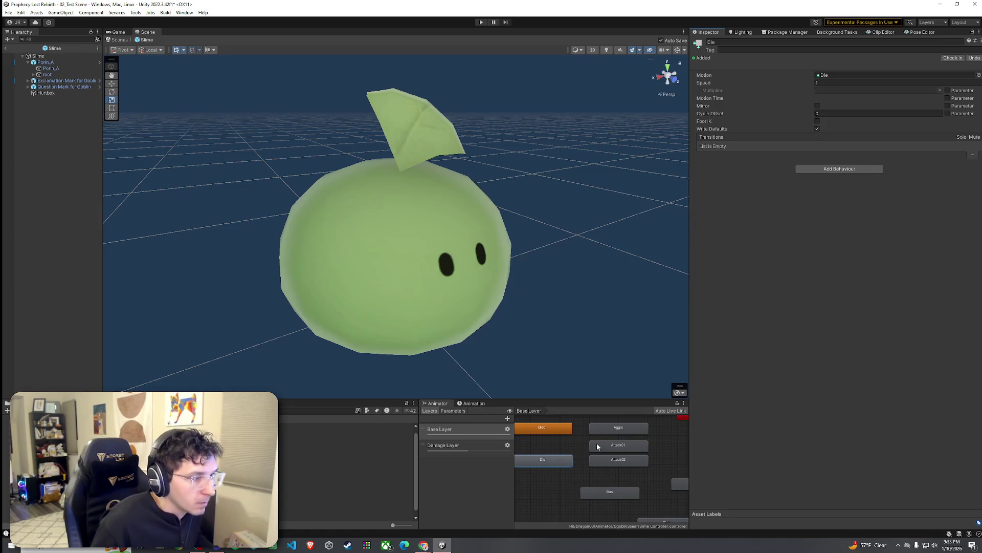
# Step: Delete the unused state and the Stun state from the animator graph
pyautogui.scroll(-3, 608, 439)
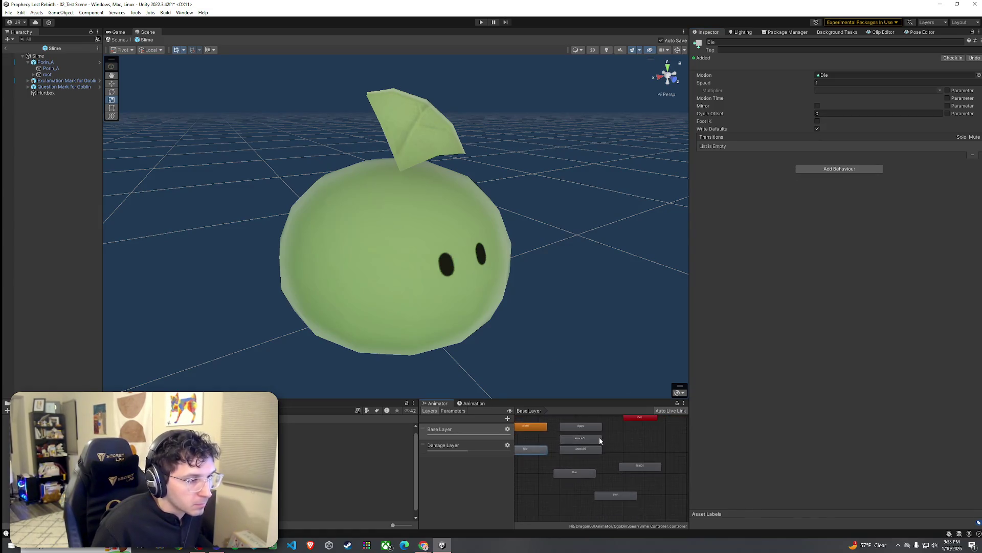
pyautogui.scroll(2, 617, 443)
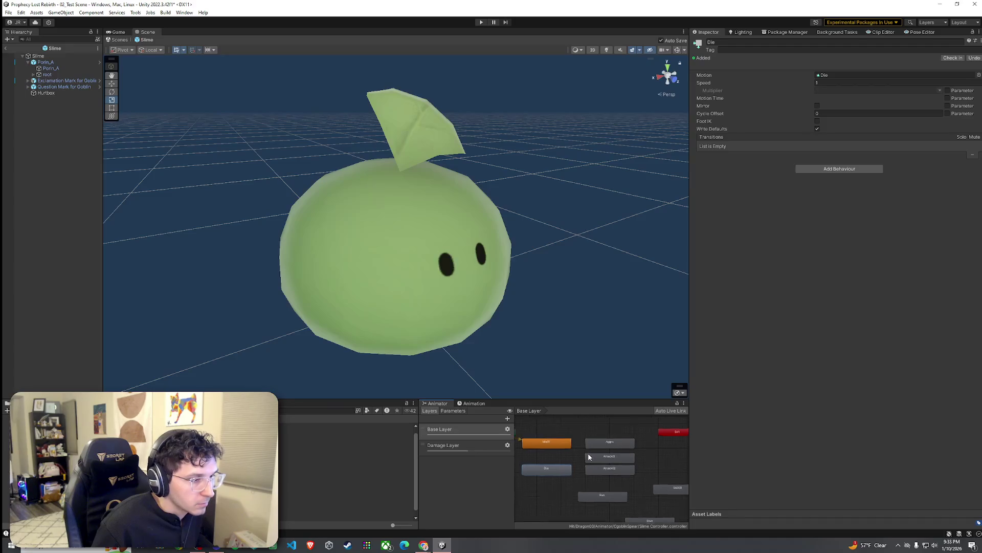
pyautogui.click(663, 487)
pyautogui.press('Delete')
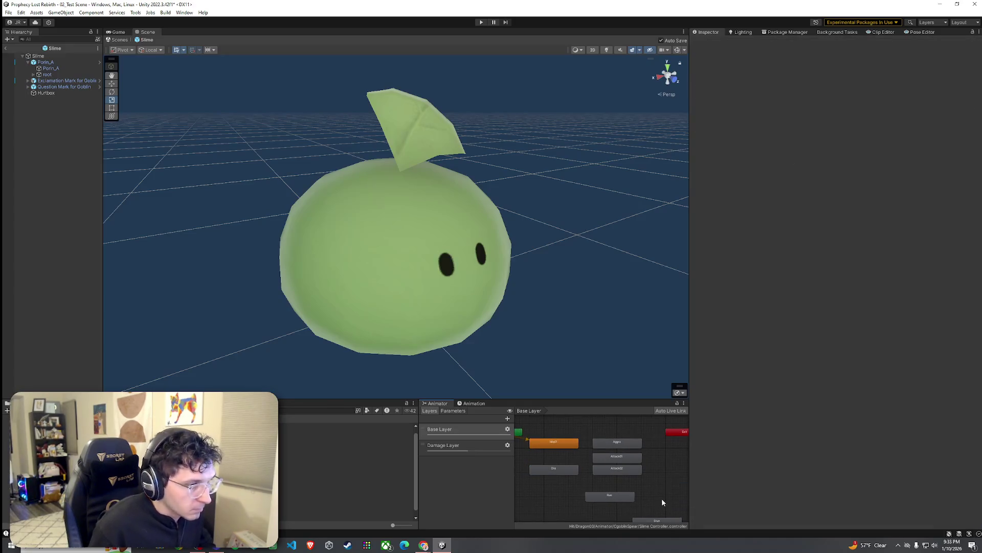
pyautogui.click(655, 485)
pyautogui.press('Delete')
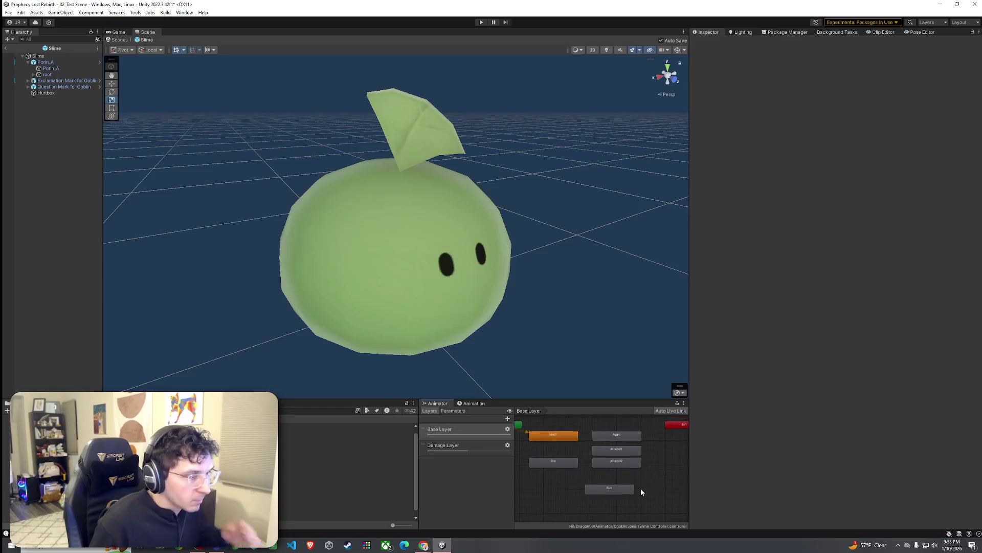
# Step: Assign the slime Move clip to the Run state
pyautogui.scroll(-2, 639, 488)
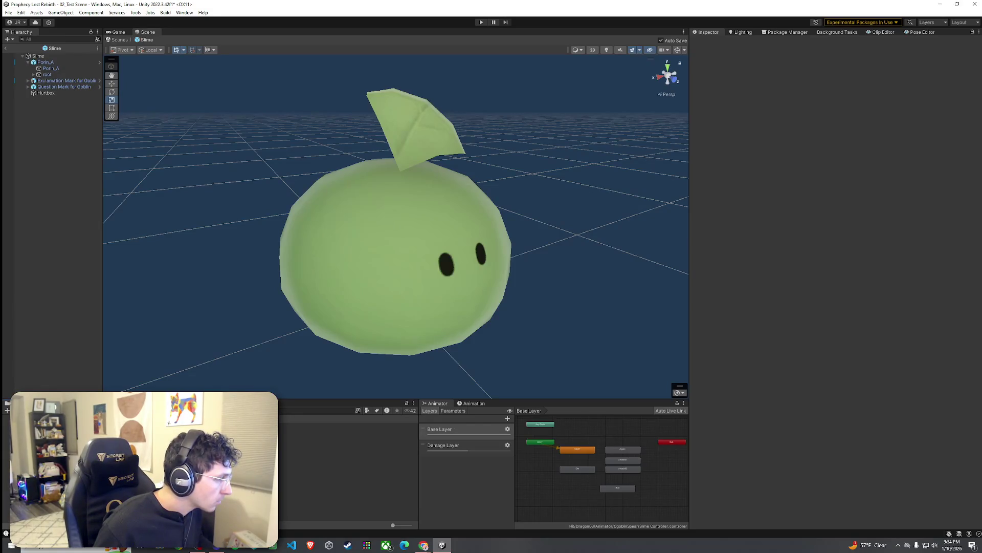
pyautogui.click(333, 456)
pyautogui.hotkey('ctrl', 'f')
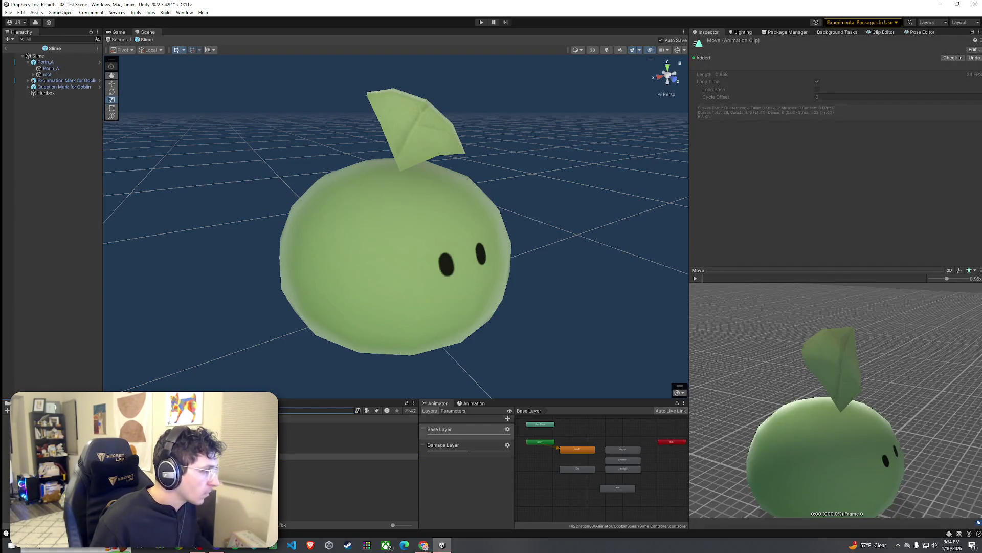
pyautogui.click(332, 456)
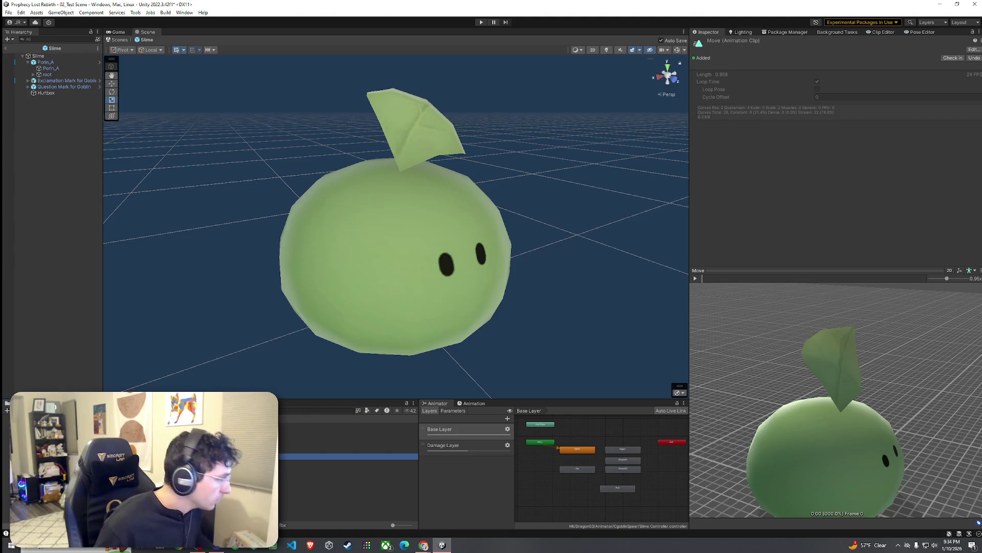
pyautogui.click(333, 494)
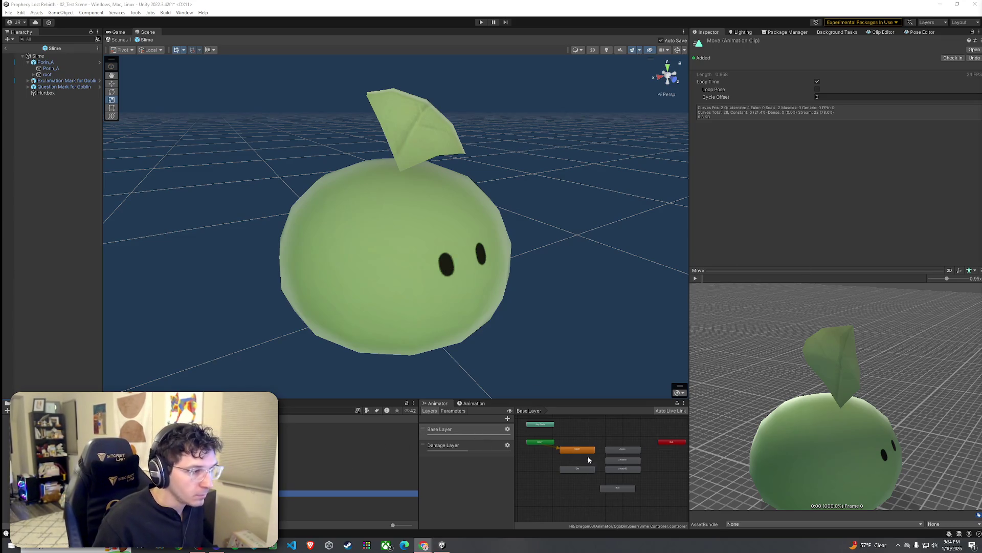
pyautogui.scroll(3, 580, 458)
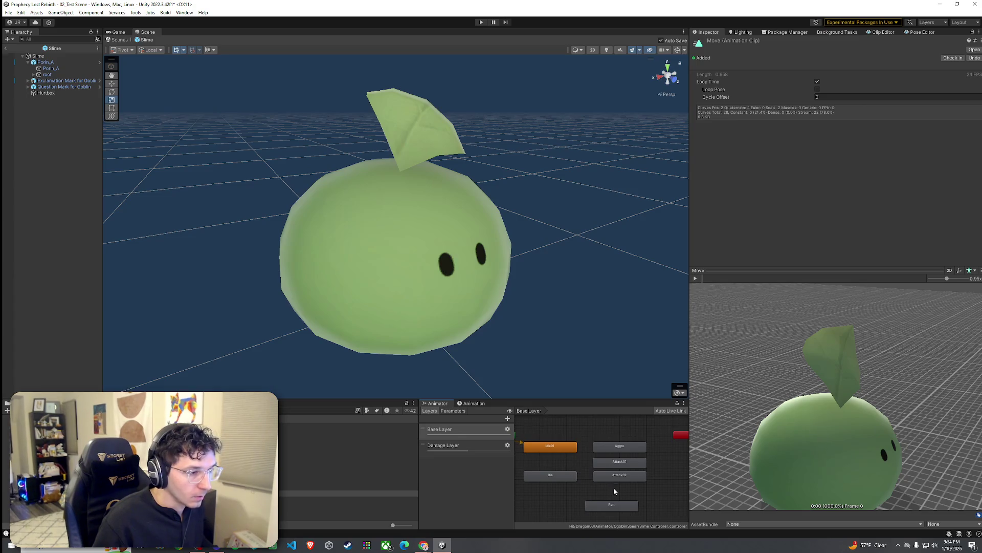
pyautogui.moveTo(615, 509); pyautogui.dragTo(581, 503)
pyautogui.moveTo(328, 493)
pyautogui.mouseDown()
pyautogui.moveTo(560, 429)
pyautogui.moveTo(826, 125)
pyautogui.moveTo(843, 76)
pyautogui.mouseUp()
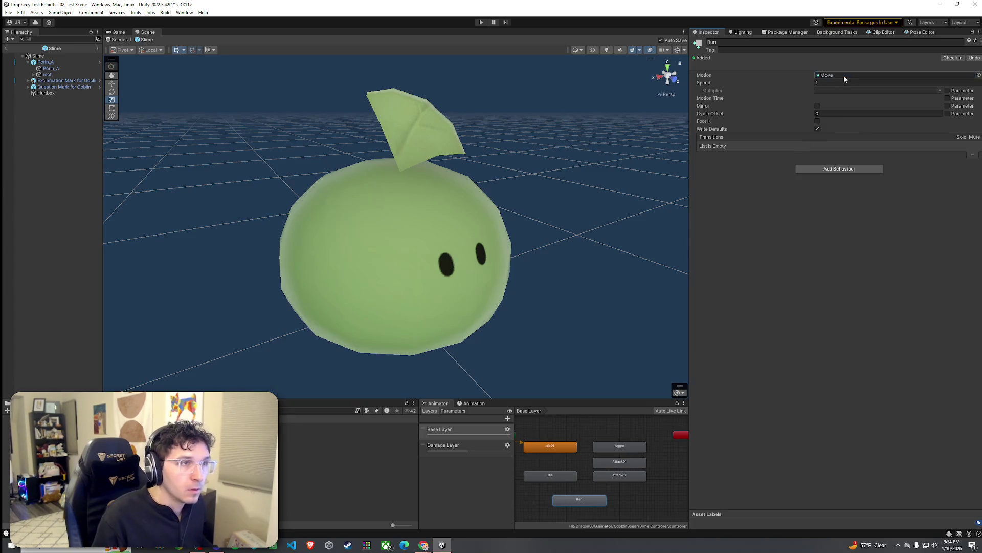
# Step: Leave the Slime prefab, return to the forest level, and save the scene
pyautogui.click(5, 48)
pyautogui.click(10, 12)
pyautogui.click(25, 50)
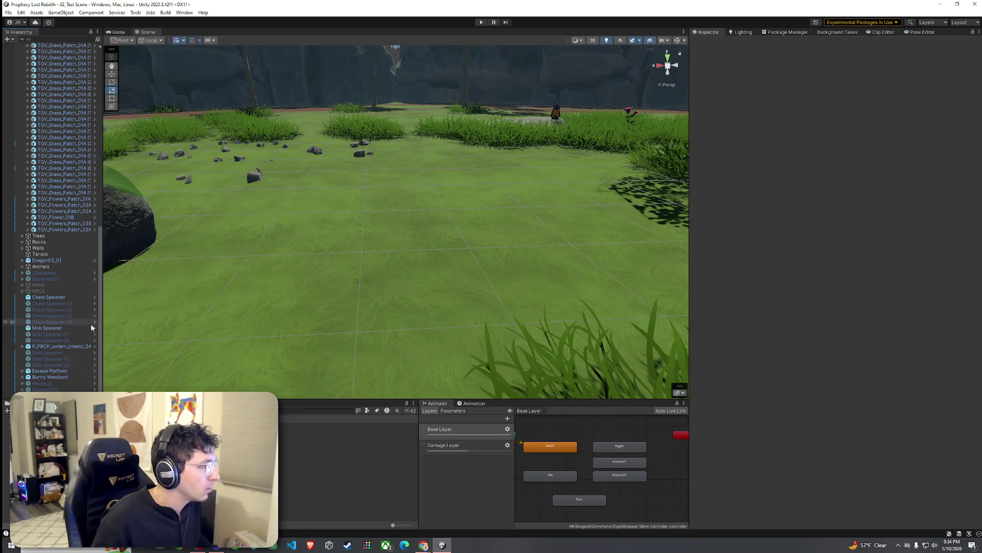
# Step: Duplicate the Mob Spawner and move the copy to another spot in the level
pyautogui.scroll(10, 77, 230)
pyautogui.click(22, 126)
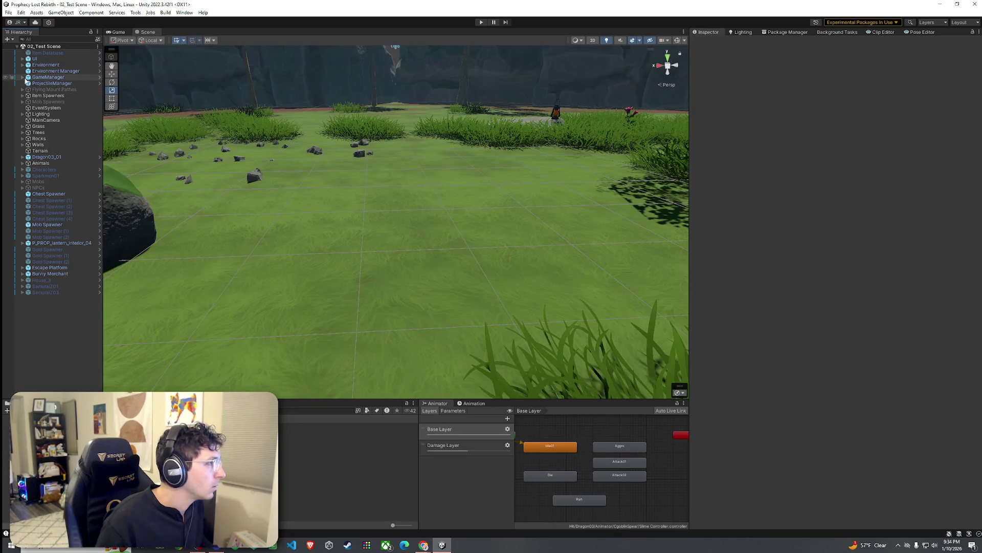
pyautogui.doubleClick(61, 224)
pyautogui.moveTo(135, 255); pyautogui.dragTo(9, 243)
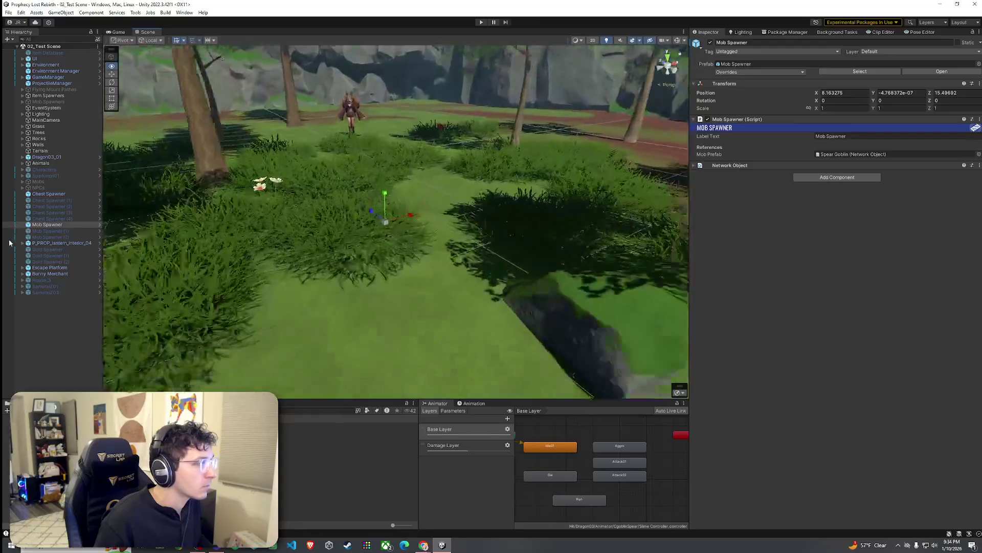
pyautogui.press('w')
pyautogui.hotkey('ctrl', 'd')
pyautogui.moveTo(389, 225)
pyautogui.mouseDown()
pyautogui.moveTo(546, 229)
pyautogui.moveTo(539, 219)
pyautogui.moveTo(346, 362)
pyautogui.moveTo(390, 321)
pyautogui.moveTo(379, 327)
pyautogui.moveTo(555, 355)
pyautogui.moveTo(408, 324)
pyautogui.moveTo(425, 318)
pyautogui.mouseUp()
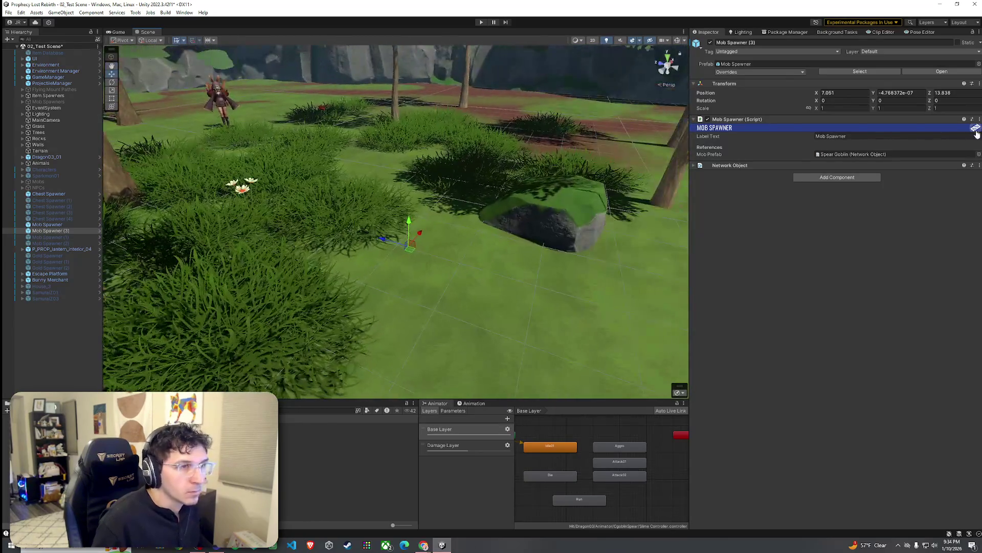
# Step: Set Mob Spawner (3)'s Mob Prefab to the Slime instead of the Spear Goblin
pyautogui.click(979, 154)
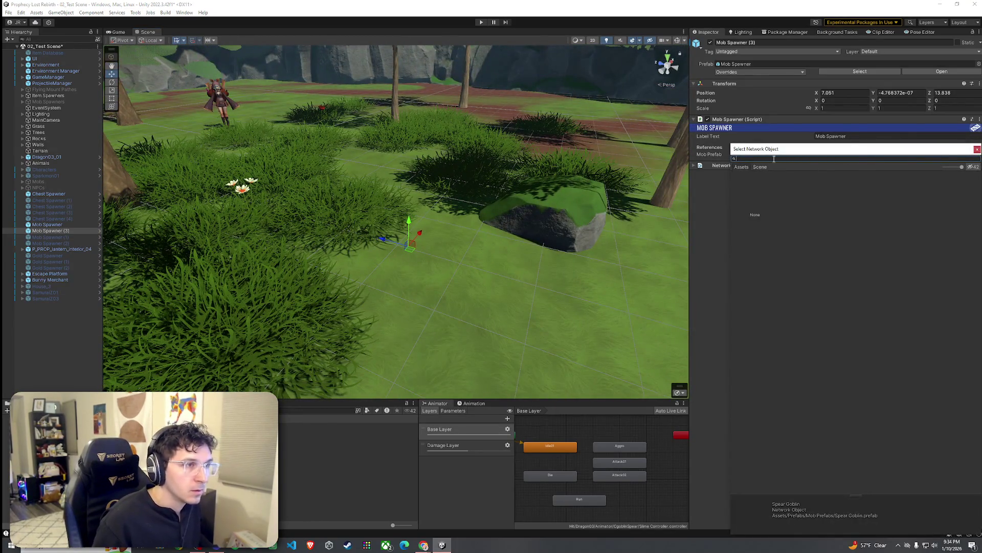
pyautogui.click(977, 149)
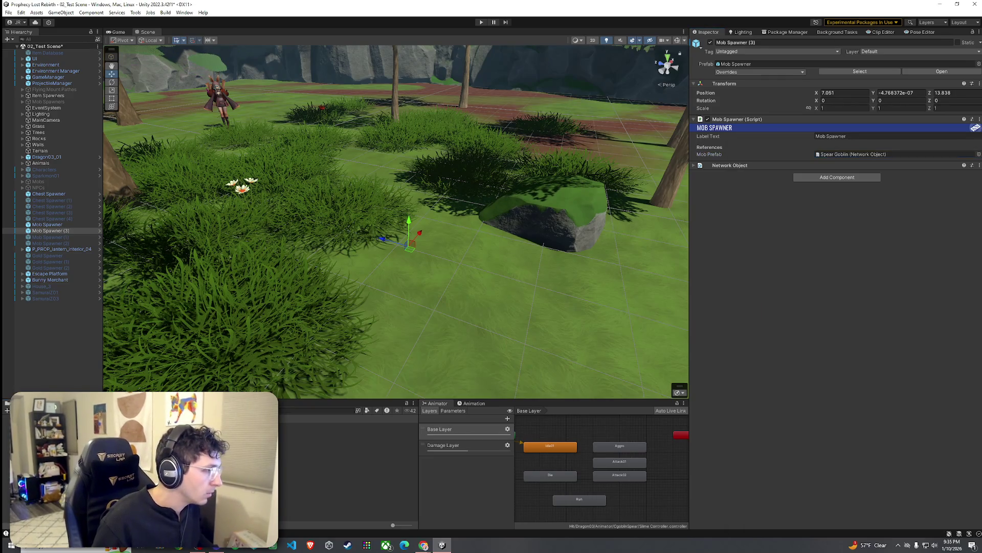
pyautogui.click(317, 410)
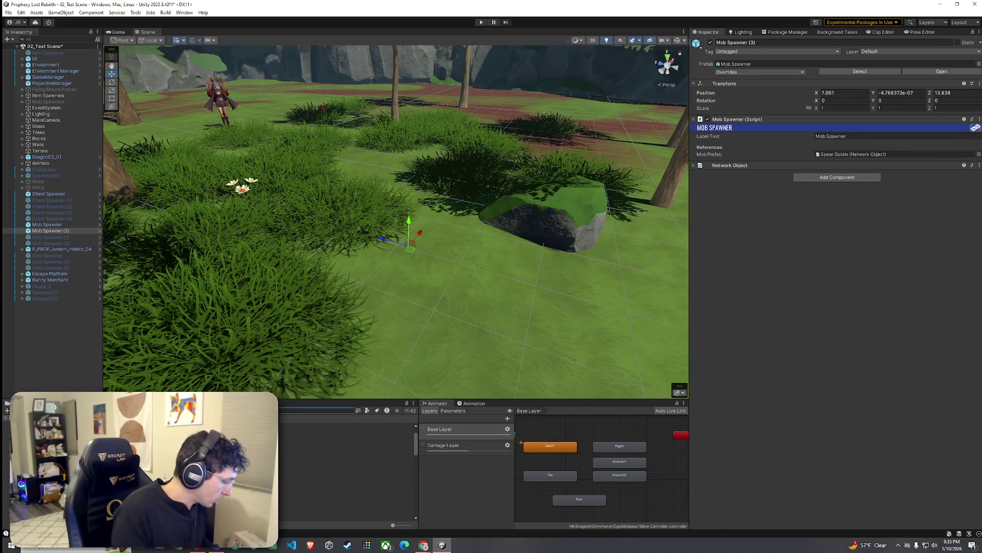
pyautogui.click(297, 426)
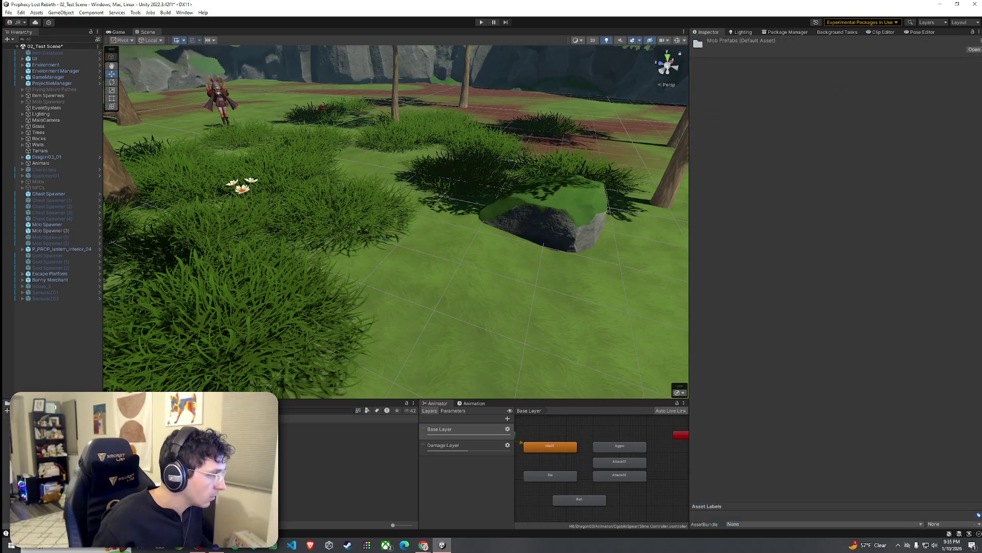
pyautogui.click(72, 233)
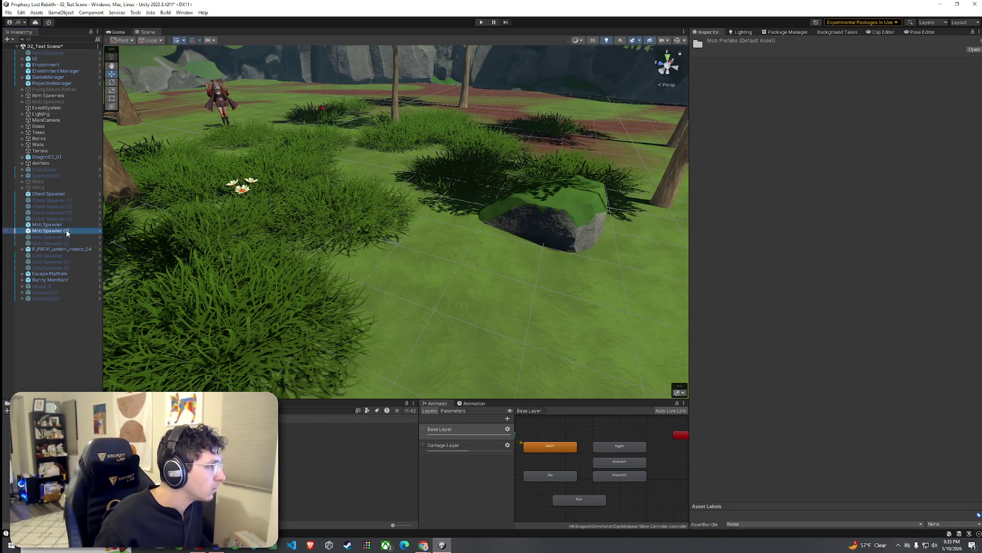
pyautogui.moveTo(317, 426); pyautogui.dragTo(870, 154)
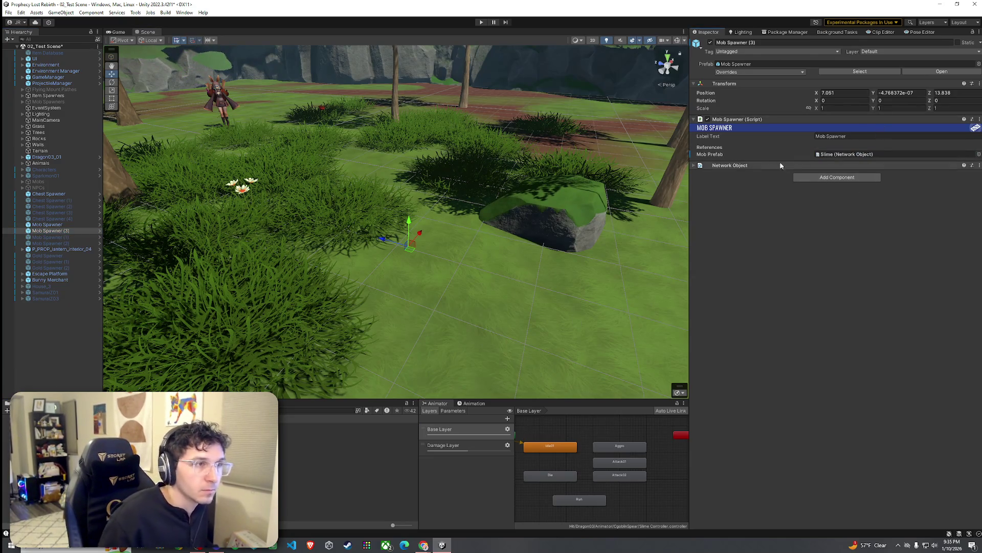
pyautogui.click(695, 166)
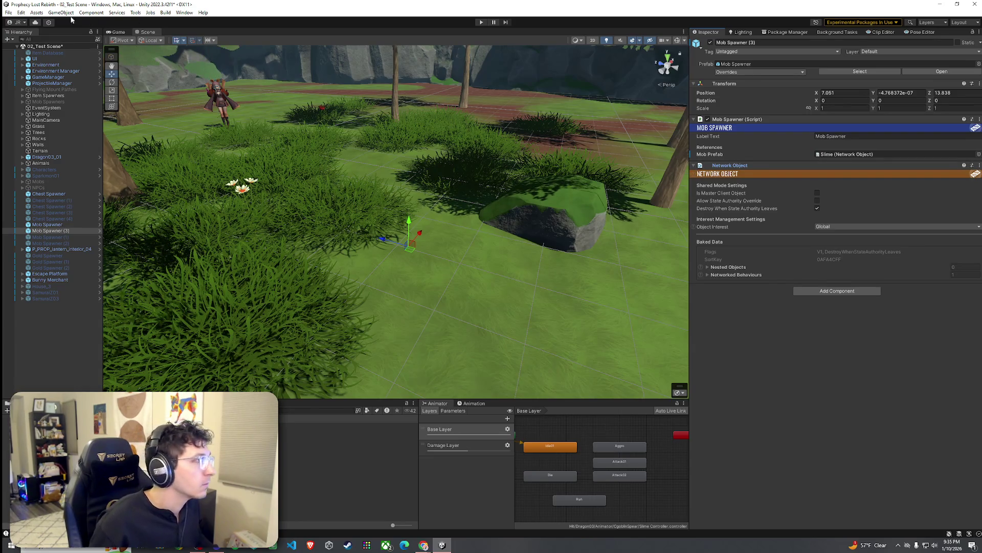
# Step: Save the scene and start Play mode in the Game view
pyautogui.click(8, 13)
pyautogui.click(21, 50)
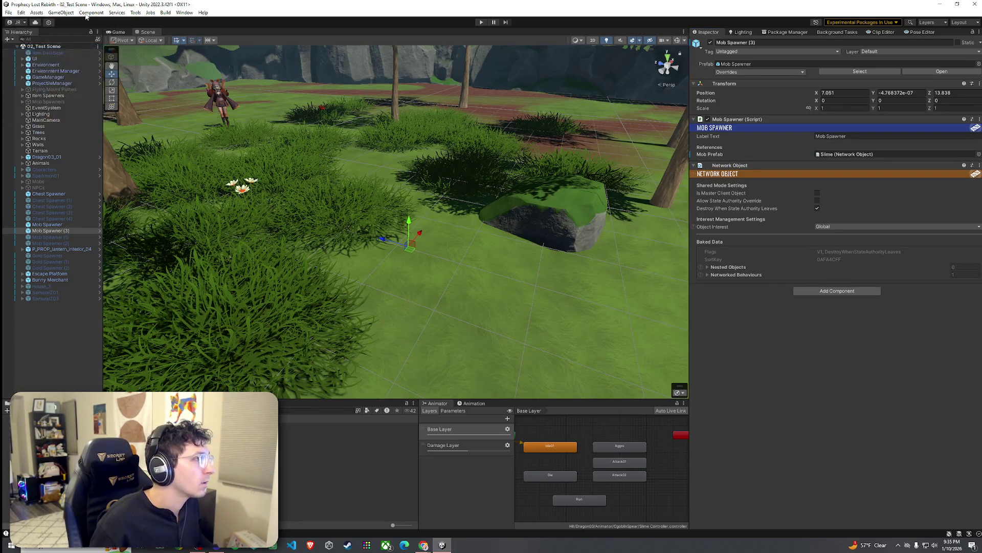
pyautogui.click(119, 32)
pyautogui.click(481, 22)
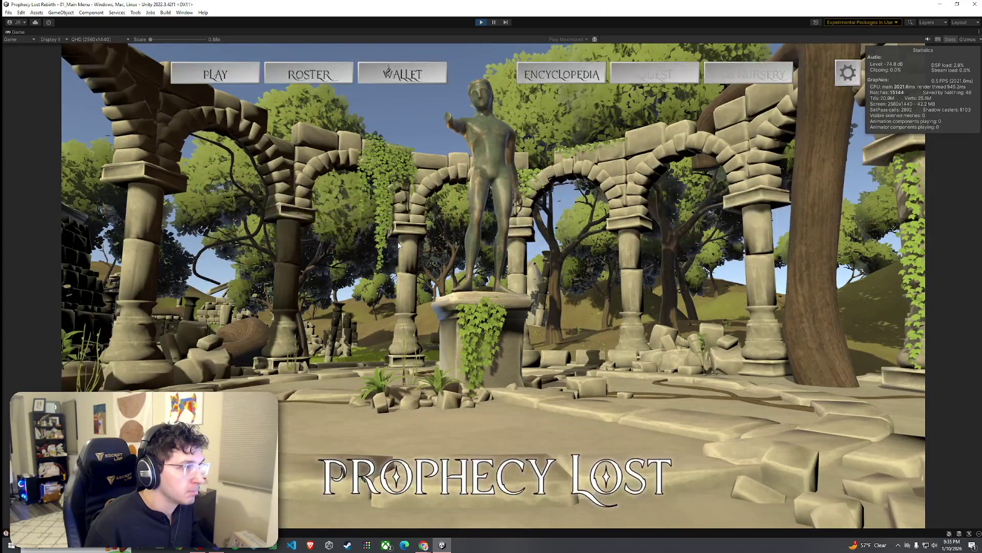
# Step: Go through the World Map from the main menu and start the game in the test scene
pyautogui.click(215, 74)
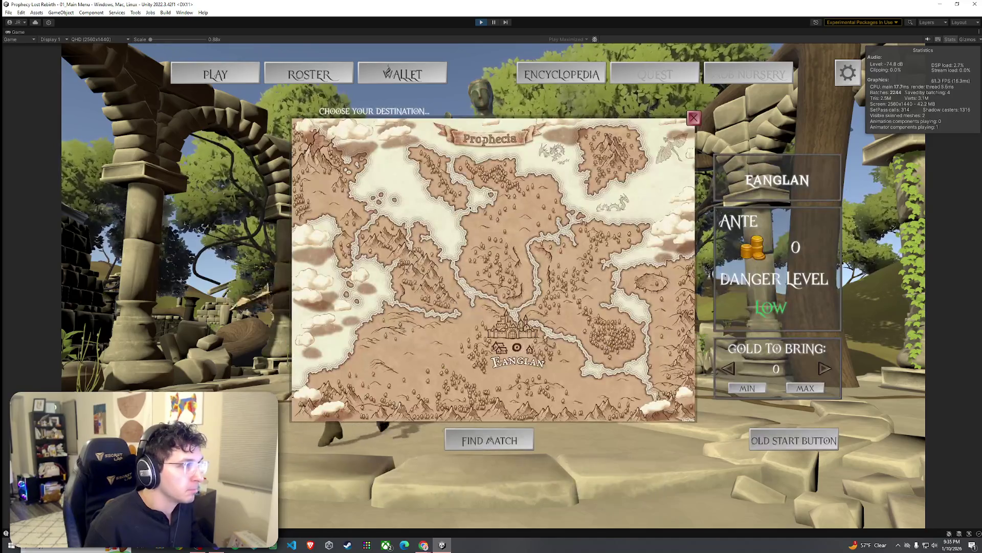
pyautogui.click(694, 118)
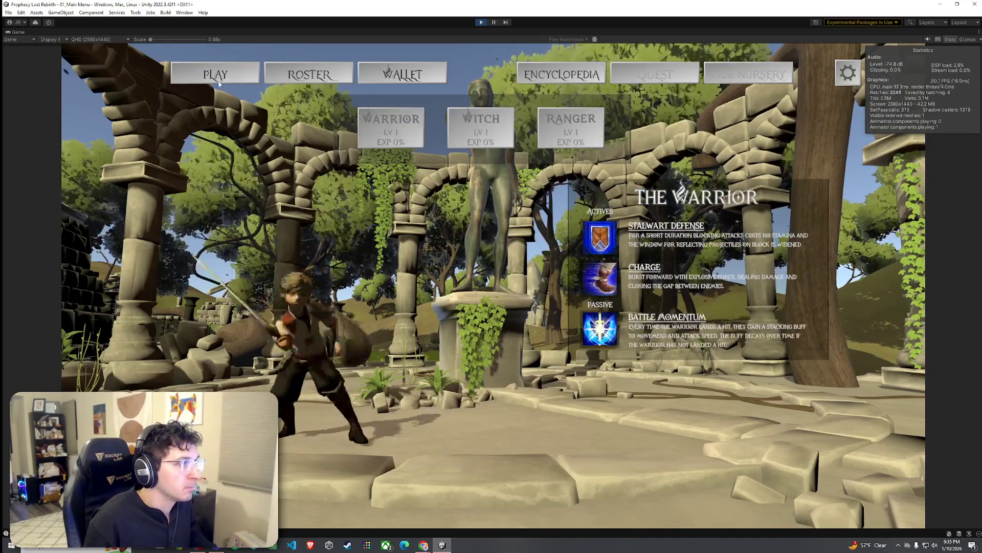
pyautogui.click(506, 292)
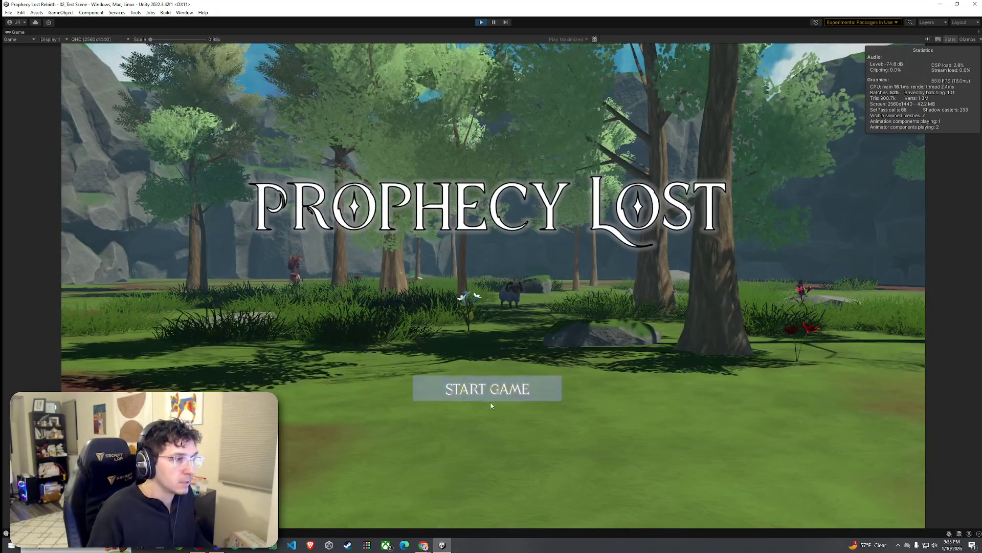
pyautogui.click(488, 388)
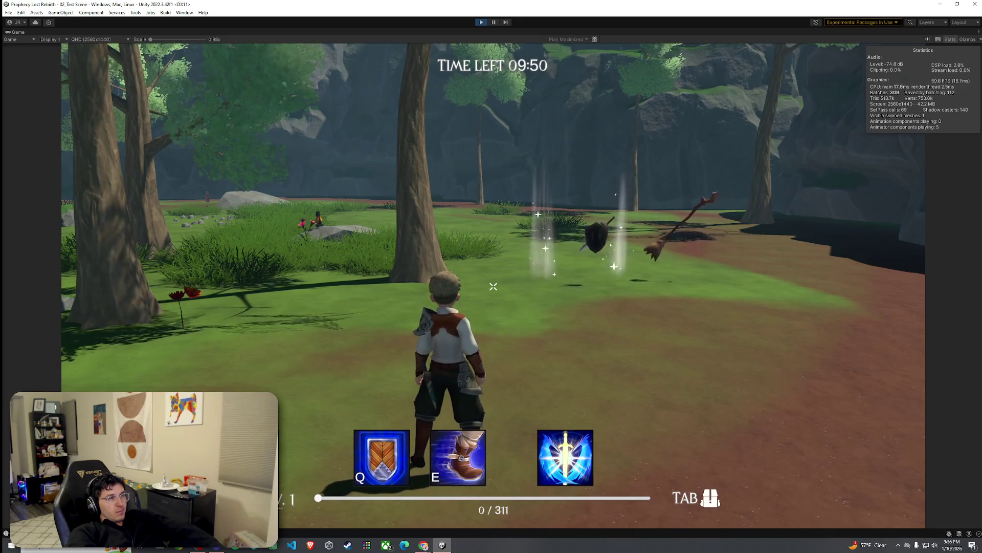
# Step: Run through the forest to the slime's spawner, then stop Play mode
pyautogui.press('w')
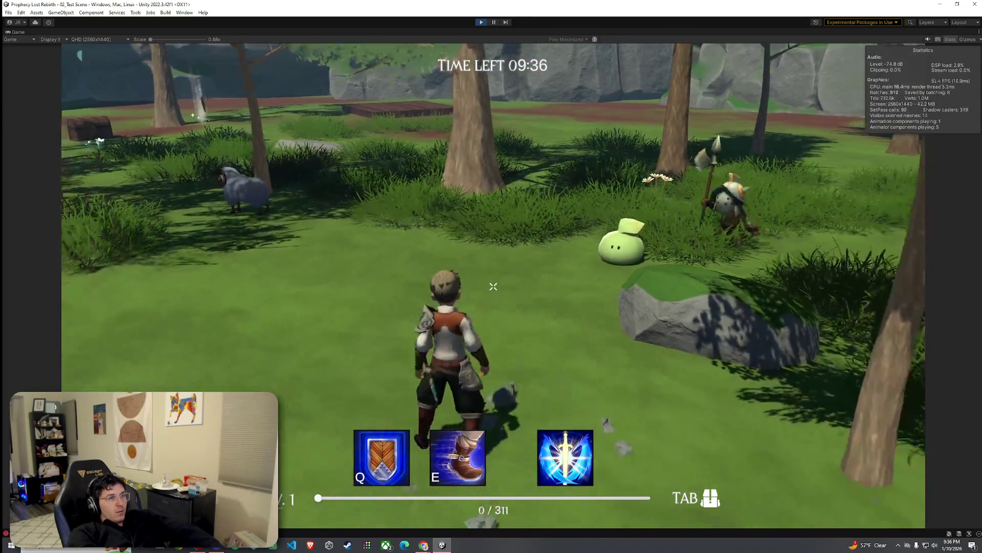
pyautogui.press('super')
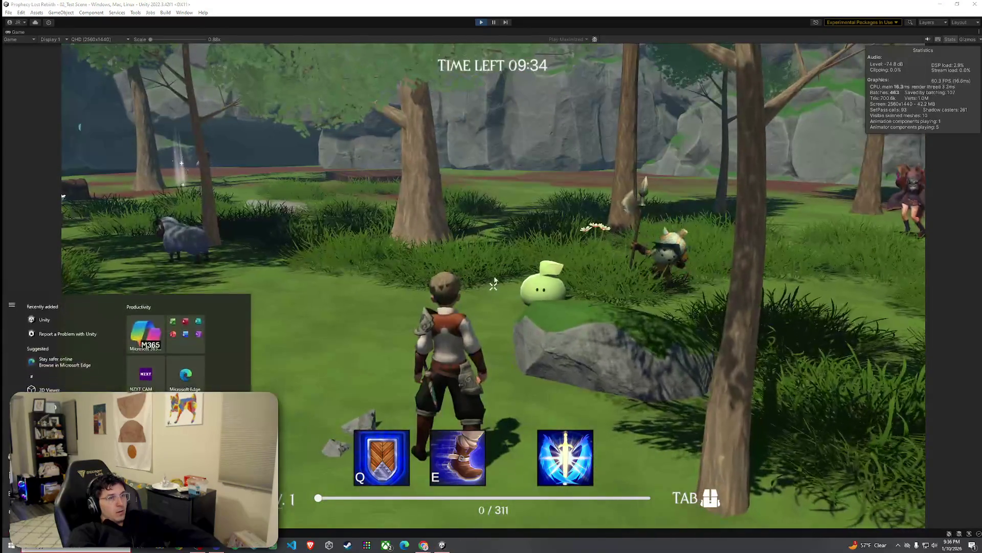
pyautogui.click(482, 23)
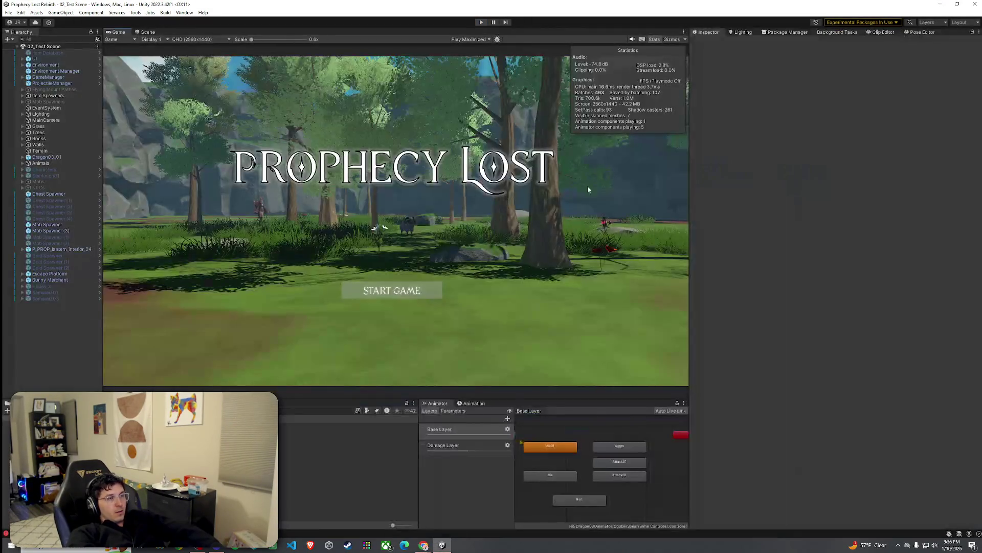
# Step: Select the Terrain and bake its NavMeshSurface into new NavMesh-Terrain data
pyautogui.click(148, 32)
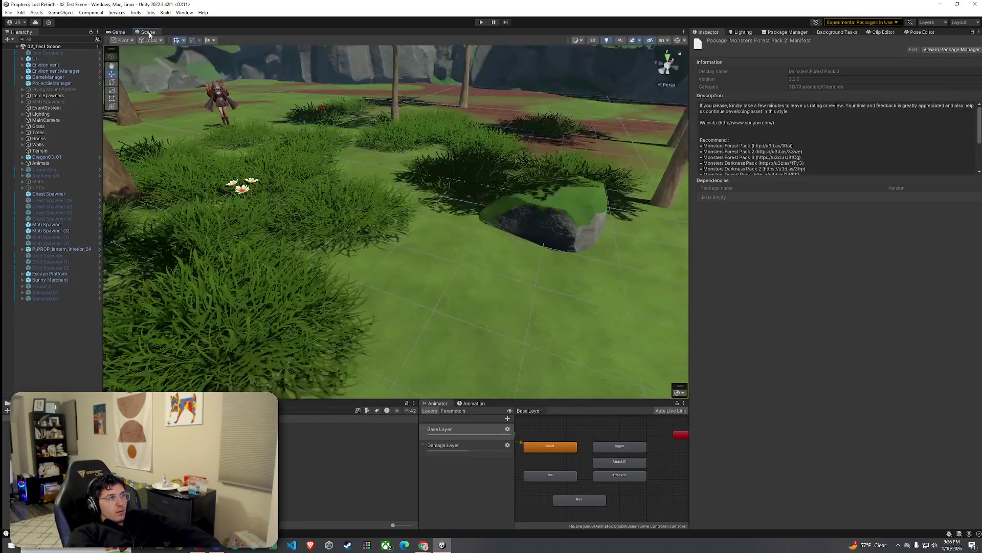
pyautogui.moveTo(210, 225)
pyautogui.mouseDown()
pyautogui.moveTo(217, 228)
pyautogui.moveTo(192, 214)
pyautogui.moveTo(336, 191)
pyautogui.moveTo(373, 220)
pyautogui.moveTo(313, 193)
pyautogui.moveTo(484, 238)
pyautogui.mouseUp()
pyautogui.click(336, 190)
pyautogui.click(313, 193)
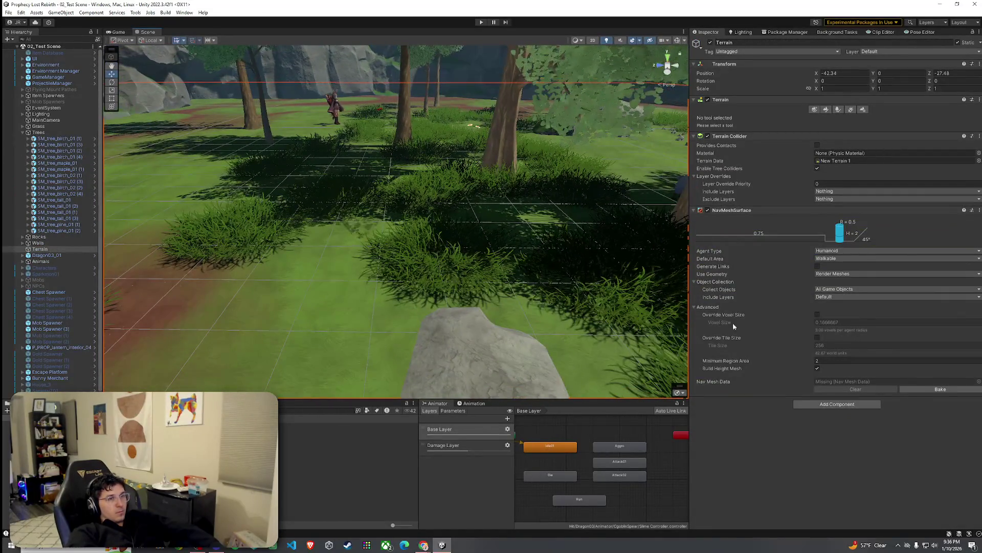
pyautogui.click(922, 390)
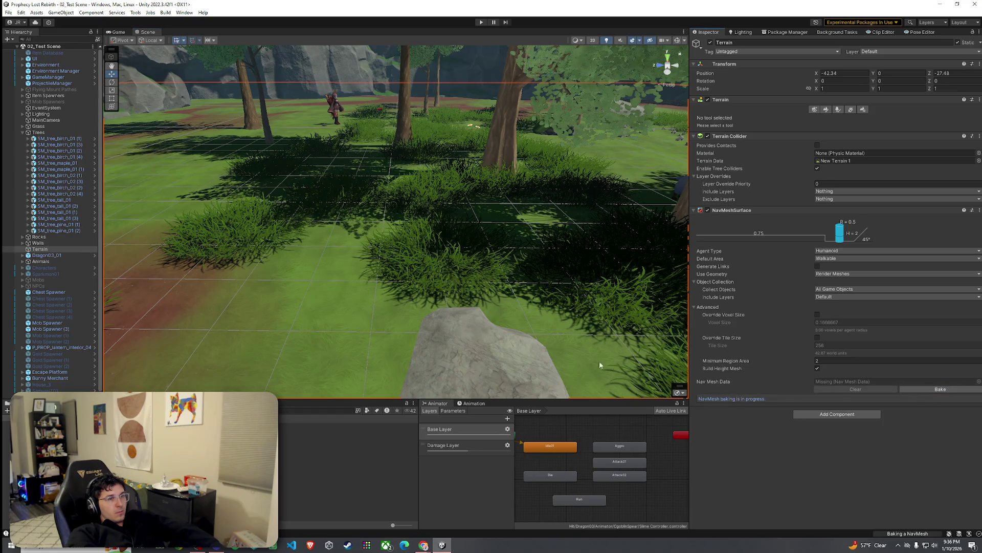
pyautogui.moveTo(478, 342); pyautogui.dragTo(505, 311)
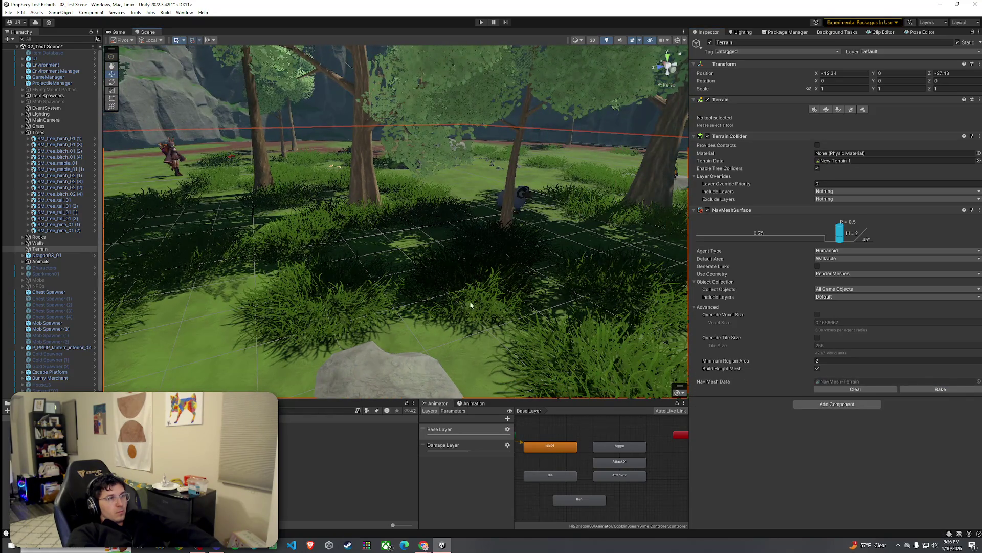
# Step: Save 02_Test Scene and select the Spear Goblin prefab in the project
pyautogui.click(9, 12)
pyautogui.click(21, 52)
pyautogui.scroll(-1, 78, 367)
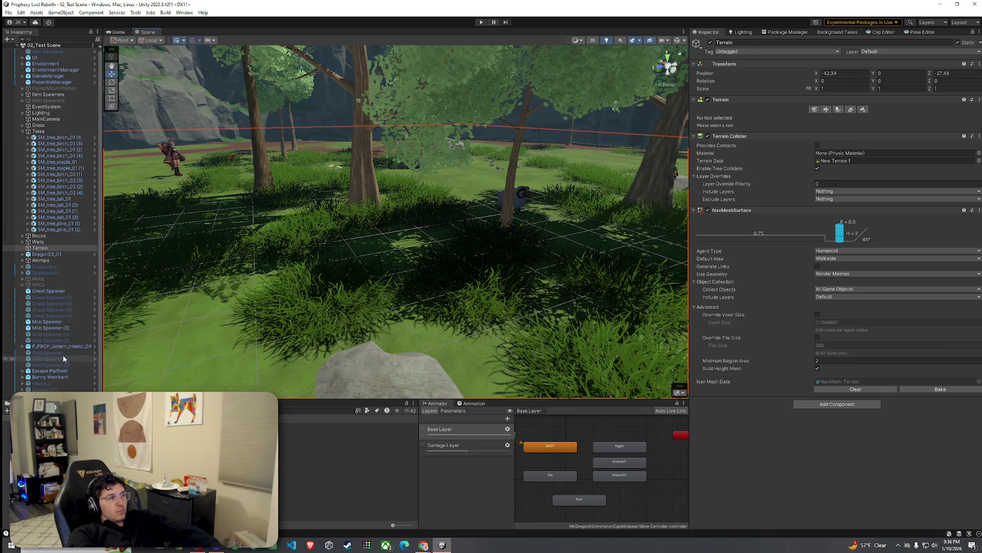
pyautogui.click(348, 431)
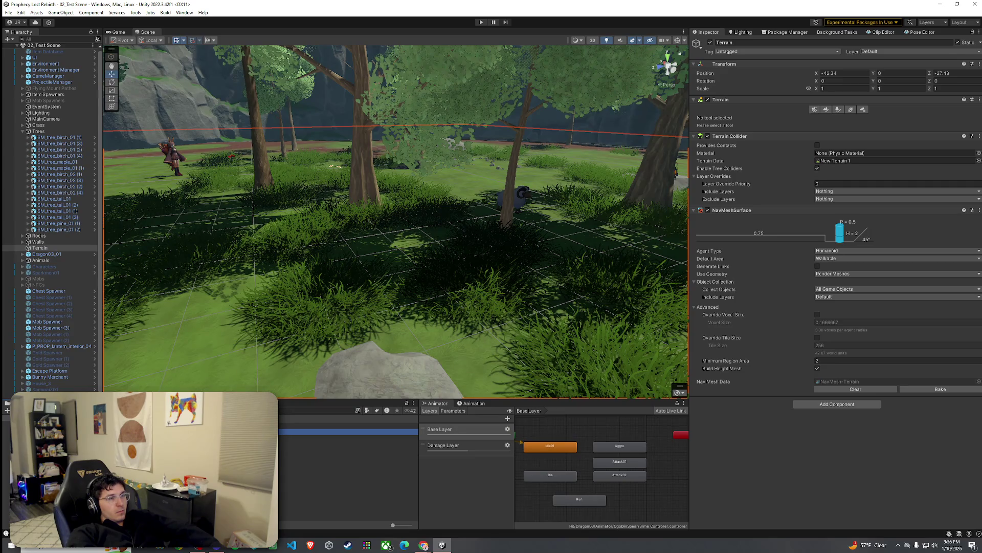
# Step: Compare the Mob AI settings of the Spear Goblin and Slime prefabs
pyautogui.moveTo(762, 270); pyautogui.dragTo(754, 437)
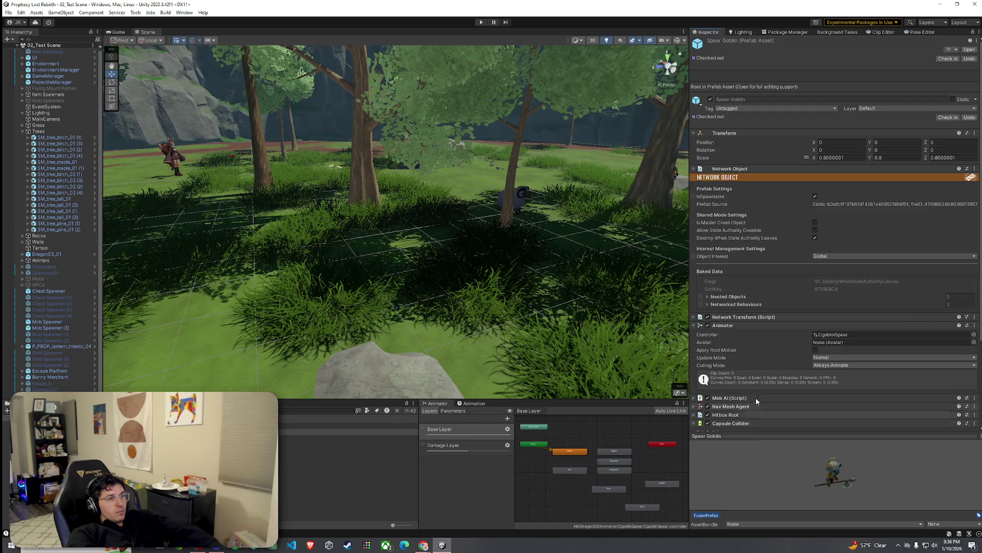
pyautogui.scroll(-4, 756, 368)
pyautogui.click(695, 288)
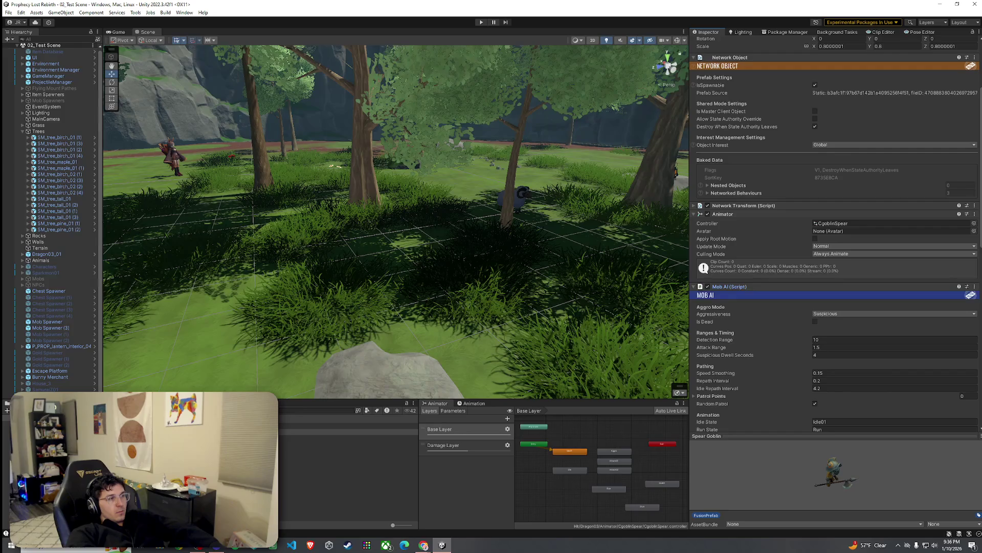
pyautogui.click(348, 425)
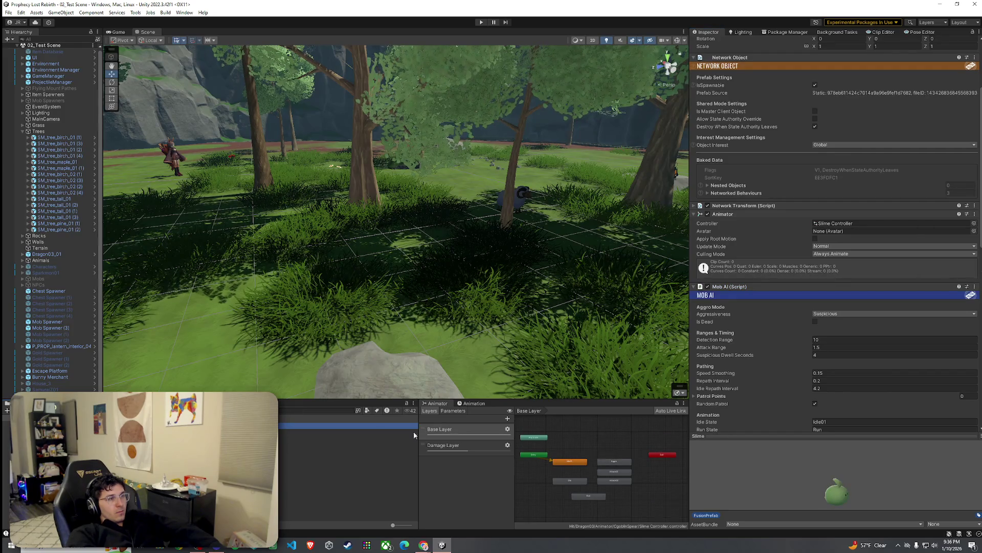
pyautogui.click(348, 431)
pyautogui.click(342, 426)
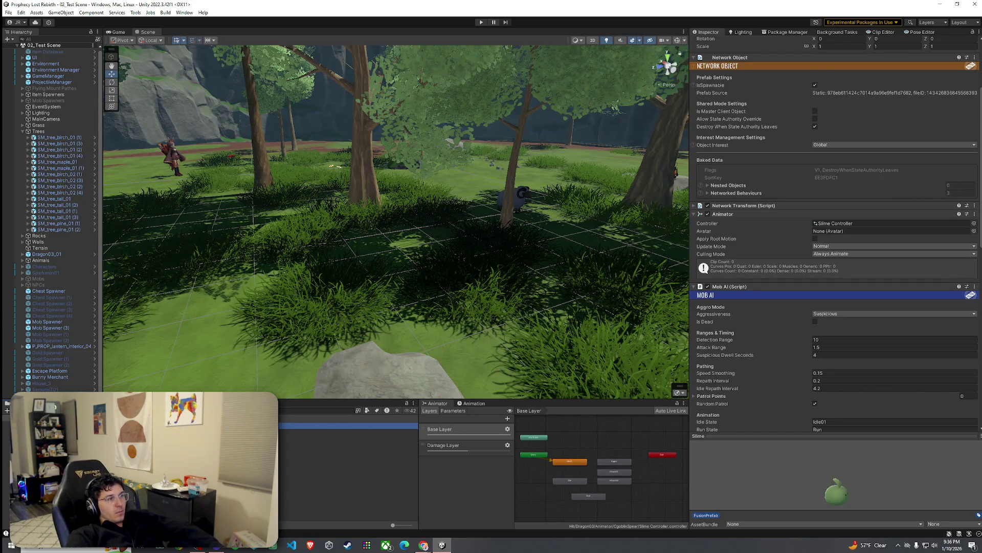
# Step: Open the Slime prefab and view its Attack clip, whose center, body and leaf tracks are missing
pyautogui.doubleClick(348, 426)
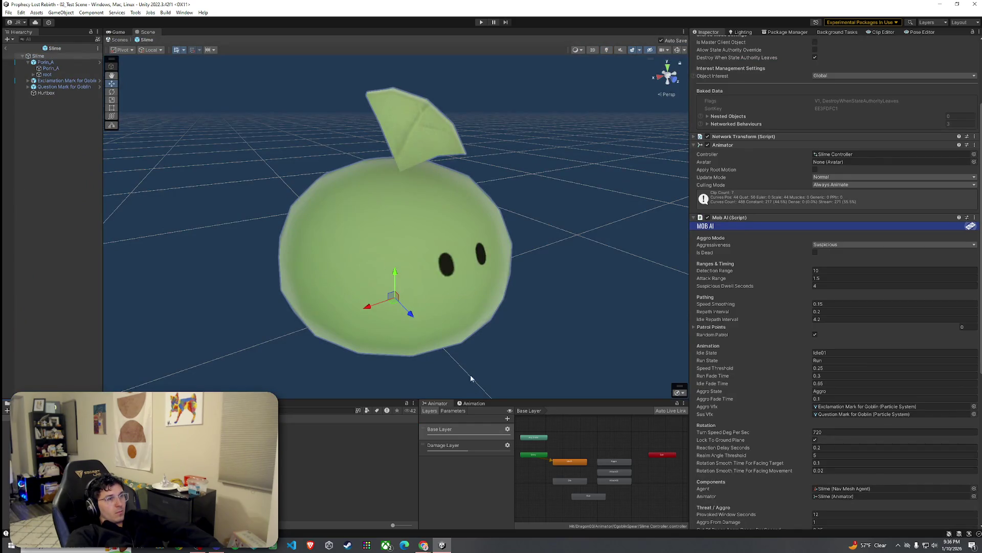
pyautogui.click(473, 403)
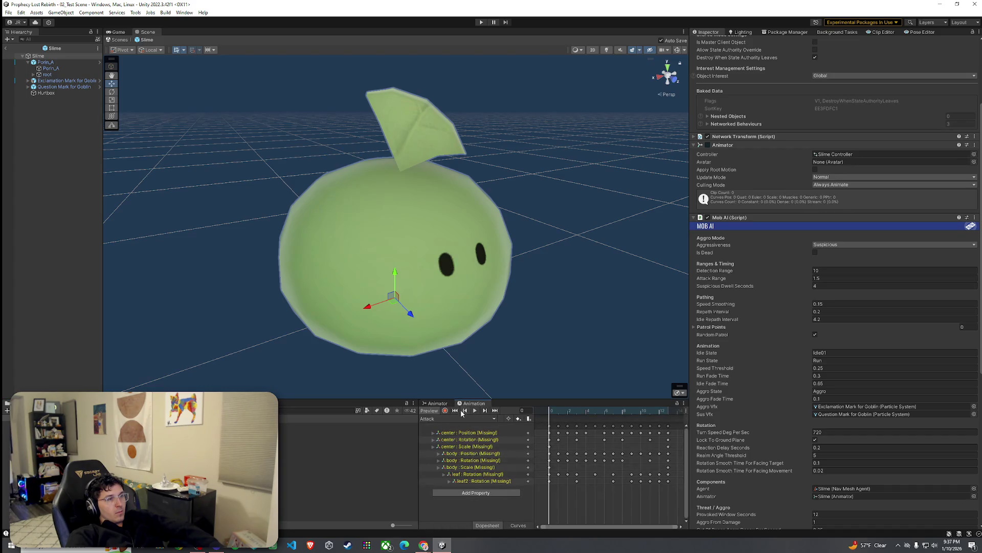
pyautogui.click(484, 434)
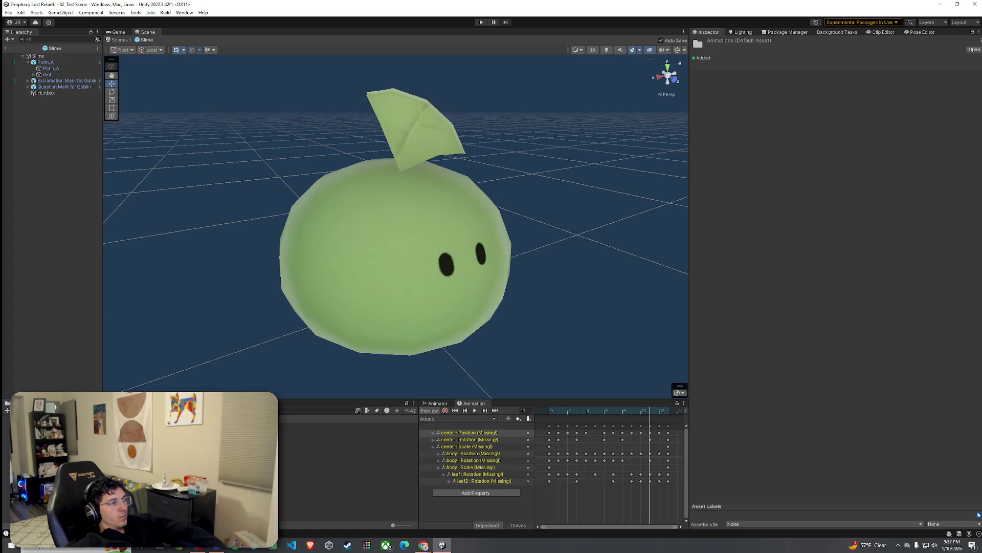
pyautogui.press('Down')
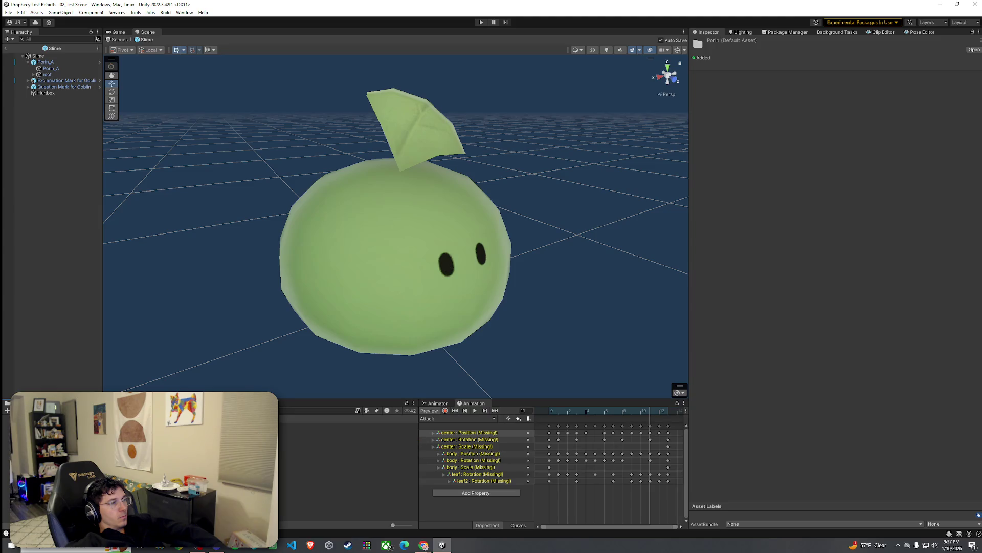